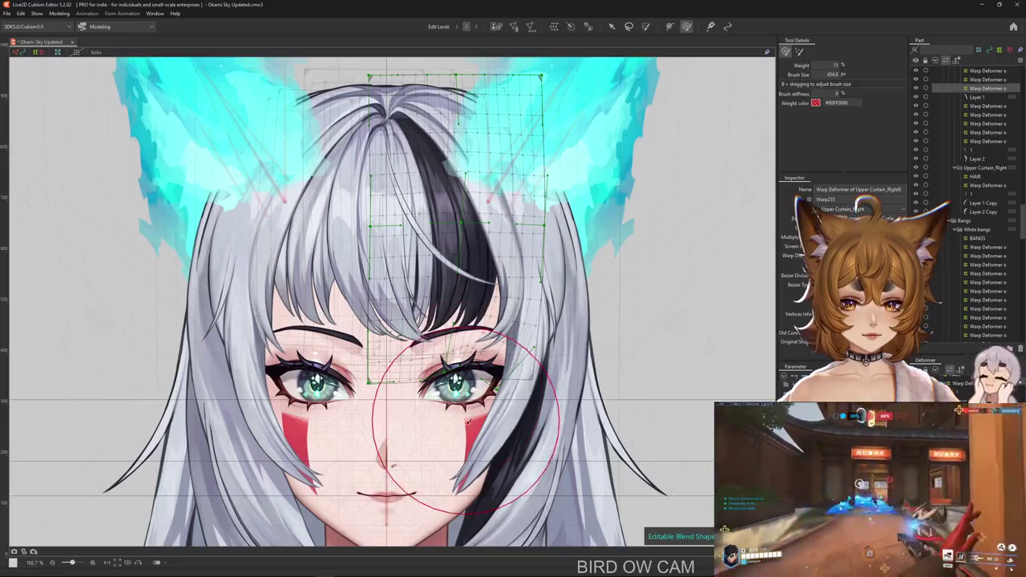
# Paint weight over the front bangs in the warp grid and skew its lower edge near the eyes.
pyautogui.moveTo(470, 321); pyautogui.dragTo(751, 398)
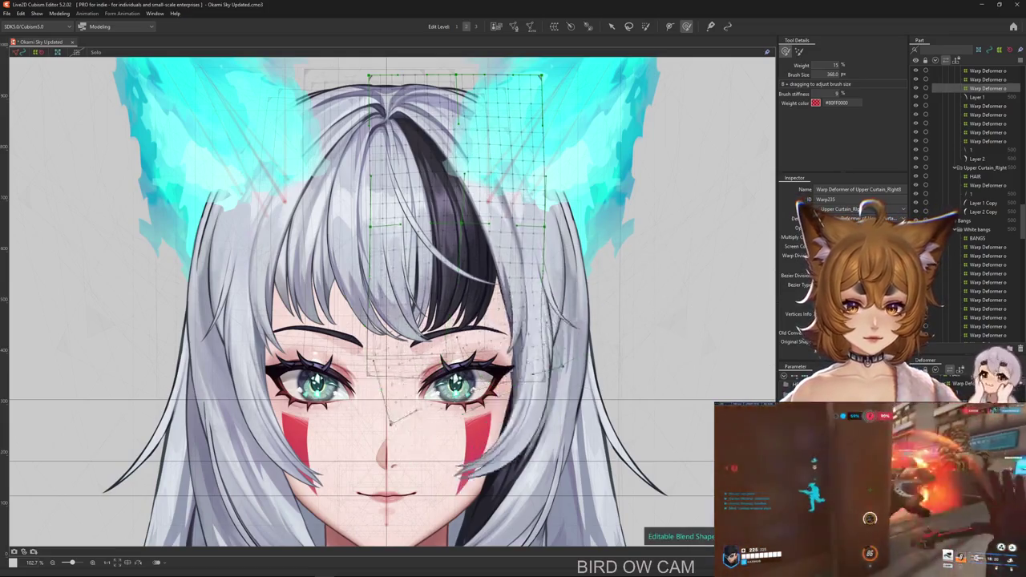
pyautogui.moveTo(611, 133); pyautogui.dragTo(622, 167)
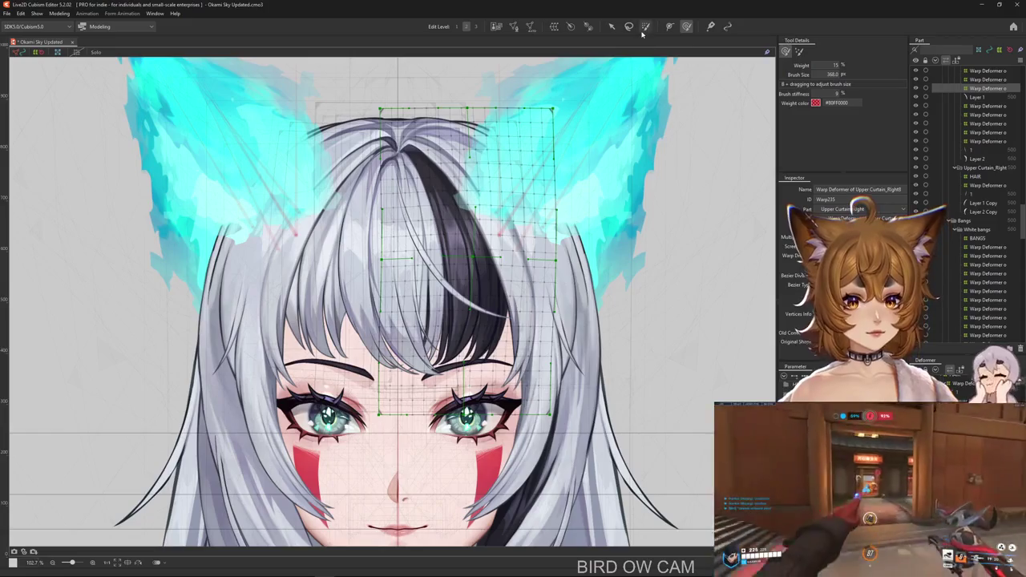
pyautogui.click(645, 26)
pyautogui.moveTo(453, 241)
pyautogui.mouseDown()
pyautogui.moveTo(460, 129)
pyautogui.moveTo(448, 264)
pyautogui.mouseUp()
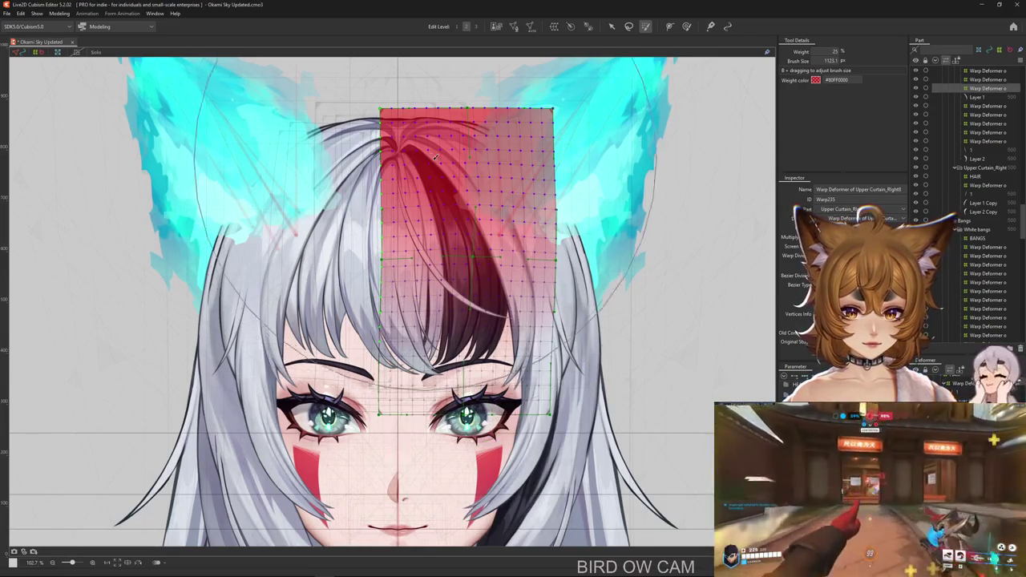
pyautogui.moveTo(473, 377); pyautogui.dragTo(505, 417)
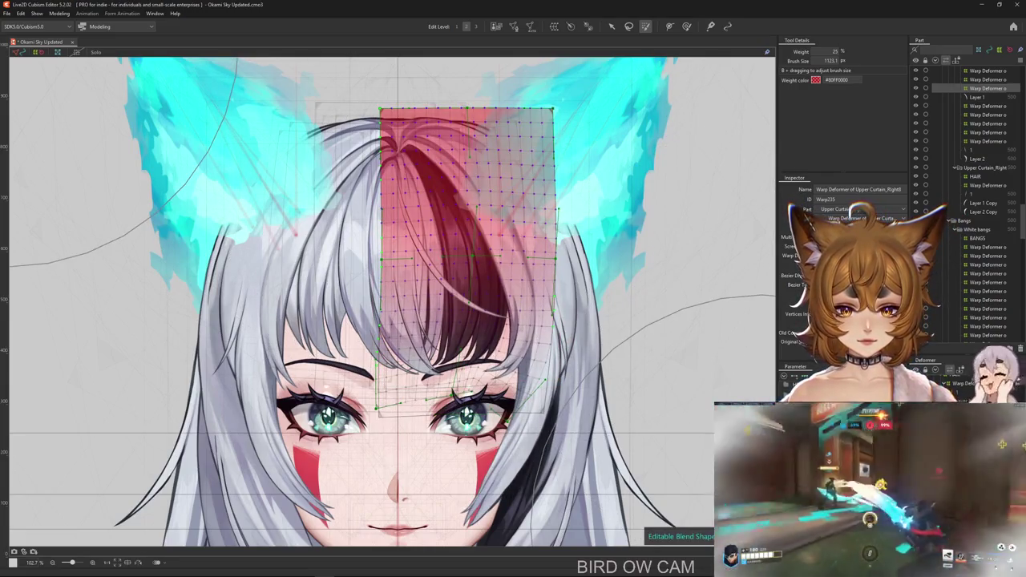
# Hide the grid overlay, move selection to the Layer 1 hair strand, and zoom in.
pyautogui.hotkey('ctrl', 'h')
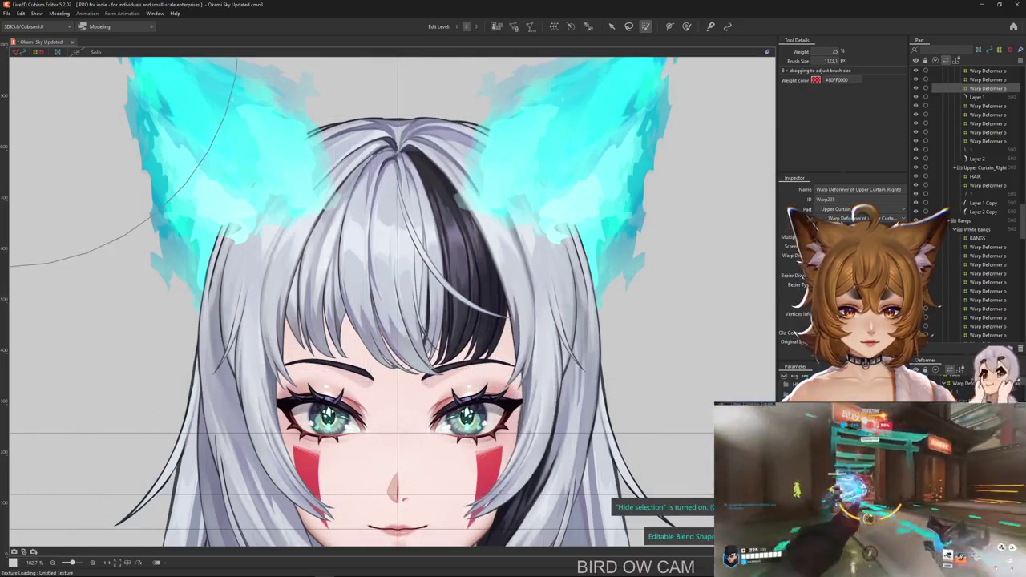
pyautogui.press('Down')
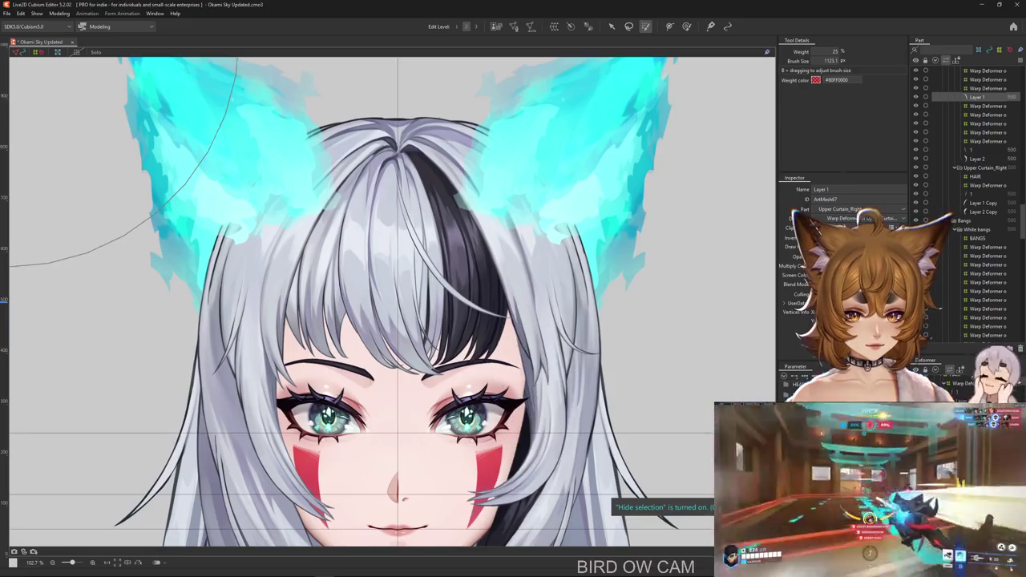
pyautogui.scroll(3, 556, 426)
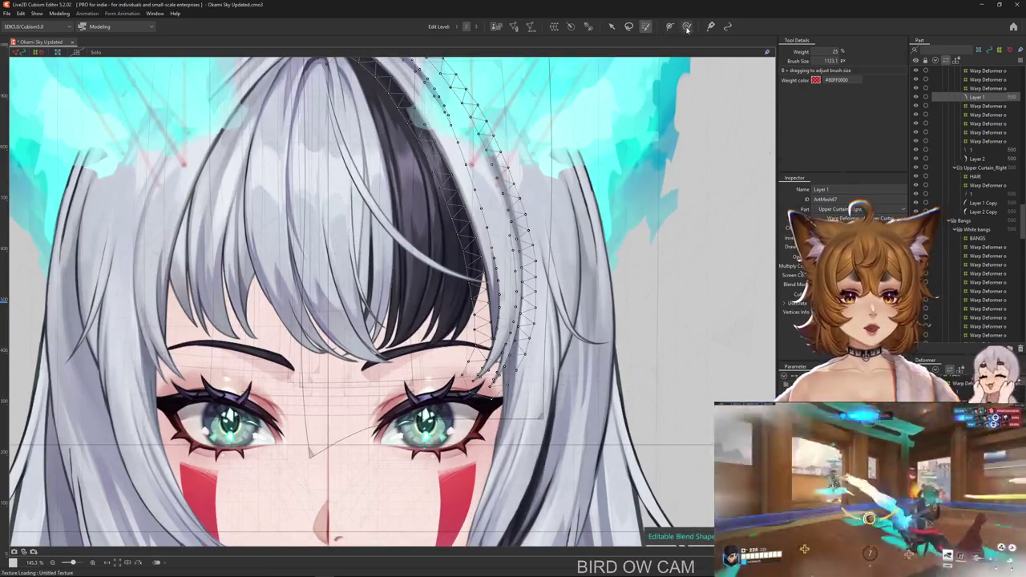
# Extend the end of the strand's deform path further down.
pyautogui.click(670, 26)
pyautogui.scroll(-3, 388, 149)
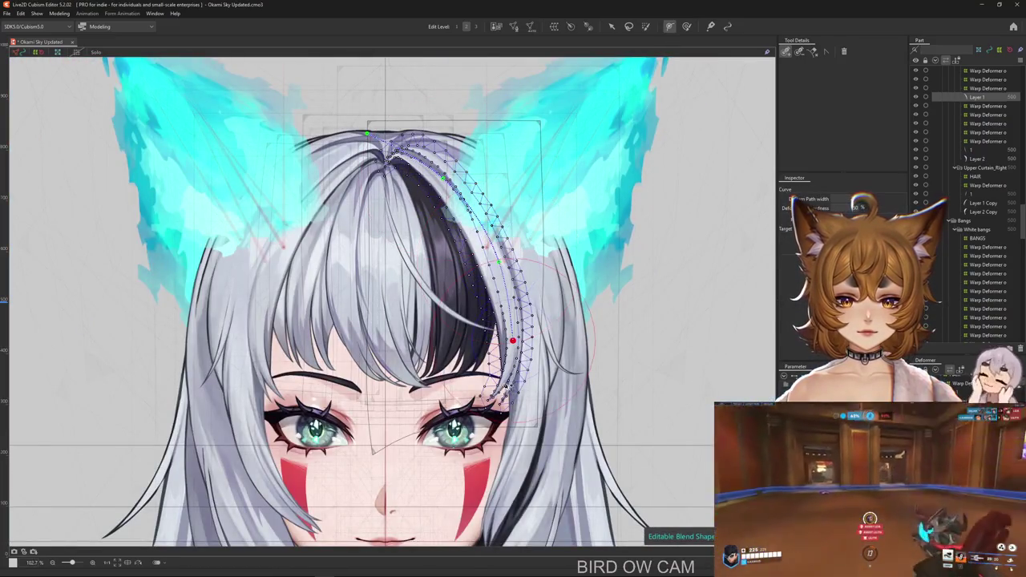
pyautogui.scroll(3, 508, 410)
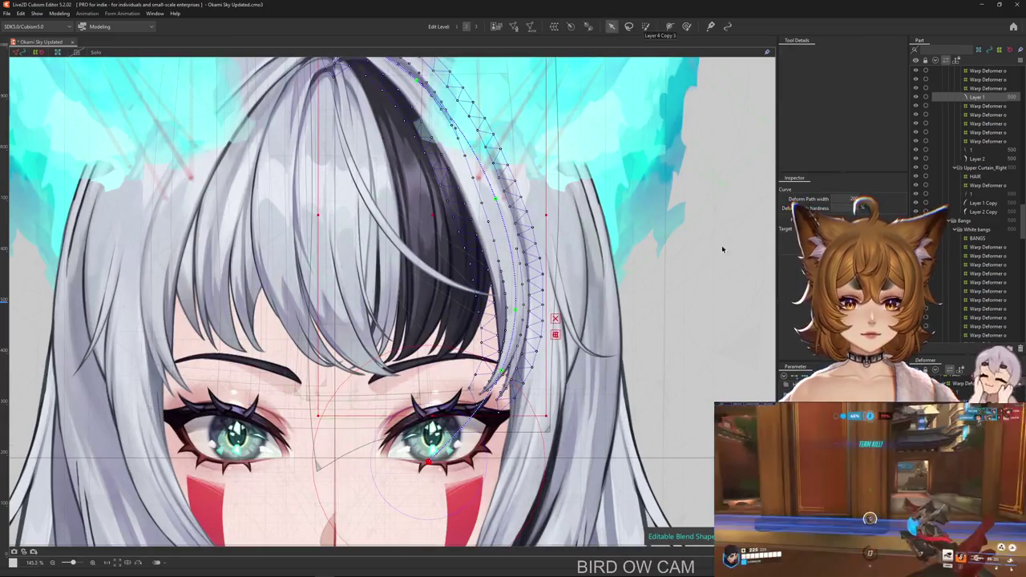
pyautogui.moveTo(431, 466)
pyautogui.mouseDown()
pyautogui.moveTo(498, 471)
pyautogui.moveTo(437, 452)
pyautogui.moveTo(361, 389)
pyautogui.mouseUp()
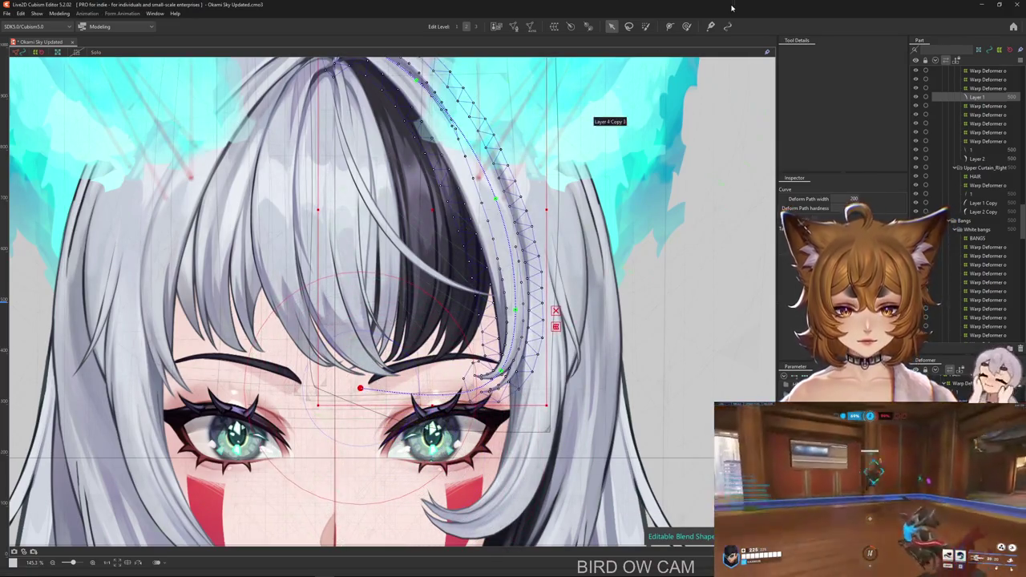
# Paint weights across the dark strand and straighten its lower end downward.
pyautogui.click(686, 26)
pyautogui.moveTo(512, 308); pyautogui.dragTo(527, 339)
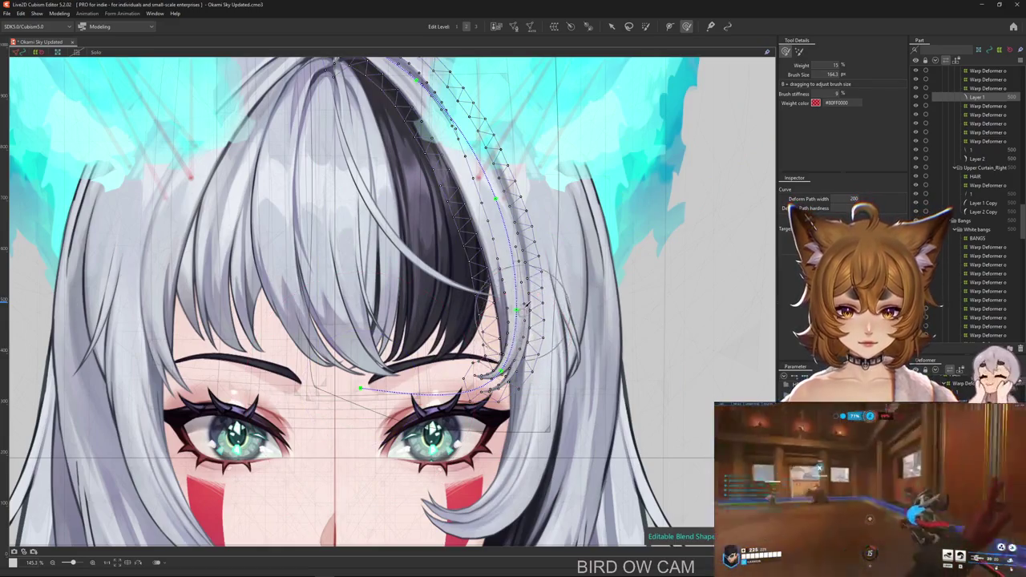
pyautogui.moveTo(493, 377); pyautogui.dragTo(417, 385)
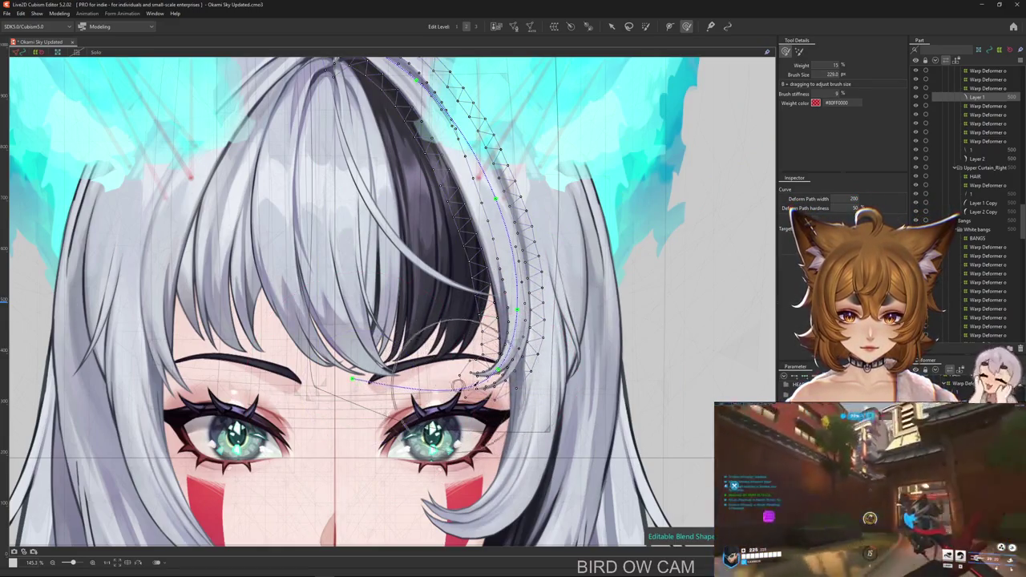
pyautogui.moveTo(353, 378); pyautogui.dragTo(498, 473)
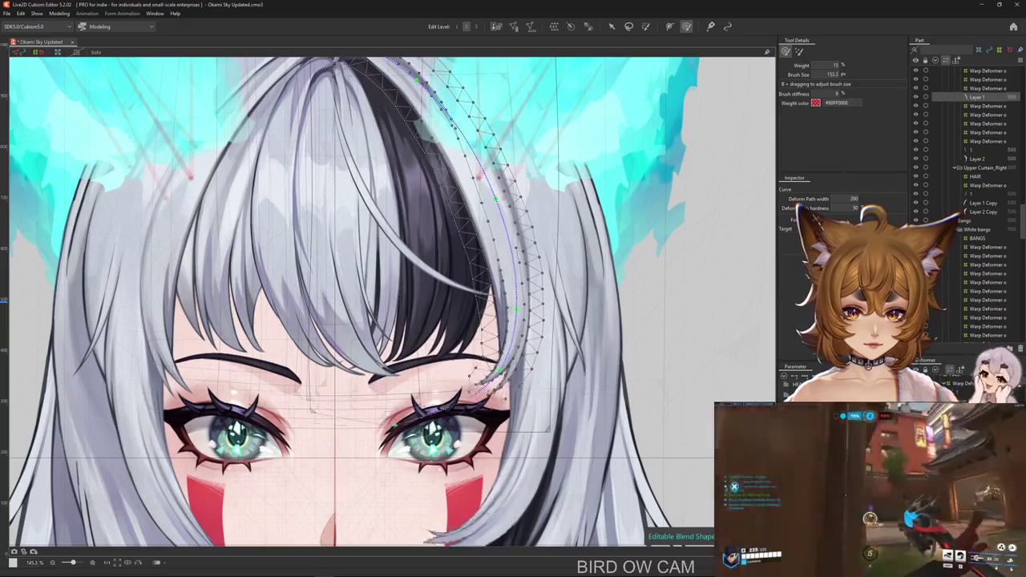
pyautogui.moveTo(517, 367); pyautogui.dragTo(501, 370)
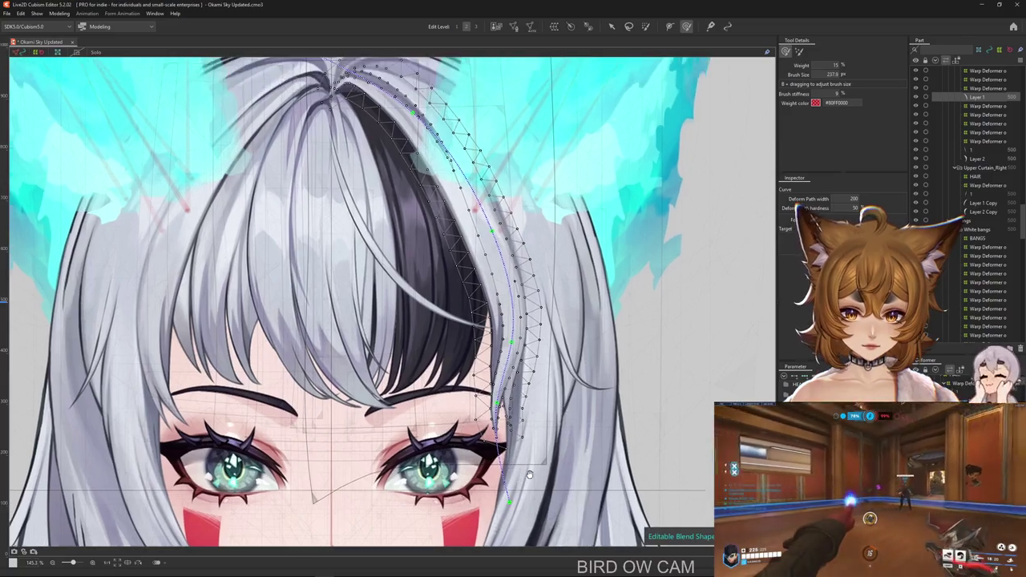
pyautogui.scroll(2, 522, 433)
# Undo the last path change, bend the tip toward the right eye, and weight the whole strand.
pyautogui.hotkey('ctrl', 'z')
pyautogui.hotkey('ctrl', 'z')
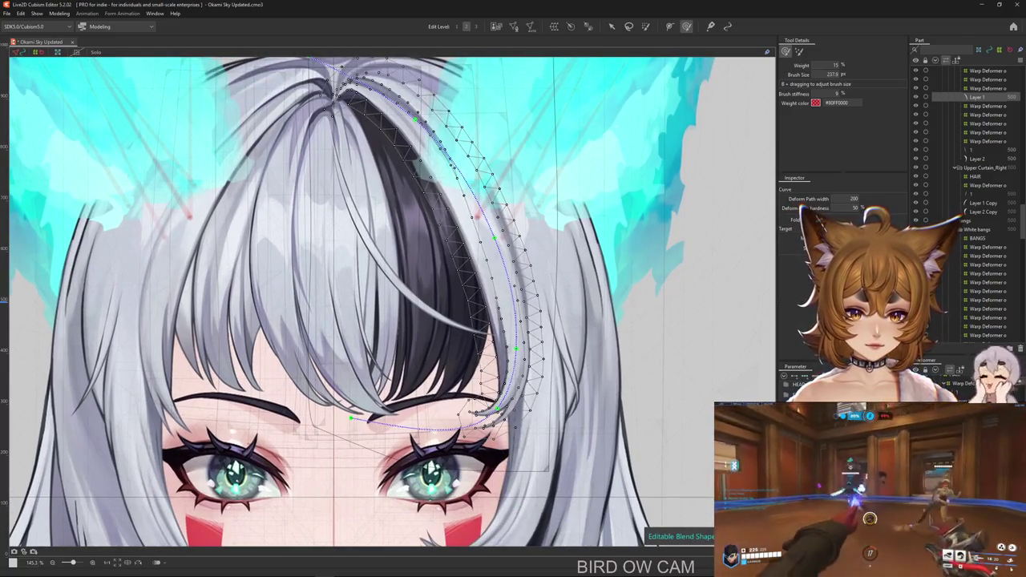
pyautogui.moveTo(481, 413); pyautogui.dragTo(433, 493)
pyautogui.click(646, 27)
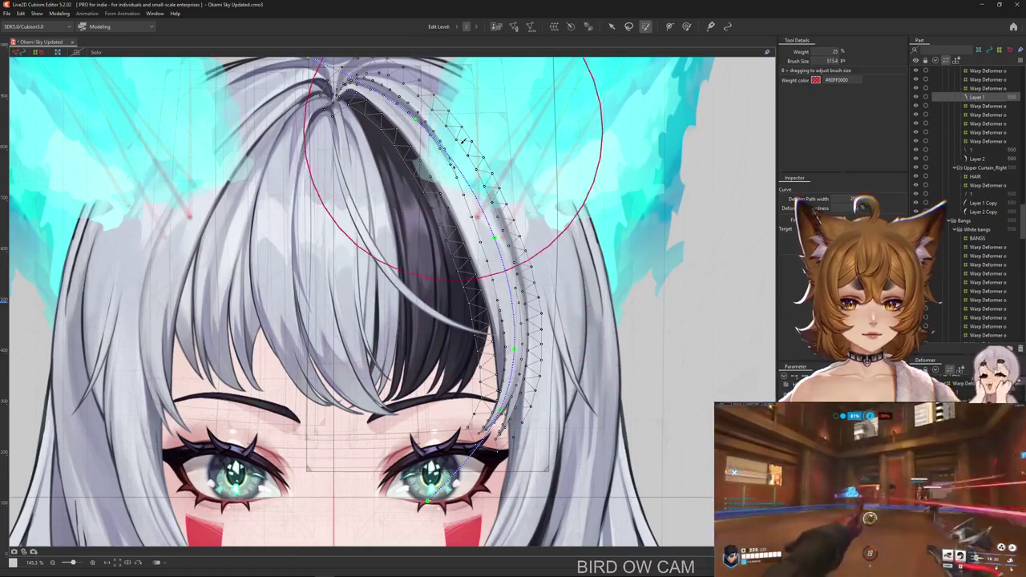
pyautogui.moveTo(521, 320); pyautogui.dragTo(368, 72)
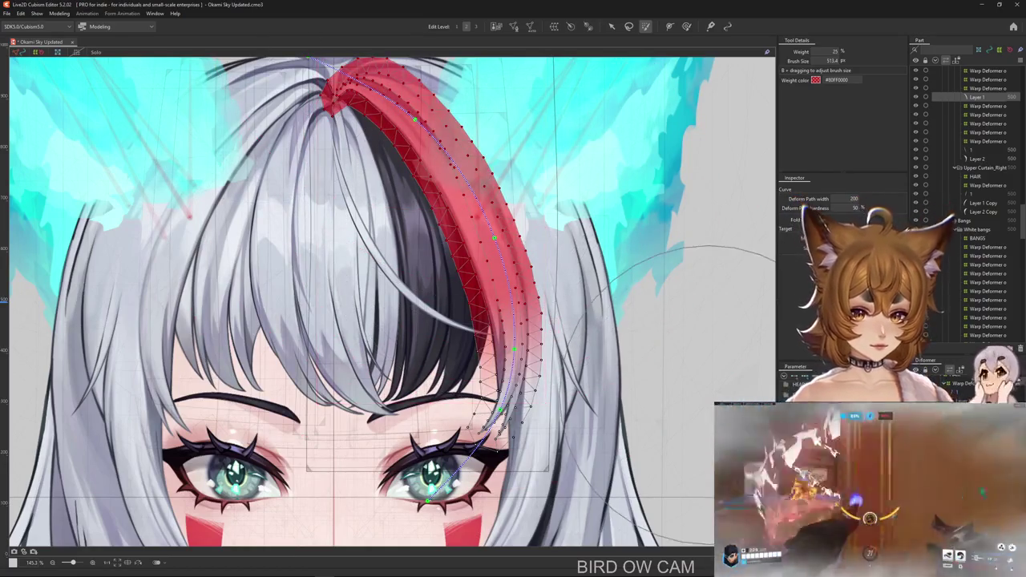
# Spread the strand's weight up to its tip and curl the path's end leftward onto the brow.
pyautogui.hotkey('ctrl', 'z')
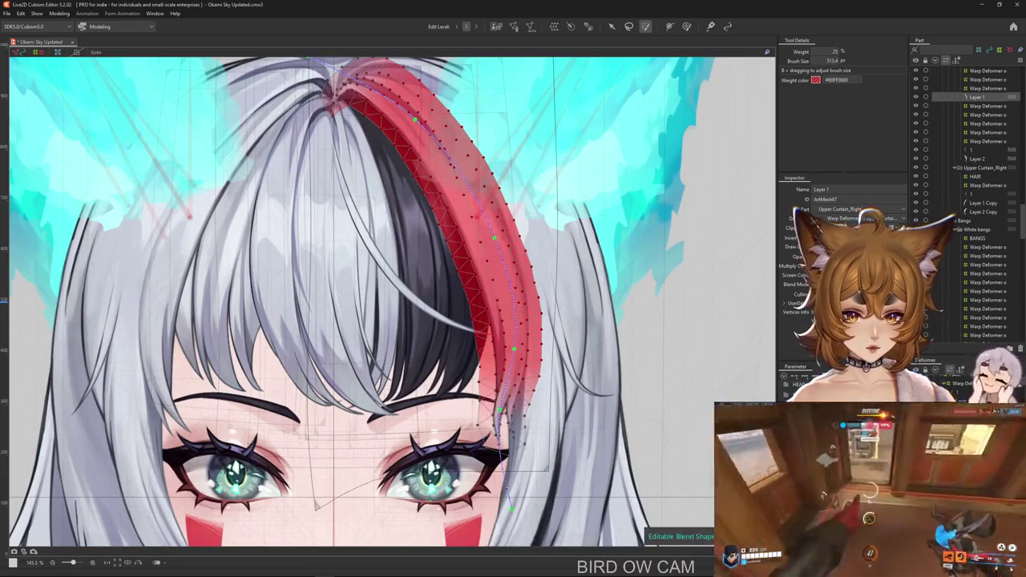
pyautogui.moveTo(433, 160); pyautogui.dragTo(345, 89)
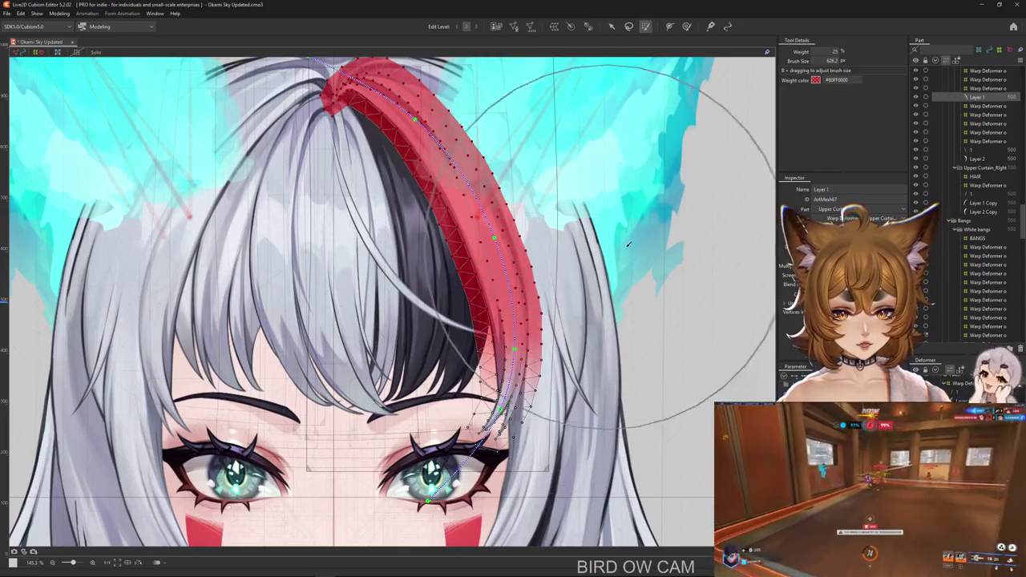
pyautogui.press('v')
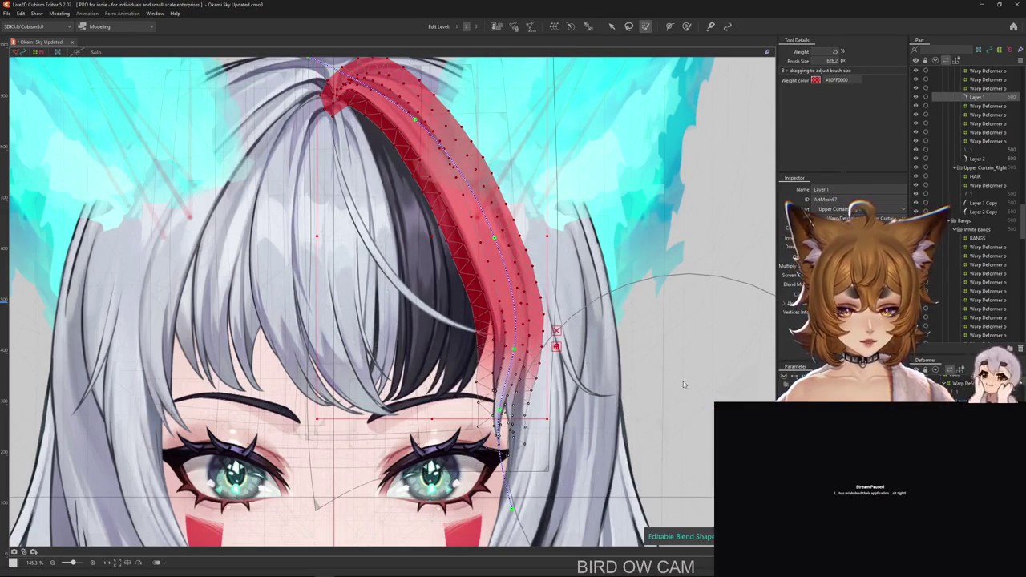
pyautogui.press('b')
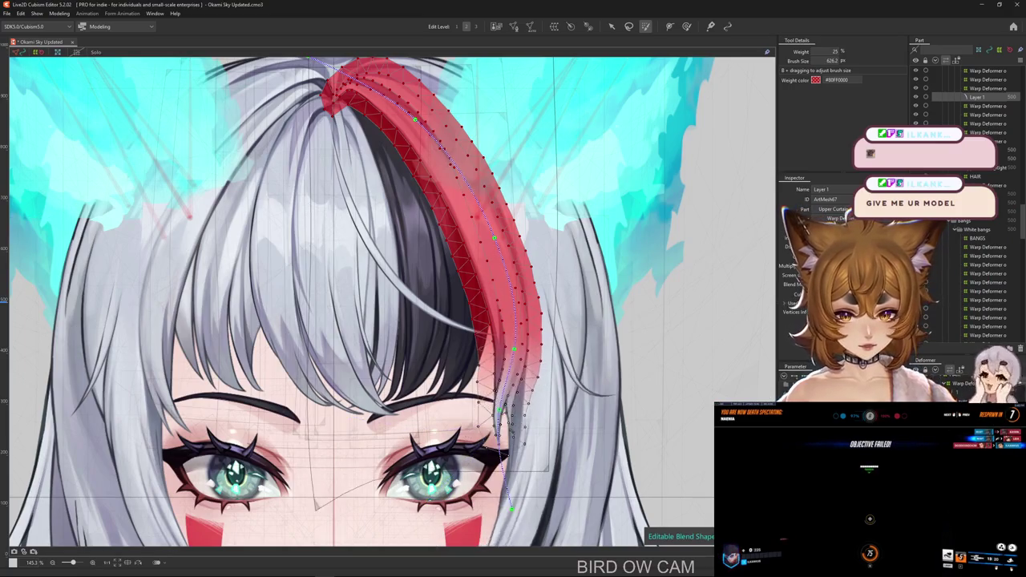
pyautogui.moveTo(510, 507); pyautogui.dragTo(351, 417)
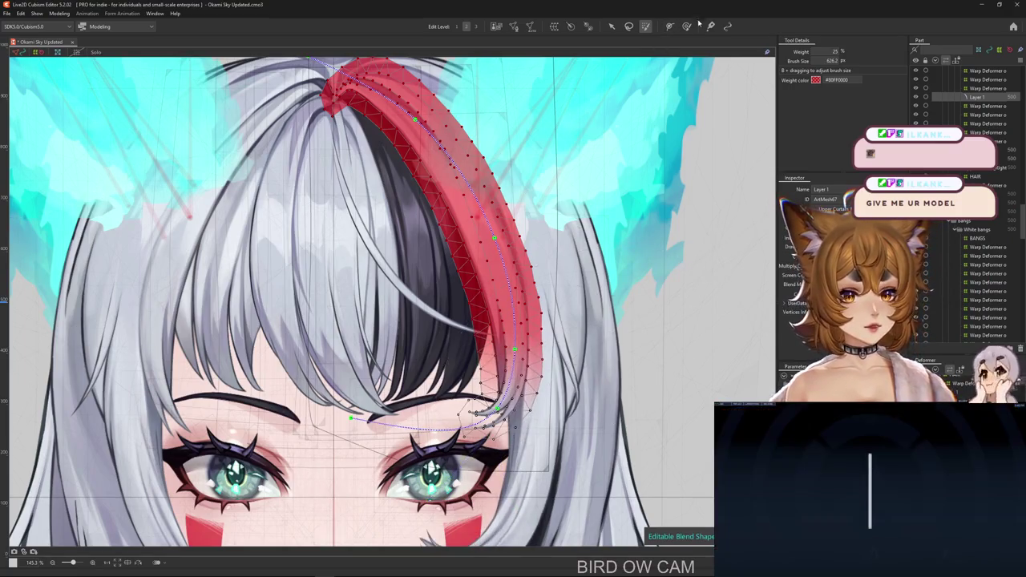
pyautogui.click(686, 26)
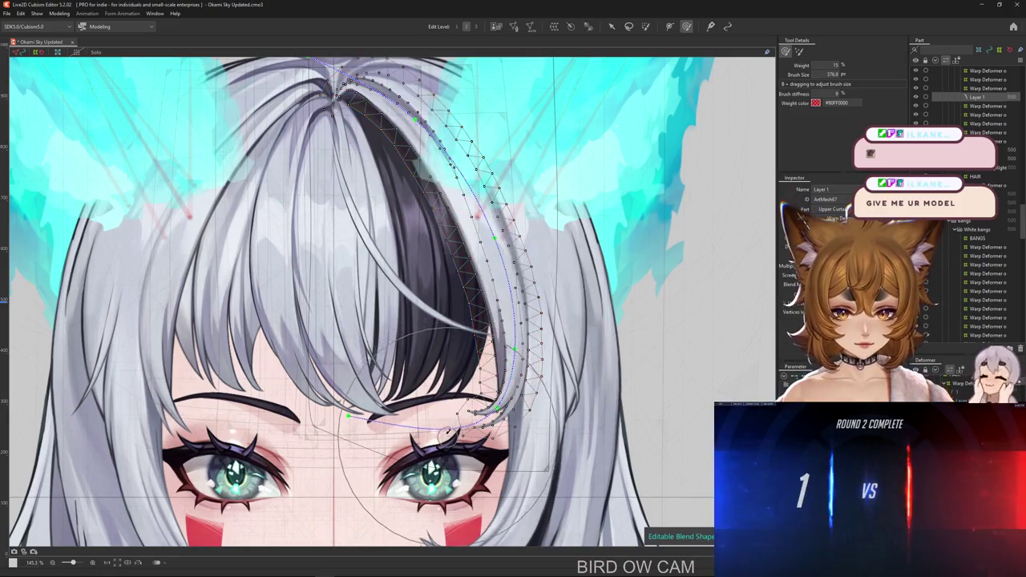
# With a smaller deform brush, pull the strand tip down past the right eye and reweight the strand.
pyautogui.moveTo(449, 430); pyautogui.dragTo(480, 364)
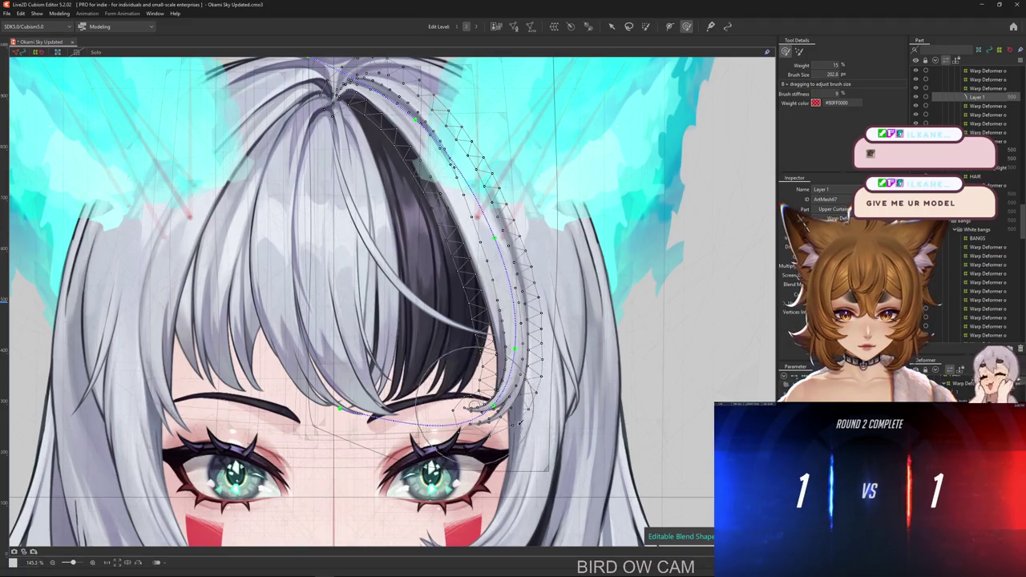
pyautogui.moveTo(489, 410); pyautogui.dragTo(458, 417)
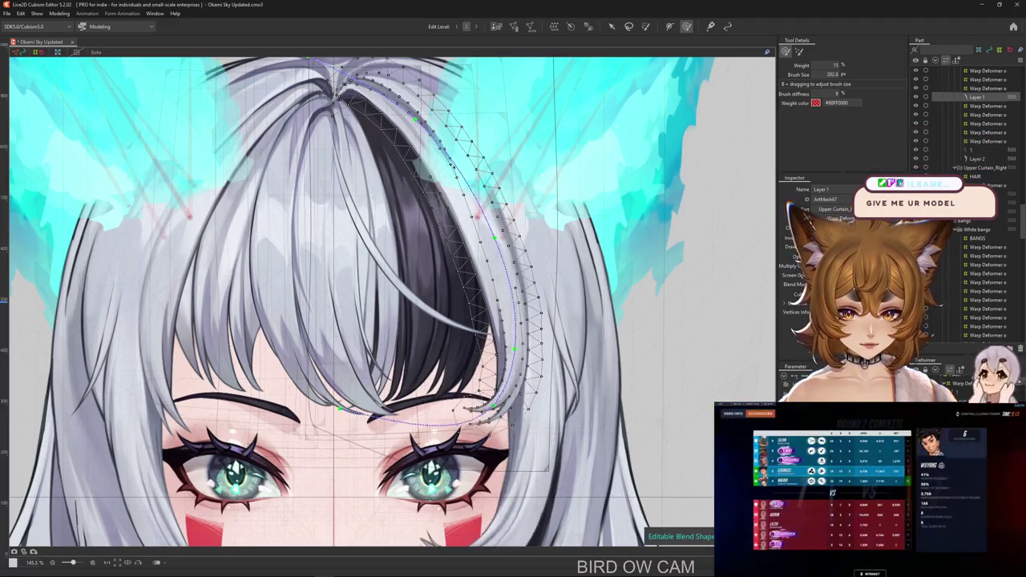
pyautogui.moveTo(501, 473); pyautogui.dragTo(433, 493)
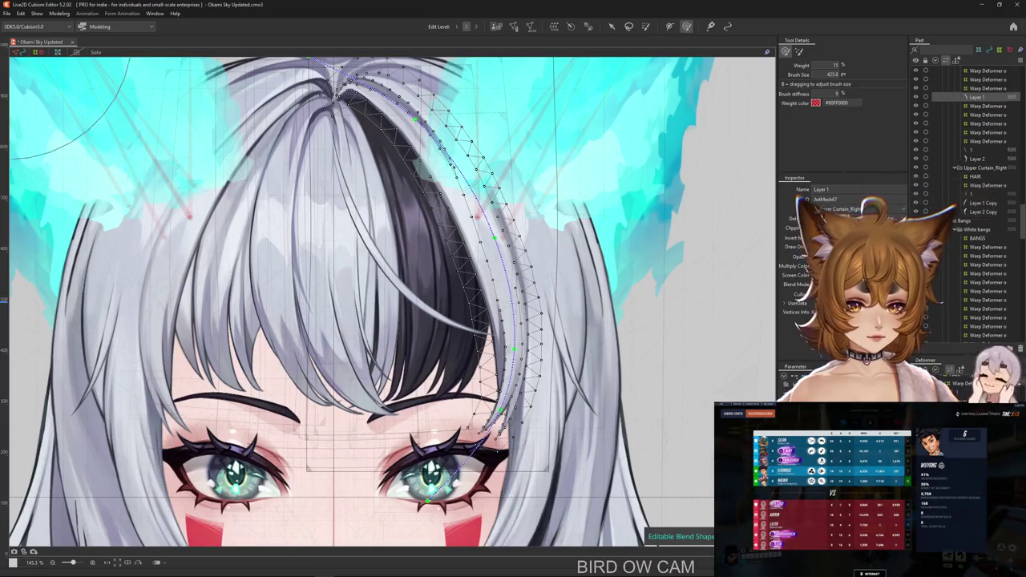
pyautogui.click(646, 27)
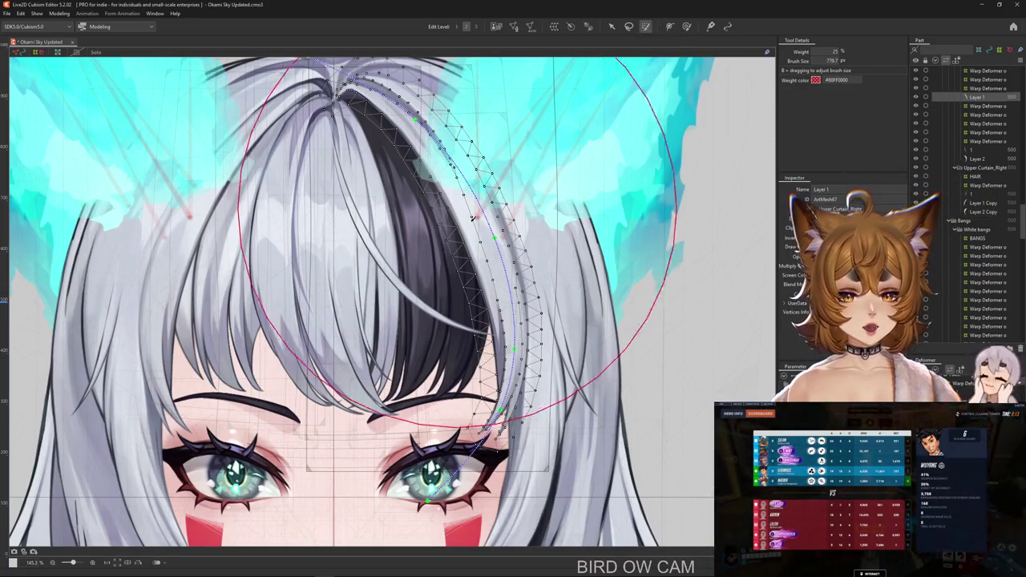
pyautogui.moveTo(506, 190); pyautogui.dragTo(513, 240)
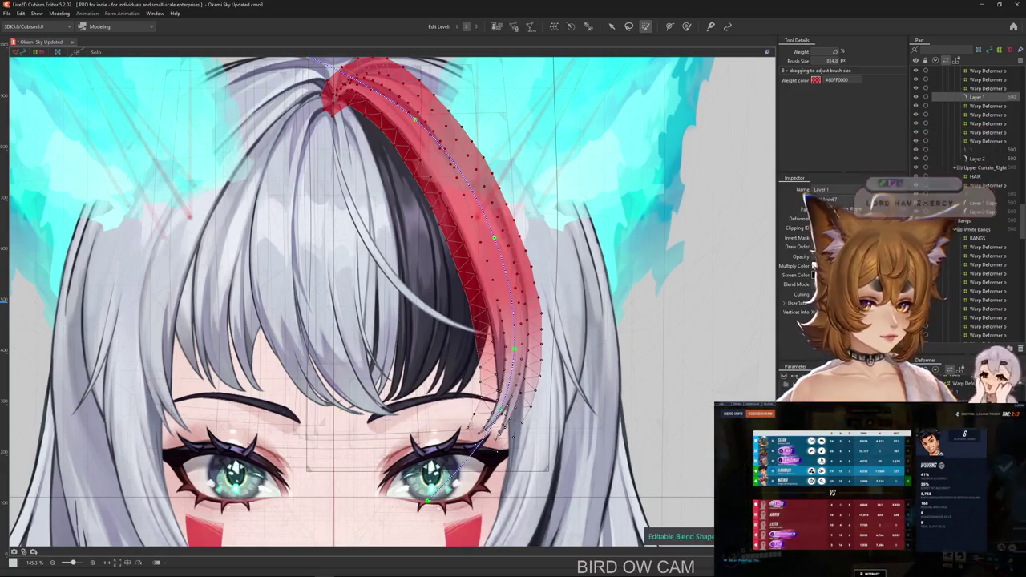
# Pull the strand's tail toward the eye, then back along the eyebrow, and hide the mesh.
pyautogui.moveTo(489, 407)
pyautogui.mouseDown()
pyautogui.moveTo(474, 505)
pyautogui.moveTo(433, 501)
pyautogui.mouseUp()
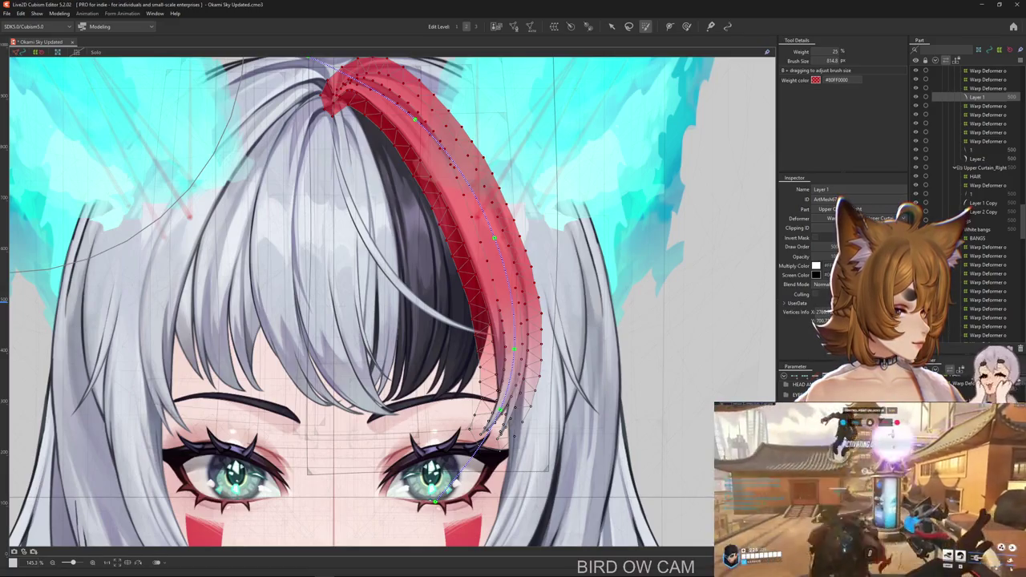
pyautogui.moveTo(432, 501); pyautogui.dragTo(338, 409)
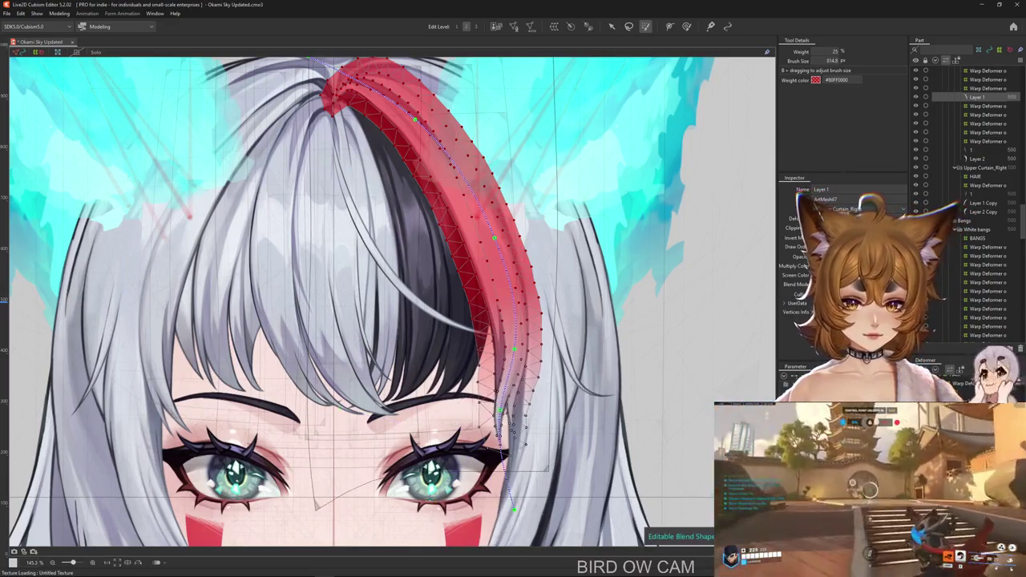
pyautogui.click(686, 27)
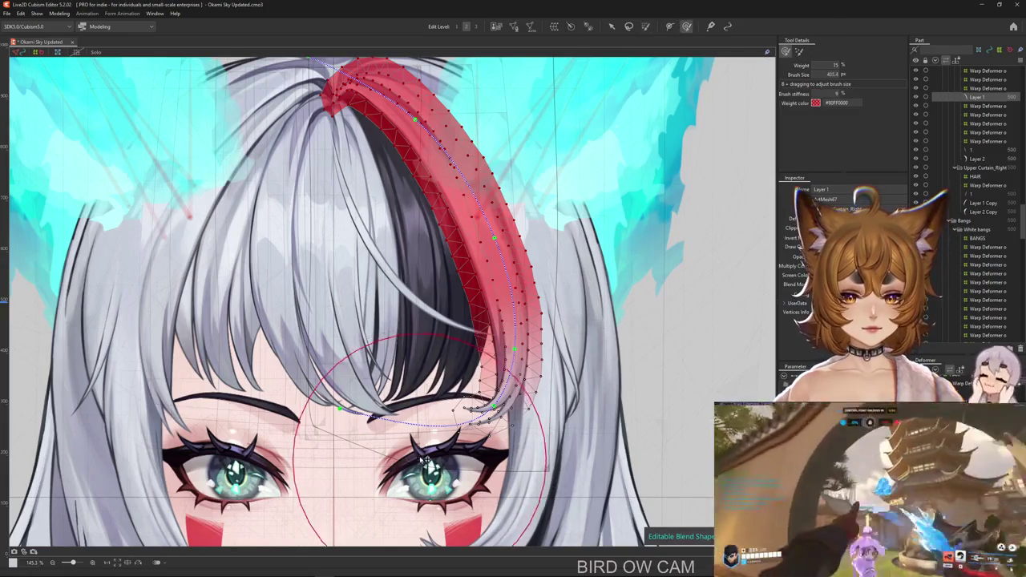
pyautogui.scroll(-3, 385, 305)
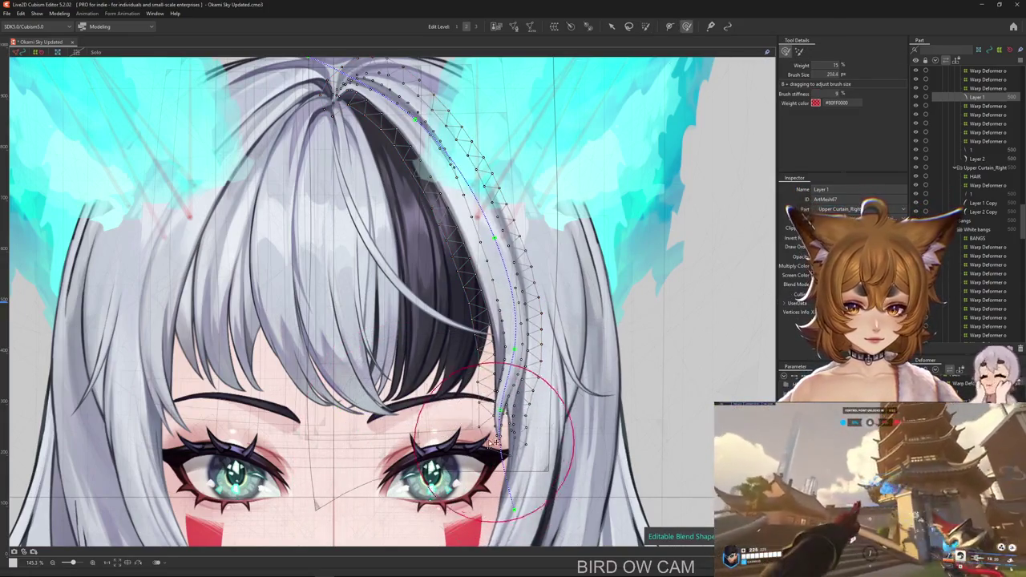
pyautogui.hotkey('ctrl', 'h')
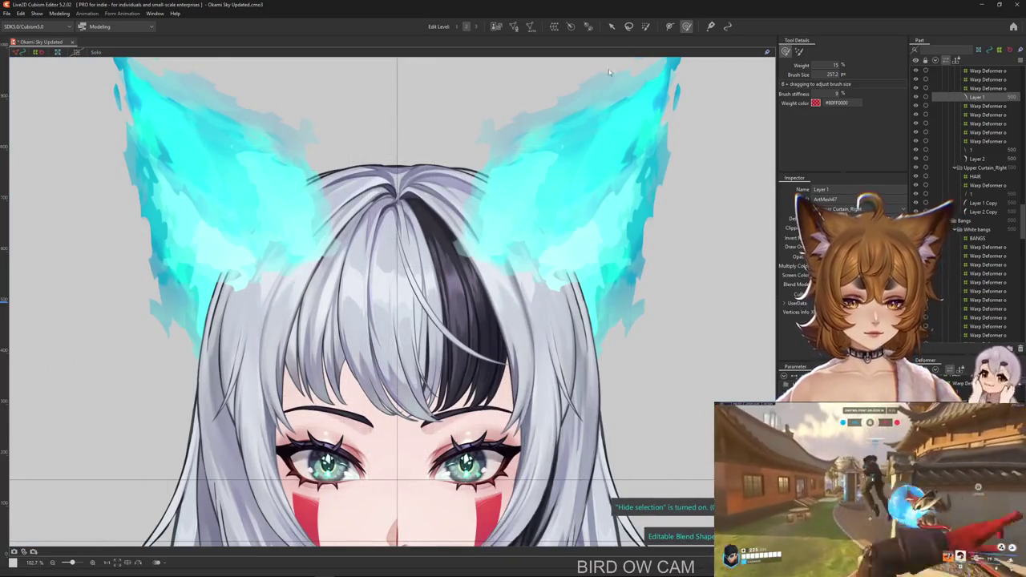
# Show the mesh and paint full blend-shape weight over the dark hair strand.
pyautogui.hotkey('ctrl', 'h')
pyautogui.click(646, 26)
pyautogui.moveTo(504, 335)
pyautogui.mouseDown()
pyautogui.moveTo(494, 295)
pyautogui.moveTo(513, 352)
pyautogui.mouseUp()
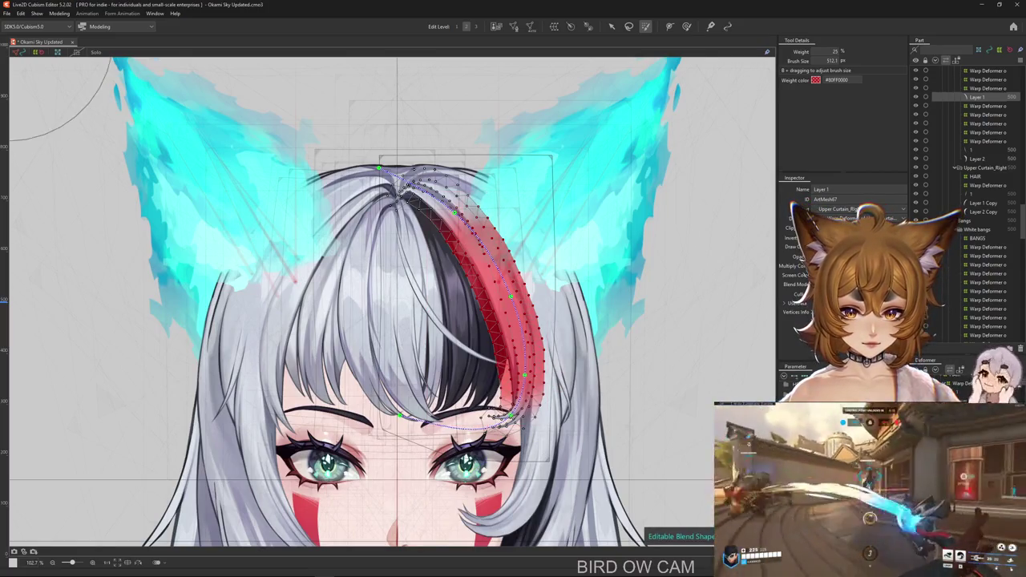
pyautogui.hotkey('ctrl', 'z')
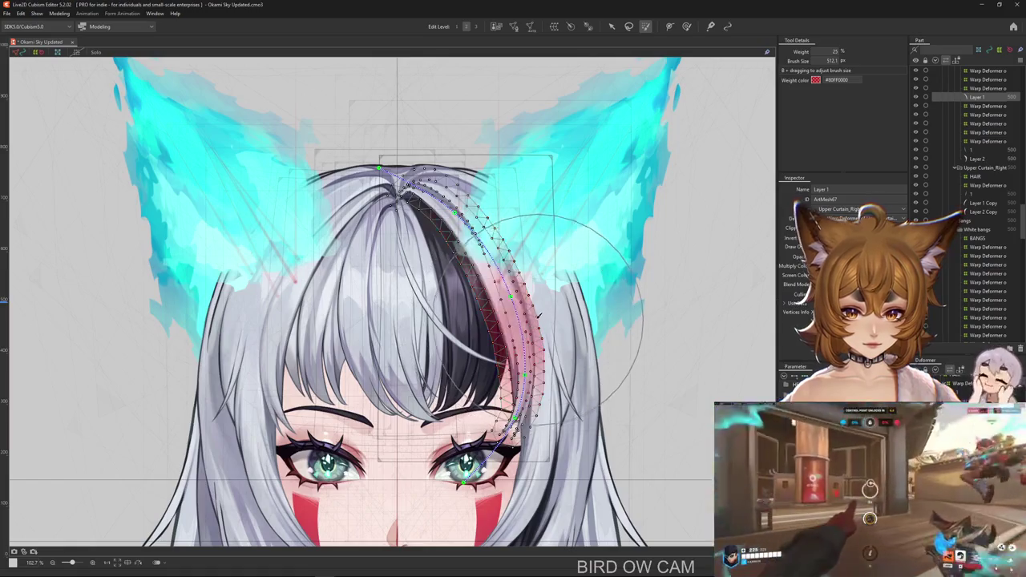
pyautogui.hotkey('ctrl', 'y')
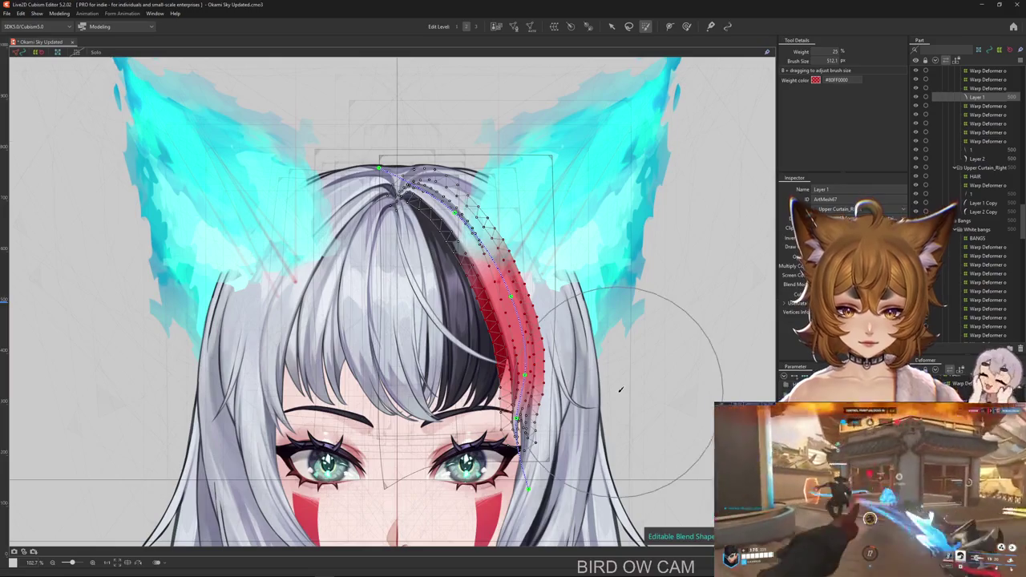
pyautogui.hotkey('ctrl', 'h')
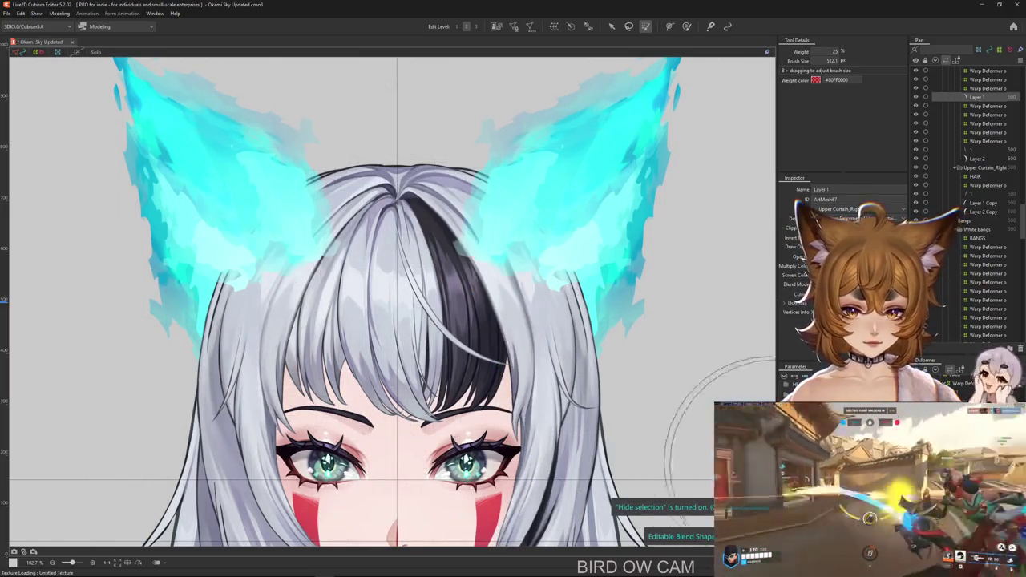
# With a smaller deform brush, curve the strand tip left across the eyelid, then open Physics Settings.
pyautogui.click(686, 26)
pyautogui.scroll(5, 529, 457)
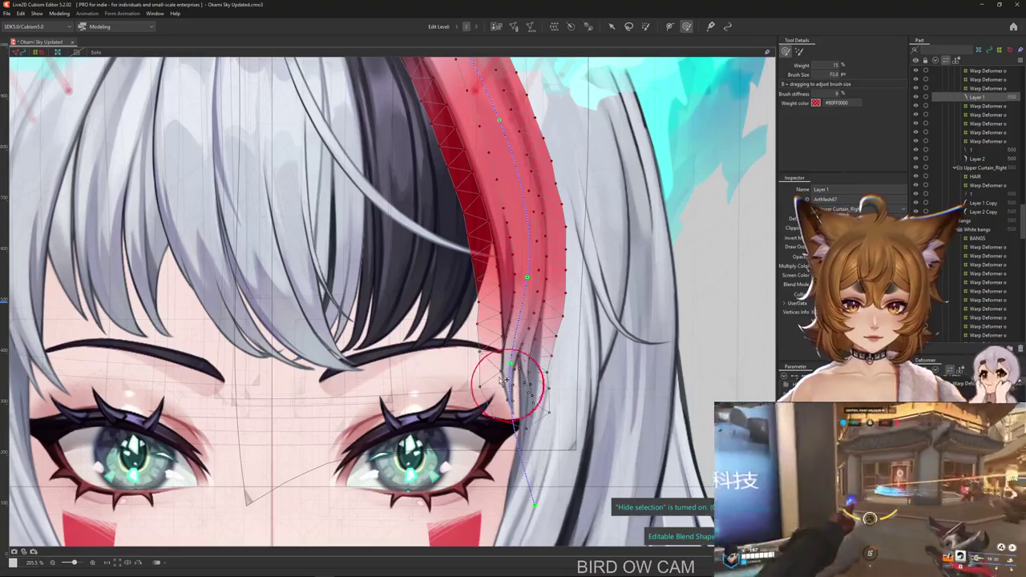
pyautogui.moveTo(506, 381); pyautogui.dragTo(535, 388)
pyautogui.scroll(5, 523, 380)
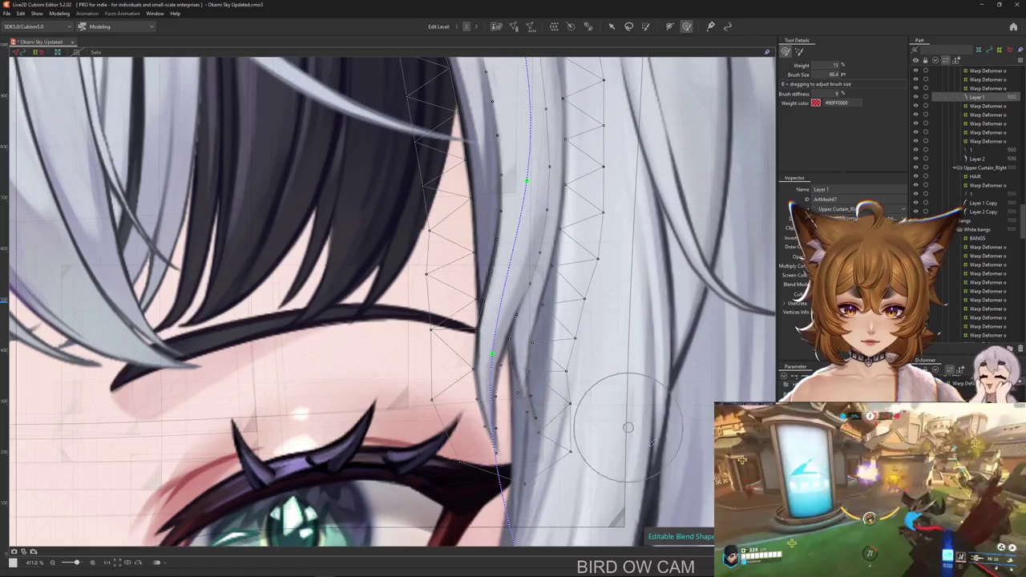
pyautogui.moveTo(493, 401); pyautogui.dragTo(555, 418)
pyautogui.moveTo(385, 405)
pyautogui.mouseDown()
pyautogui.moveTo(332, 343)
pyautogui.moveTo(344, 329)
pyautogui.moveTo(473, 379)
pyautogui.mouseUp()
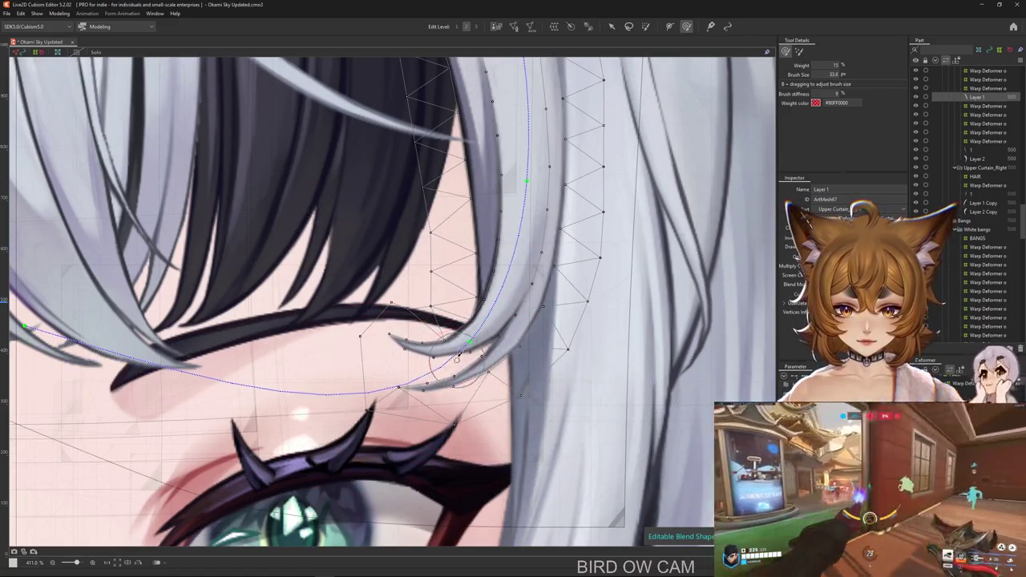
pyautogui.scroll(-3, 485, 410)
pyautogui.scroll(-2, 485, 410)
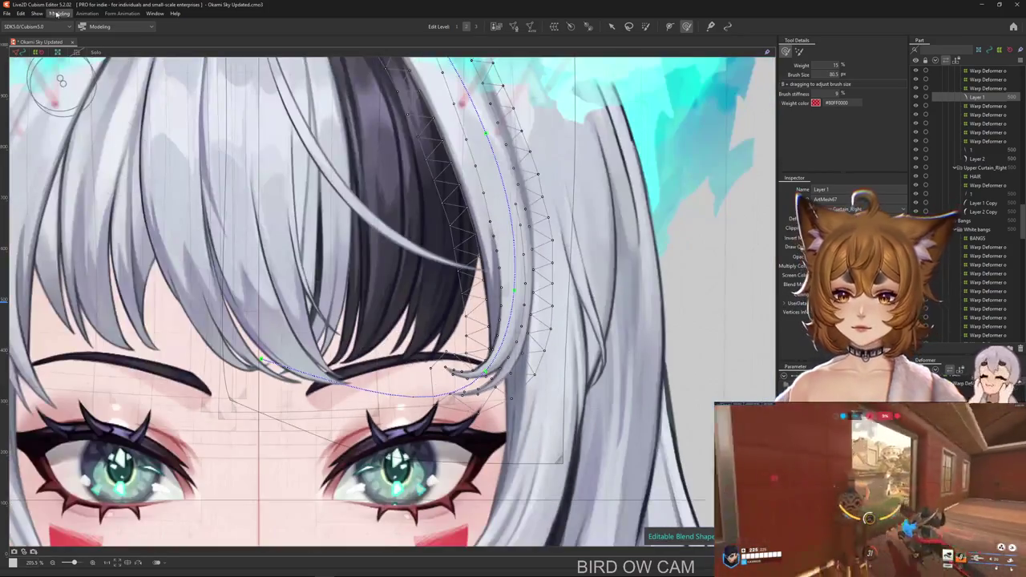
pyautogui.click(60, 14)
pyautogui.click(76, 191)
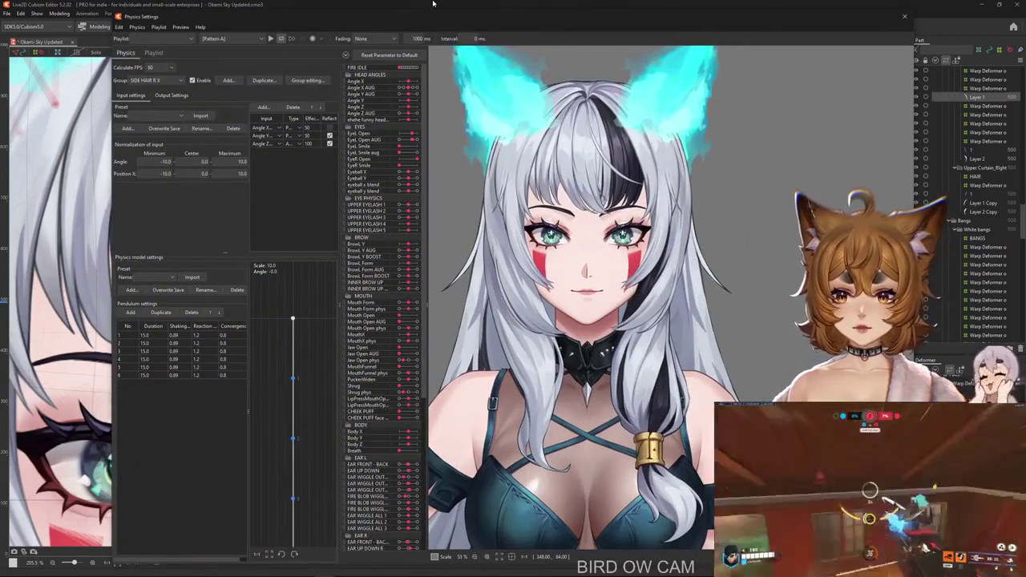
pyautogui.moveTo(393, 12); pyautogui.dragTo(282, 6)
pyautogui.scroll(3, 512, 321)
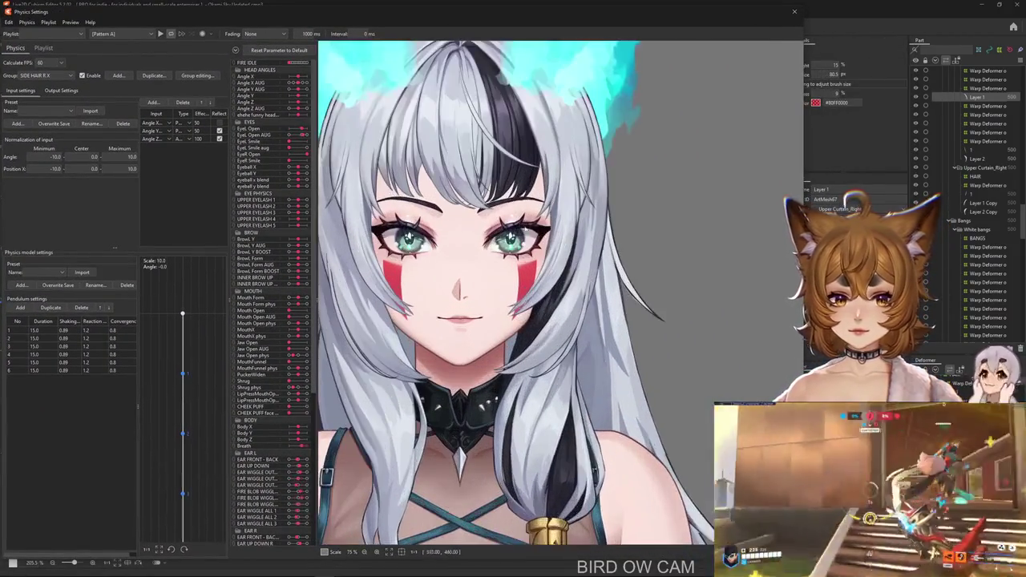
pyautogui.moveTo(692, 281)
pyautogui.mouseDown()
pyautogui.moveTo(420, 314)
pyautogui.moveTo(671, 336)
pyautogui.moveTo(603, 329)
pyautogui.moveTo(525, 543)
pyautogui.mouseUp()
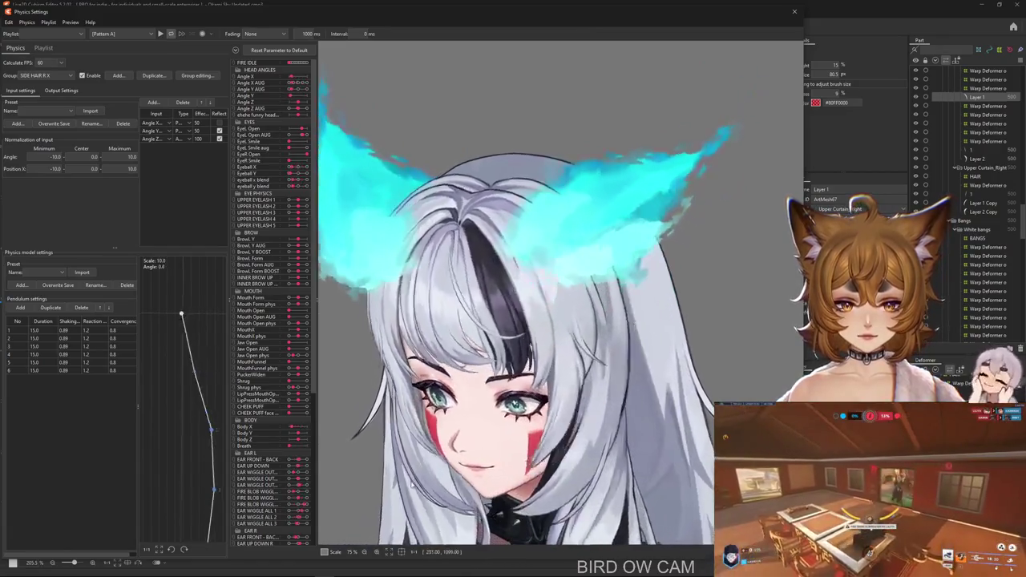
pyautogui.moveTo(525, 542)
pyautogui.mouseDown()
pyautogui.moveTo(641, 553)
pyautogui.moveTo(321, 328)
pyautogui.moveTo(457, 383)
pyautogui.moveTo(746, 362)
pyautogui.mouseUp()
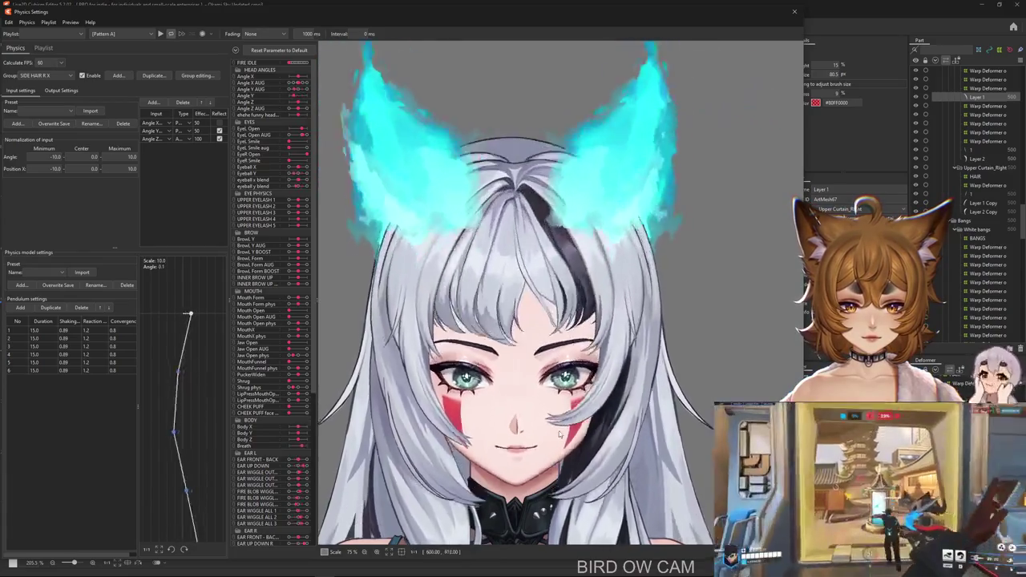
pyautogui.moveTo(746, 362); pyautogui.dragTo(551, 266)
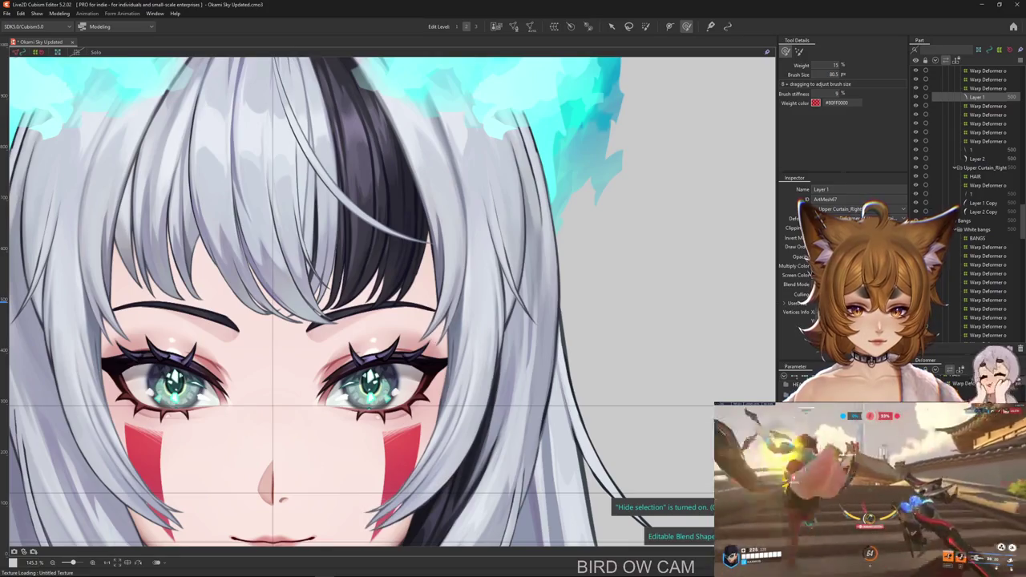
# Select the Layer 2 hair mesh and the right side strand's warp deformer.
pyautogui.rightClick(513, 261)
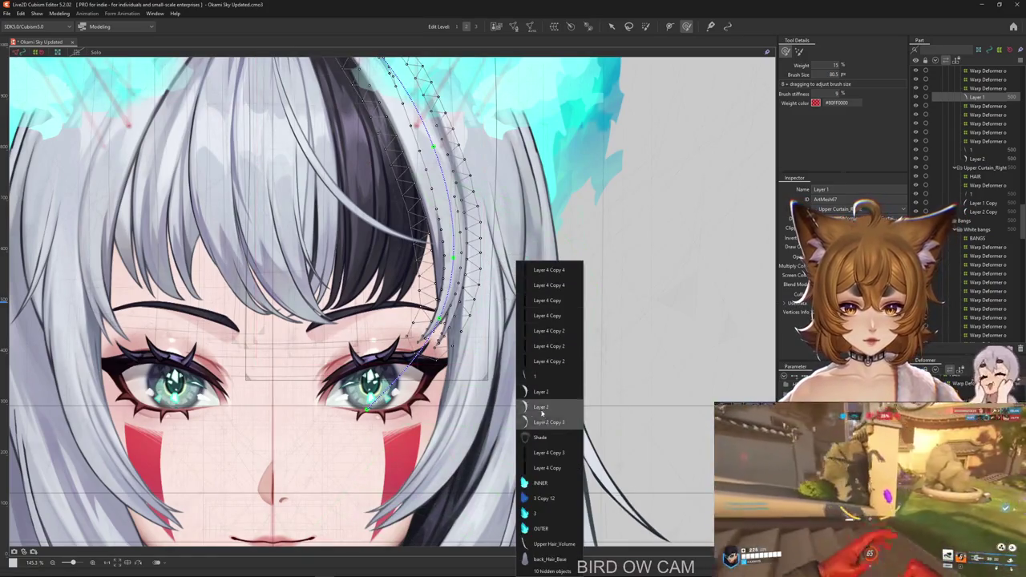
pyautogui.click(550, 376)
pyautogui.click(508, 233)
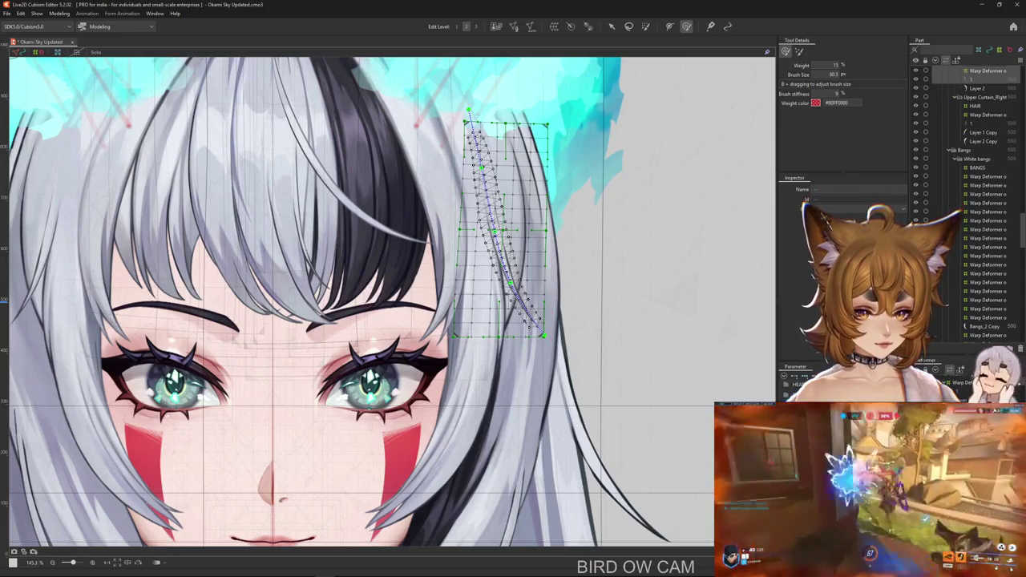
# Move SIDE HAIR R X 4, 3 and 2 beside the other side-hair parameters.
pyautogui.scroll(-3, 513, 296)
pyautogui.scroll(-3, 512, 296)
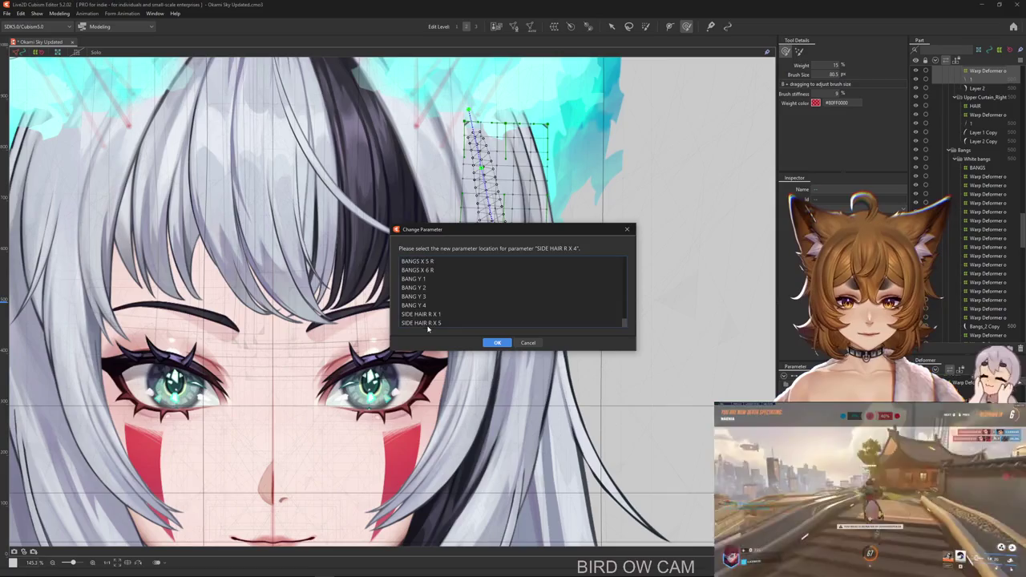
pyautogui.doubleClick(425, 323)
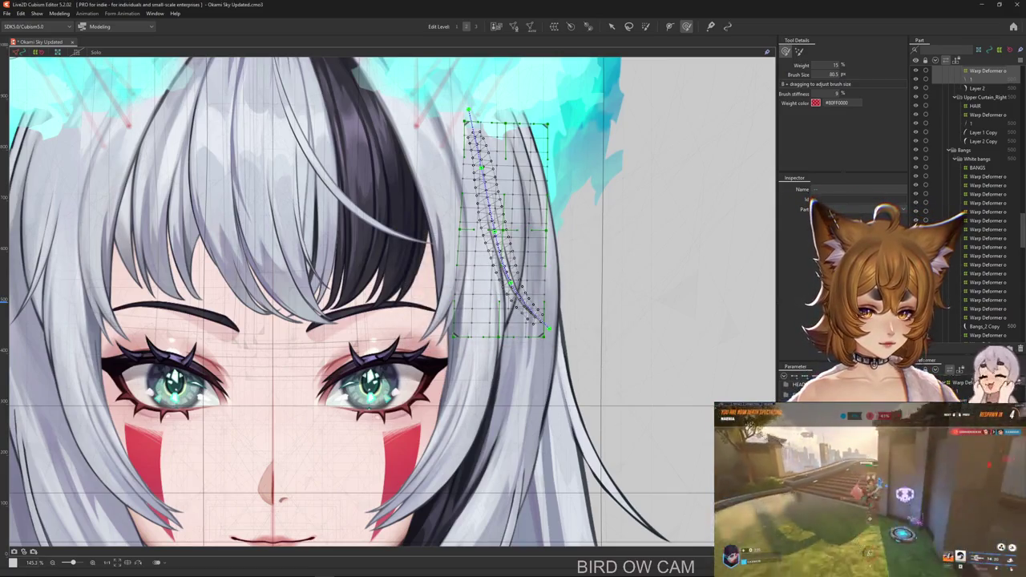
pyautogui.scroll(-5, 609, 288)
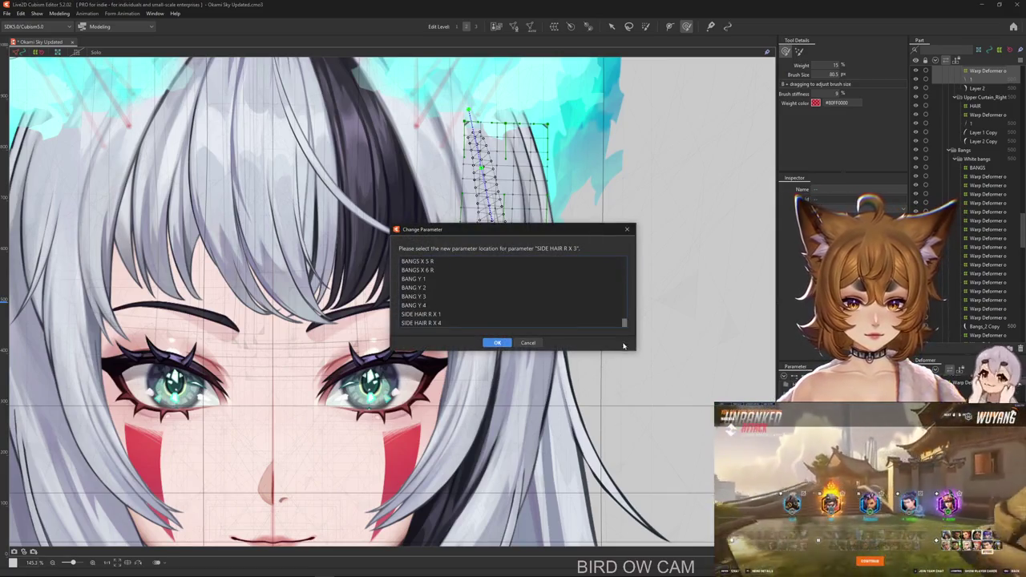
pyautogui.doubleClick(426, 323)
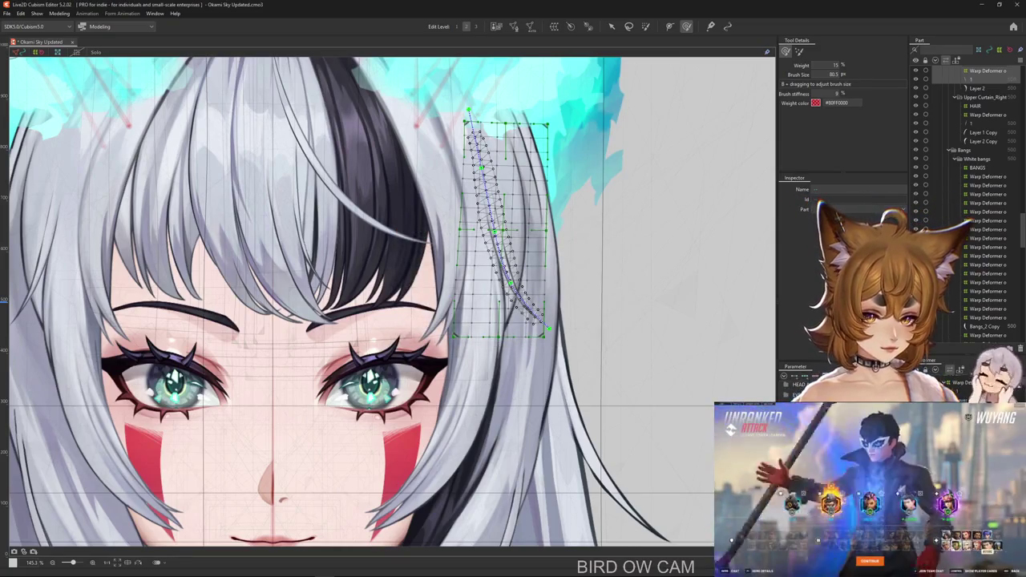
pyautogui.scroll(-3, 430, 324)
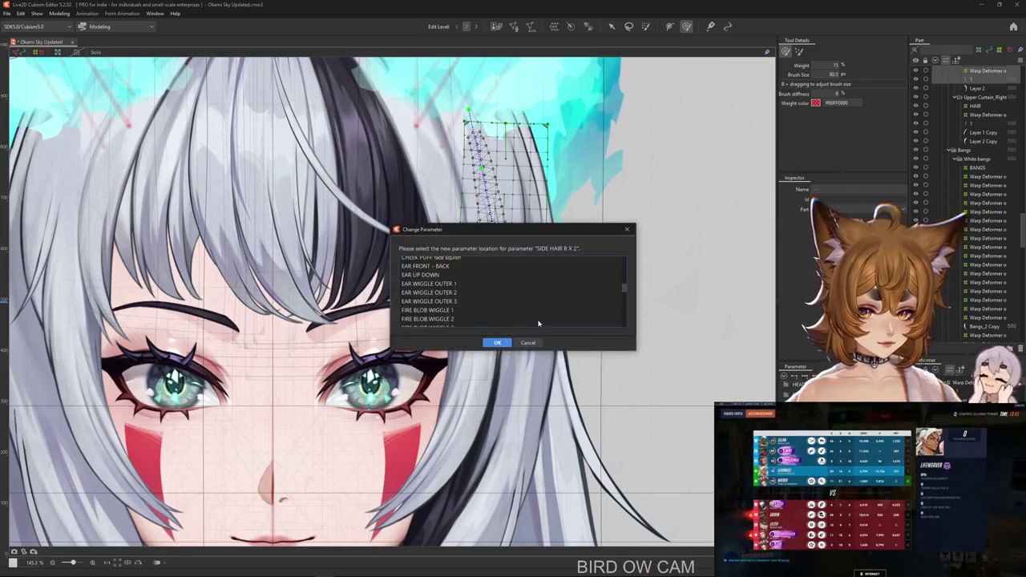
pyautogui.scroll(-3, 430, 324)
pyautogui.scroll(-2, 430, 324)
pyautogui.doubleClick(430, 323)
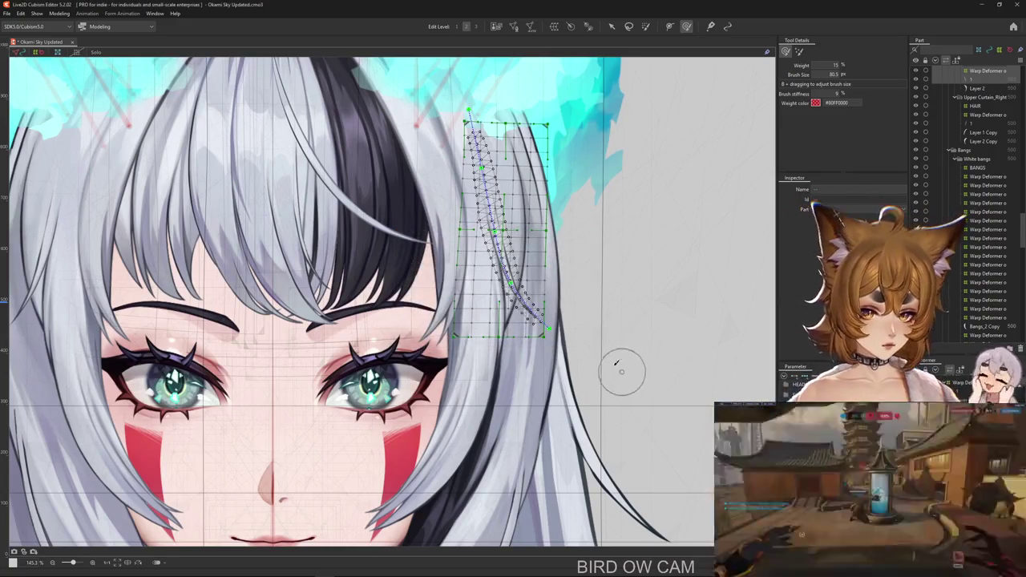
pyautogui.click(60, 14)
# In Physics Settings, swing the head in the zoomed preview to watch the side strand sway.
pyautogui.click(80, 192)
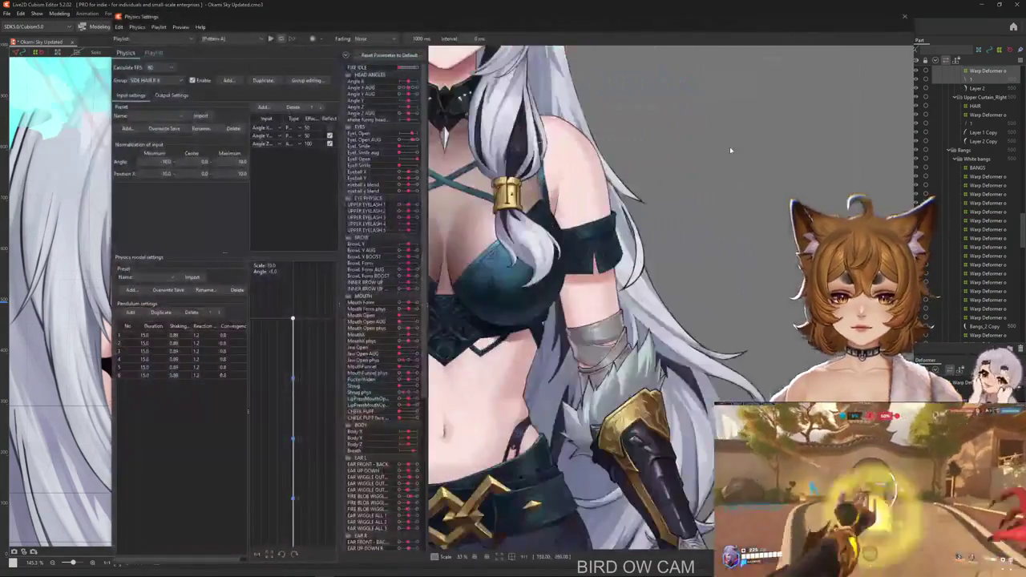
pyautogui.scroll(3, 655, 343)
pyautogui.moveTo(240, 16); pyautogui.dragTo(82, 18)
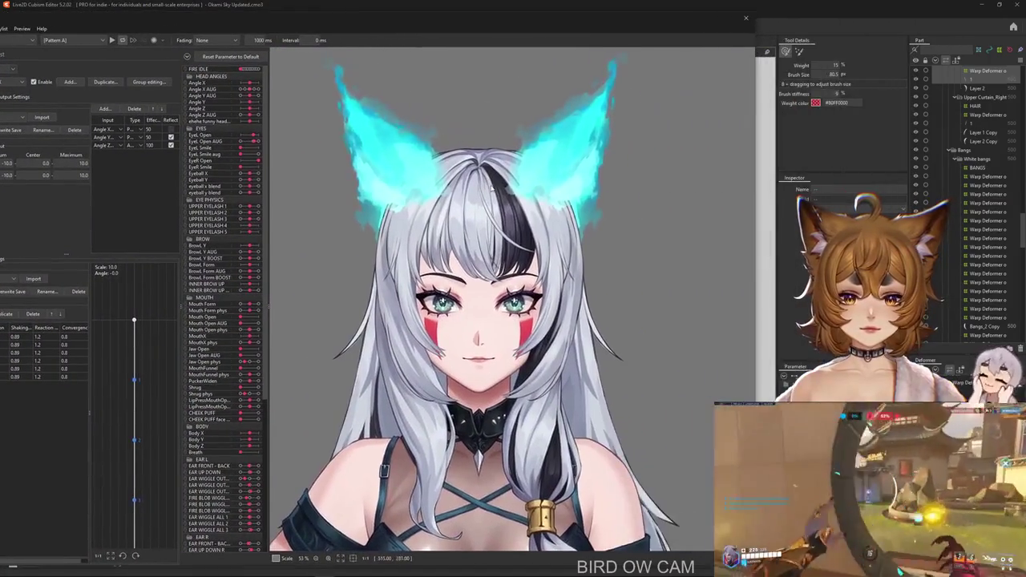
pyautogui.scroll(1, 532, 337)
pyautogui.scroll(1, 586, 318)
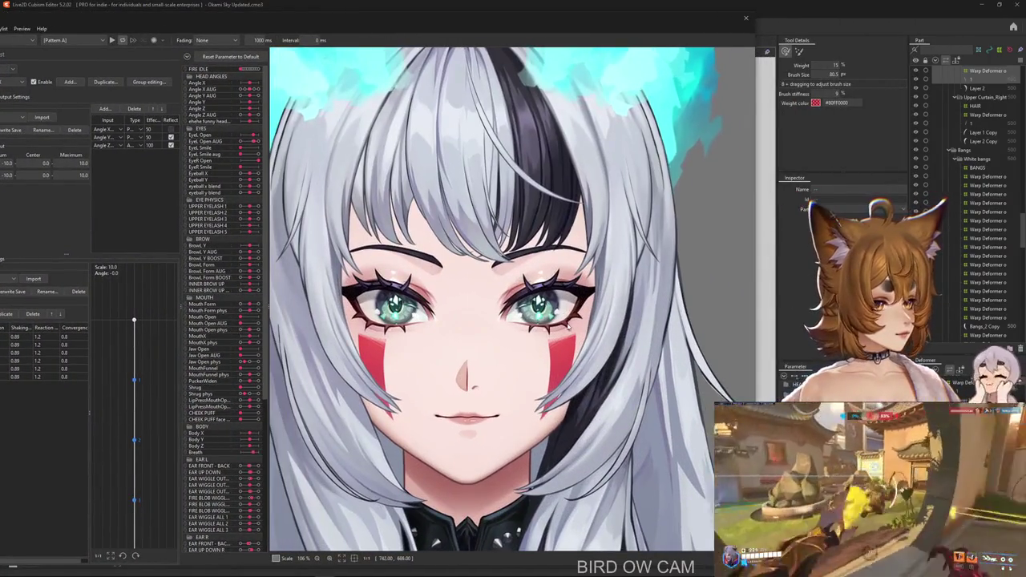
pyautogui.moveTo(574, 323)
pyautogui.mouseDown()
pyautogui.moveTo(670, 329)
pyautogui.moveTo(527, 399)
pyautogui.moveTo(492, 440)
pyautogui.moveTo(510, 467)
pyautogui.moveTo(500, 163)
pyautogui.moveTo(517, 398)
pyautogui.moveTo(282, 309)
pyautogui.moveTo(405, 324)
pyautogui.moveTo(405, 309)
pyautogui.mouseUp()
pyautogui.scroll(-2, 517, 398)
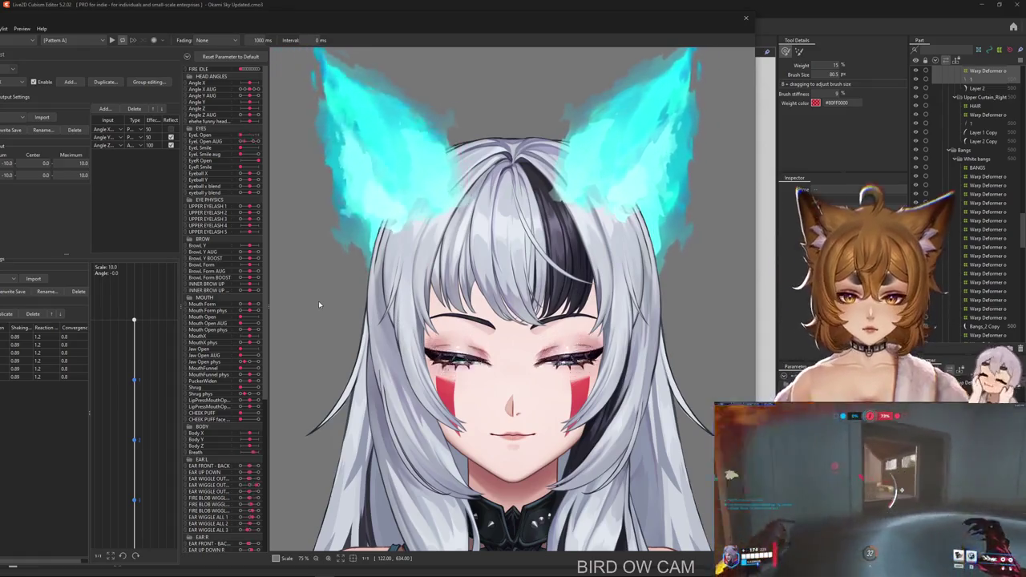
pyautogui.moveTo(318, 300)
pyautogui.mouseDown()
pyautogui.moveTo(326, 302)
pyautogui.moveTo(247, 331)
pyautogui.mouseUp()
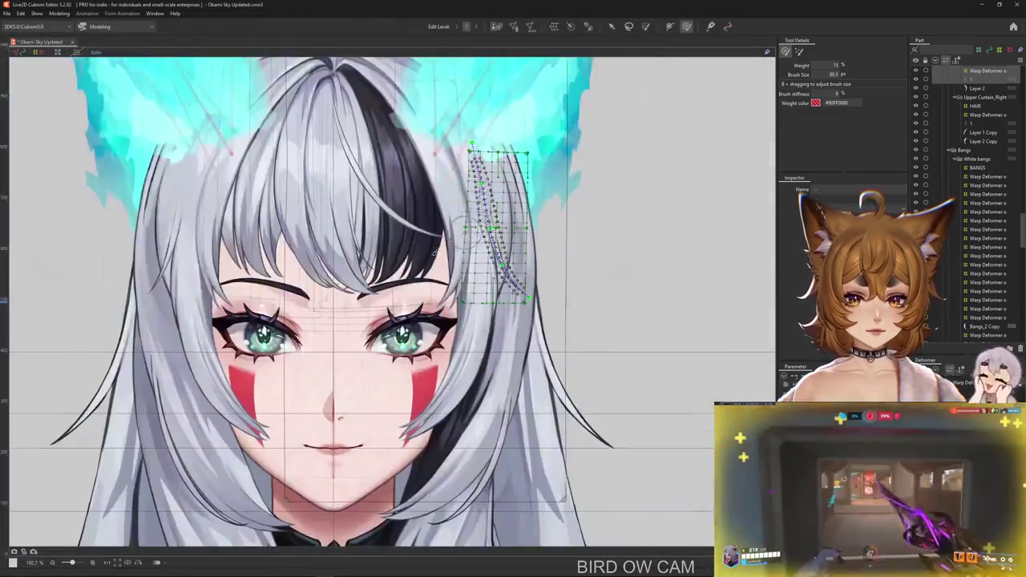
pyautogui.scroll(-5, 483, 213)
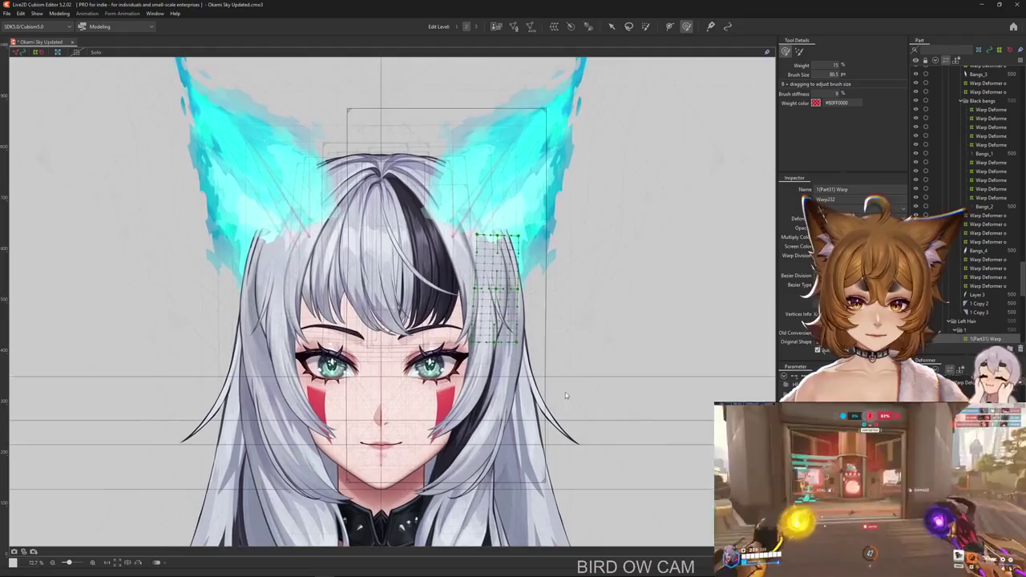
# Select the right side strand's warp deformer, step through its bent poses, and start a new parameter.
pyautogui.click(564, 392)
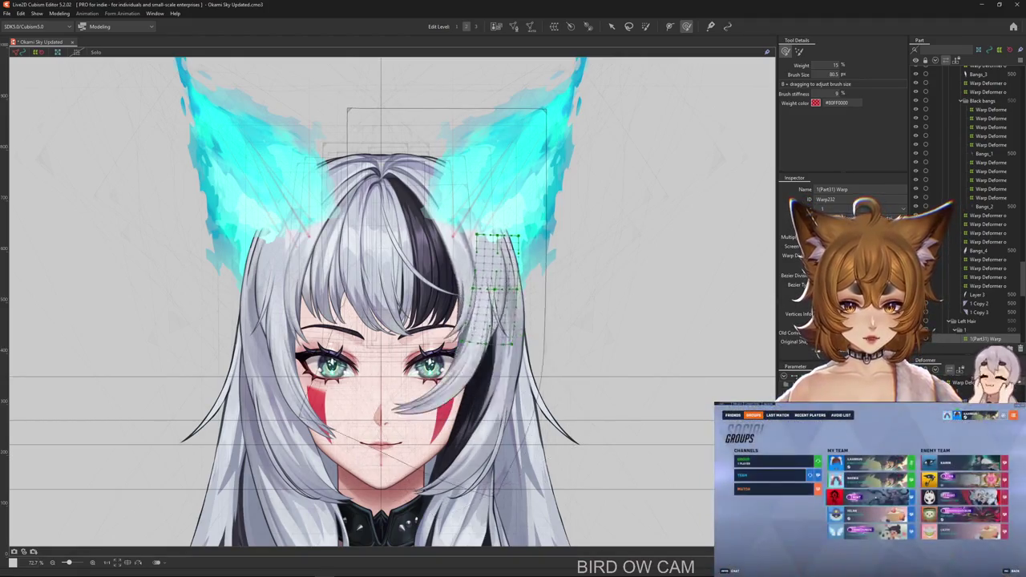
pyautogui.hotkey('ctrl', 'z')
pyautogui.hotkey('ctrl', 'z')
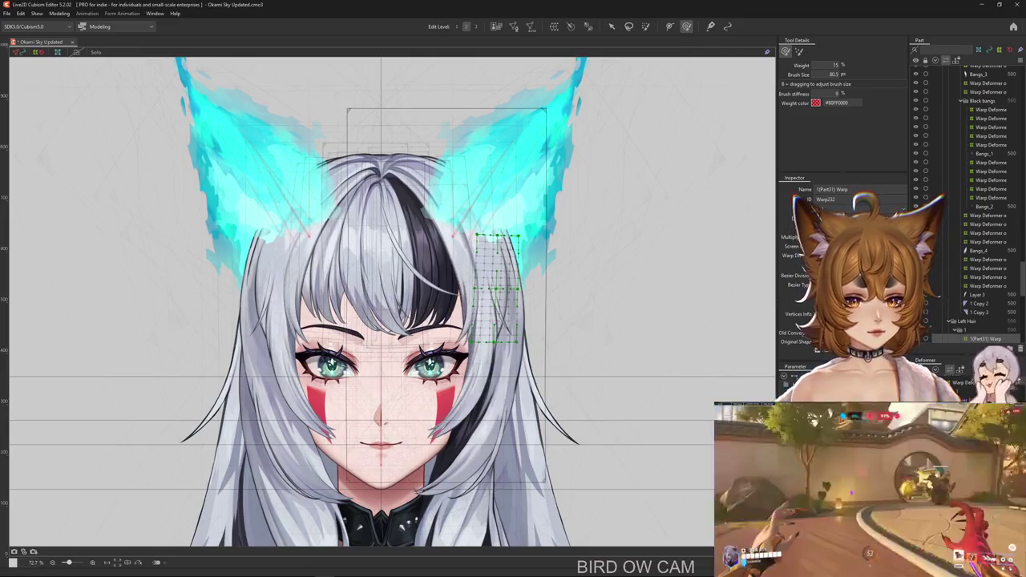
pyautogui.hotkey('ctrl', 'y')
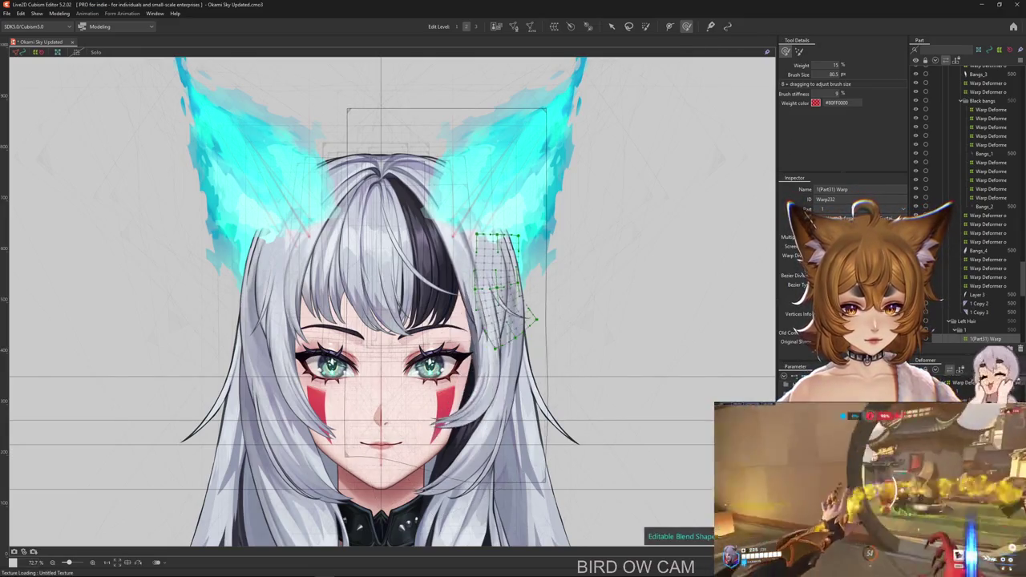
pyautogui.hotkey('ctrl', 'z')
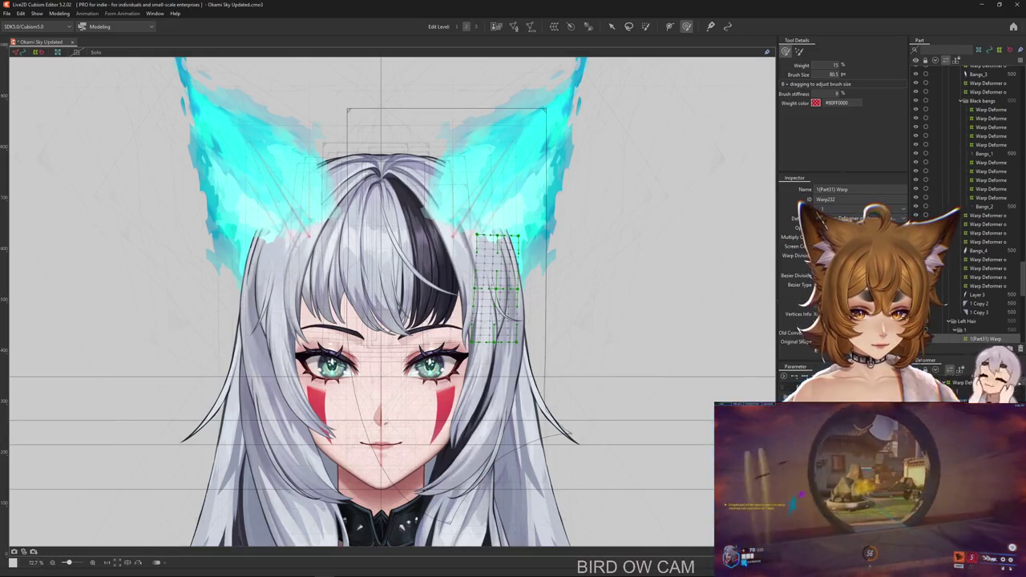
pyautogui.hotkey('ctrl', 'shift', 'p')
pyautogui.write('SIDE HAIR')
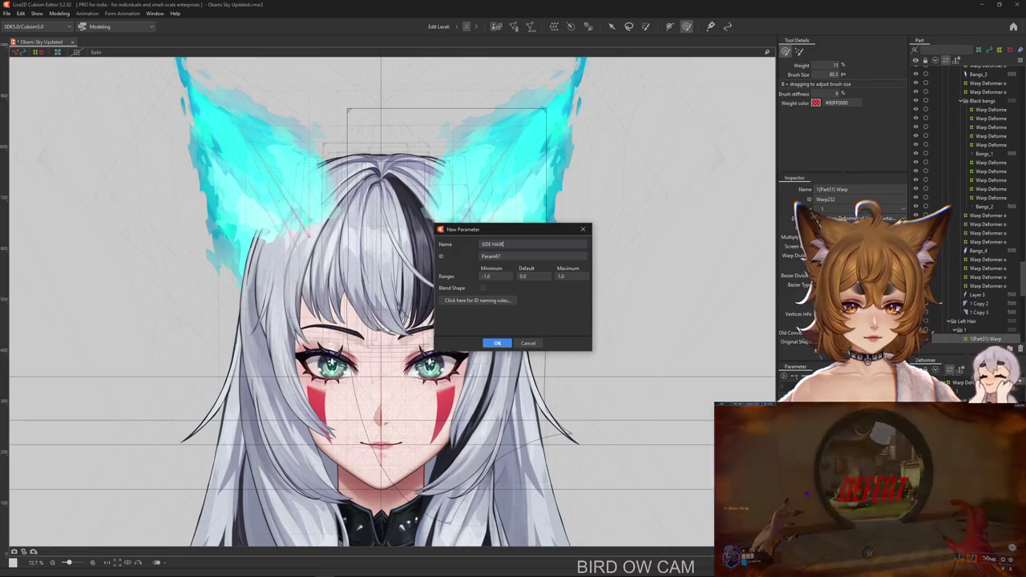
# Create the SIDE HAIR R Y 1 blend-shape parameter.
pyautogui.press('Return')
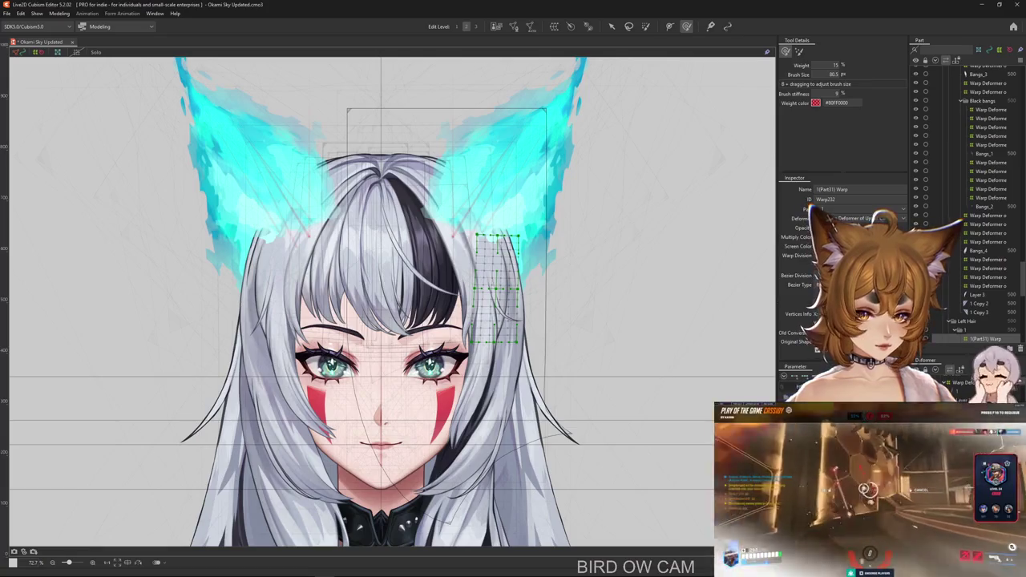
pyautogui.write('SIDE HAIR R Y 1')
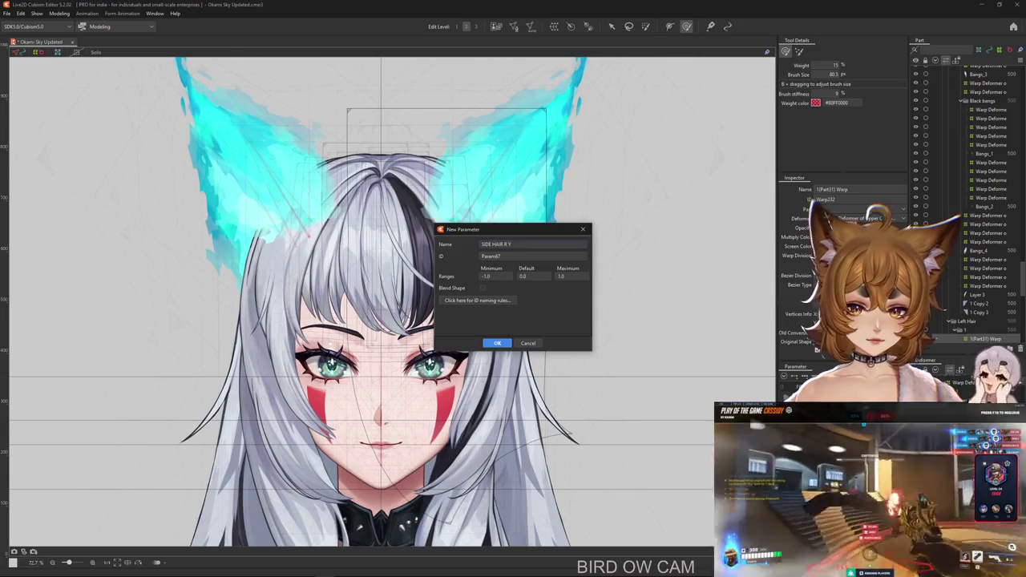
pyautogui.click(503, 346)
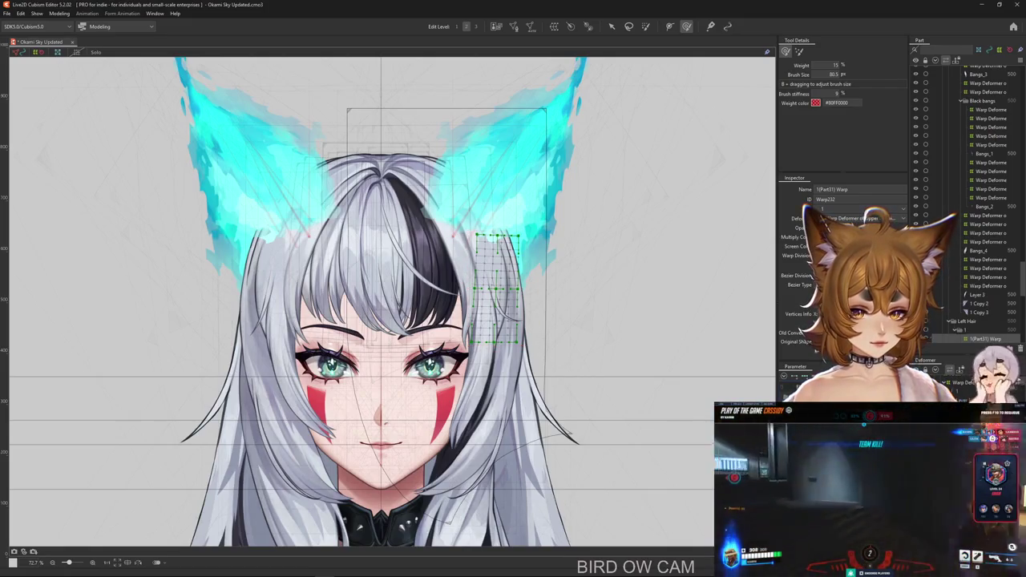
# Review the new parameter's settings several times, then select the Layer 2 hair mesh.
pyautogui.doubleClick(801, 385)
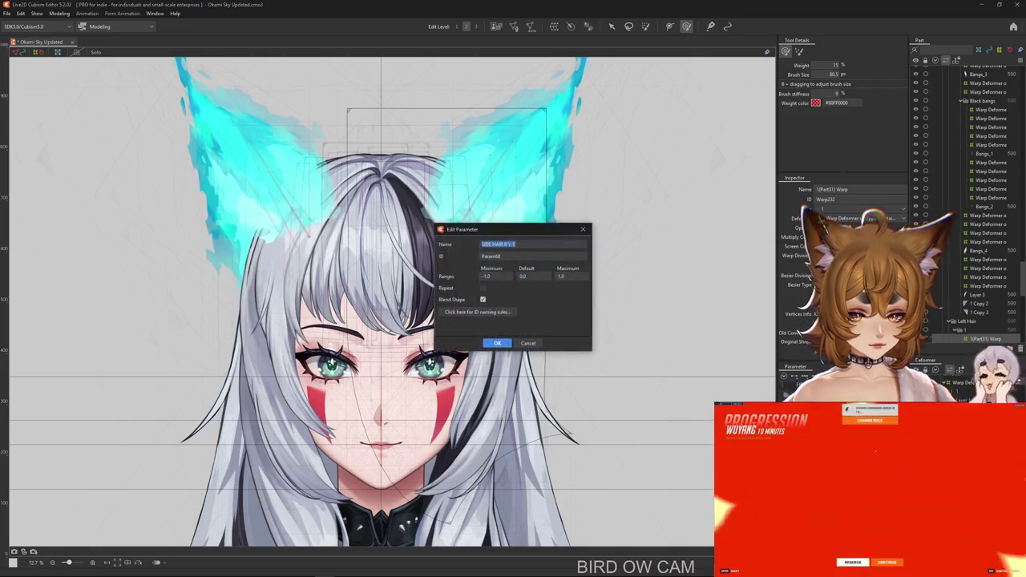
pyautogui.press('Return')
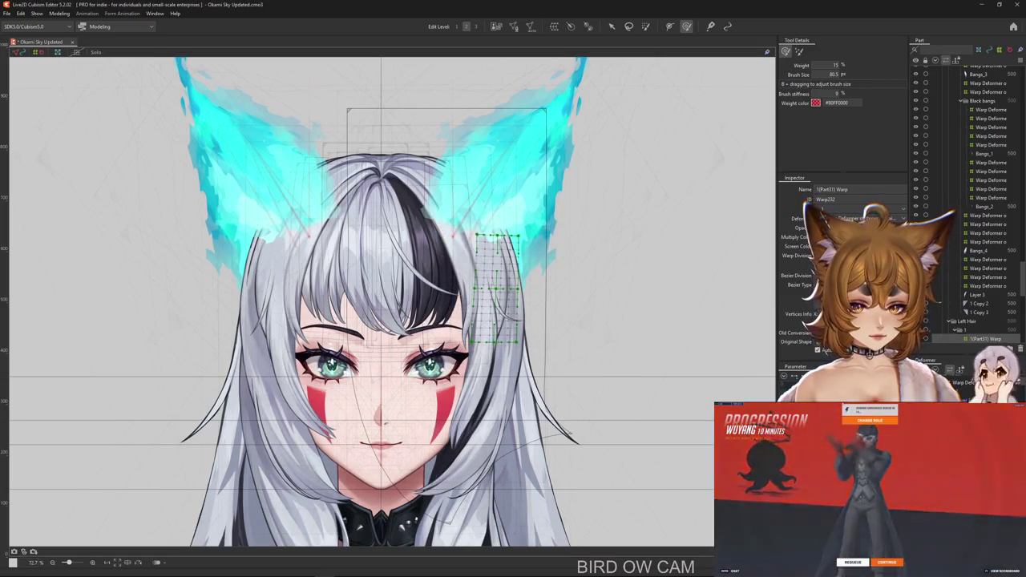
pyautogui.doubleClick(802, 384)
pyautogui.press('Return')
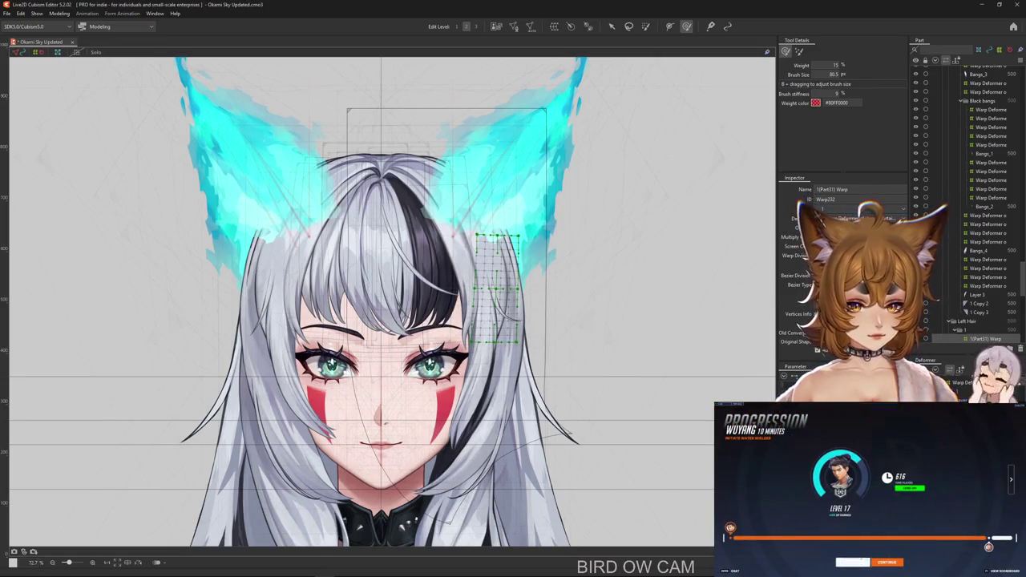
pyautogui.doubleClick(801, 384)
pyautogui.press('Return')
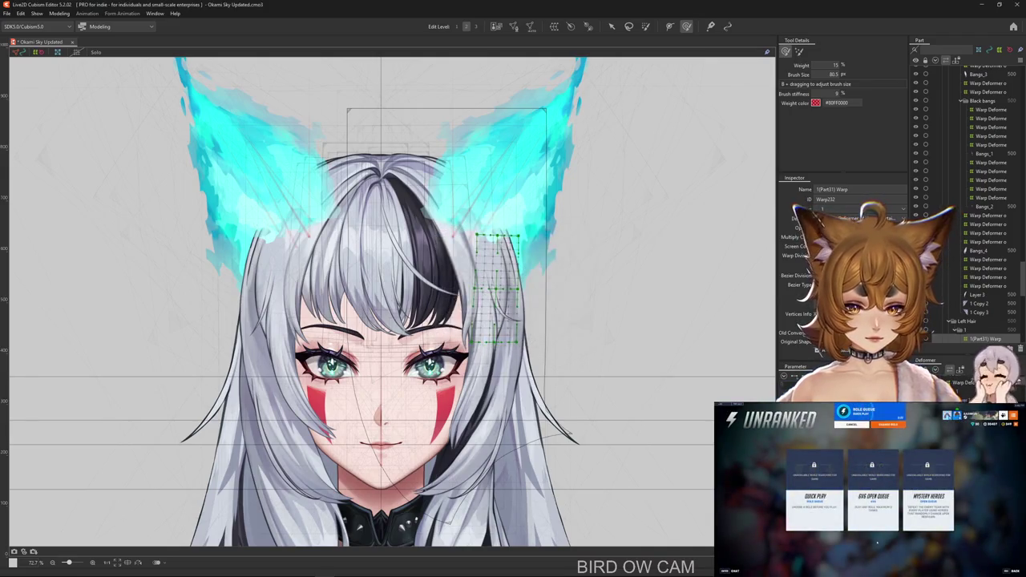
pyautogui.doubleClick(802, 384)
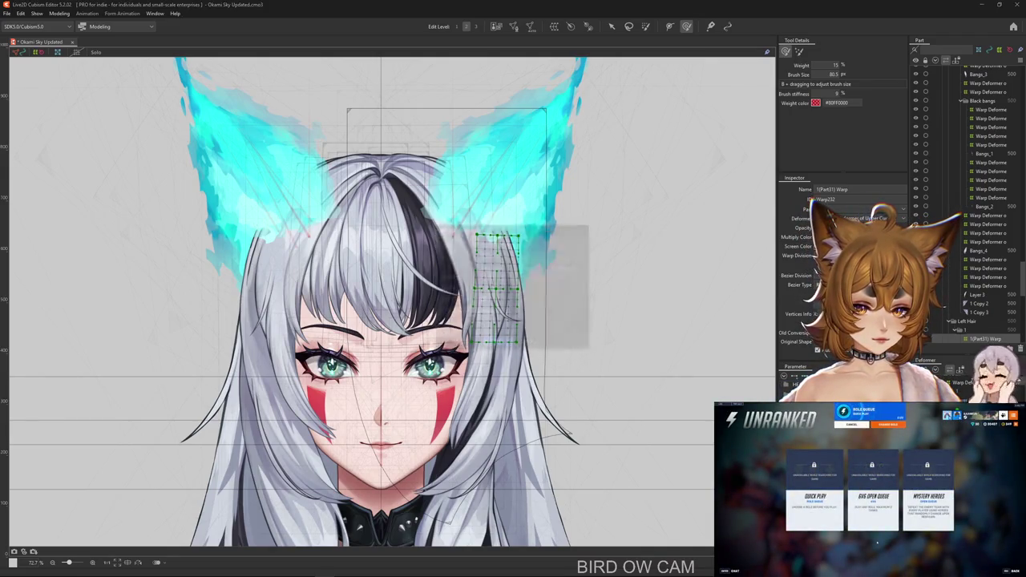
pyautogui.press('Return')
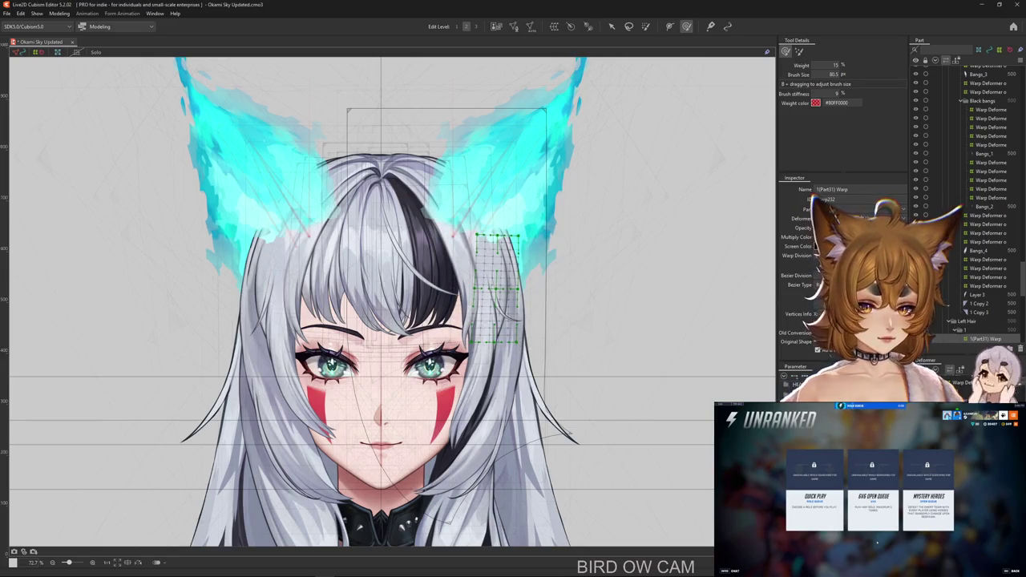
pyautogui.click(481, 265)
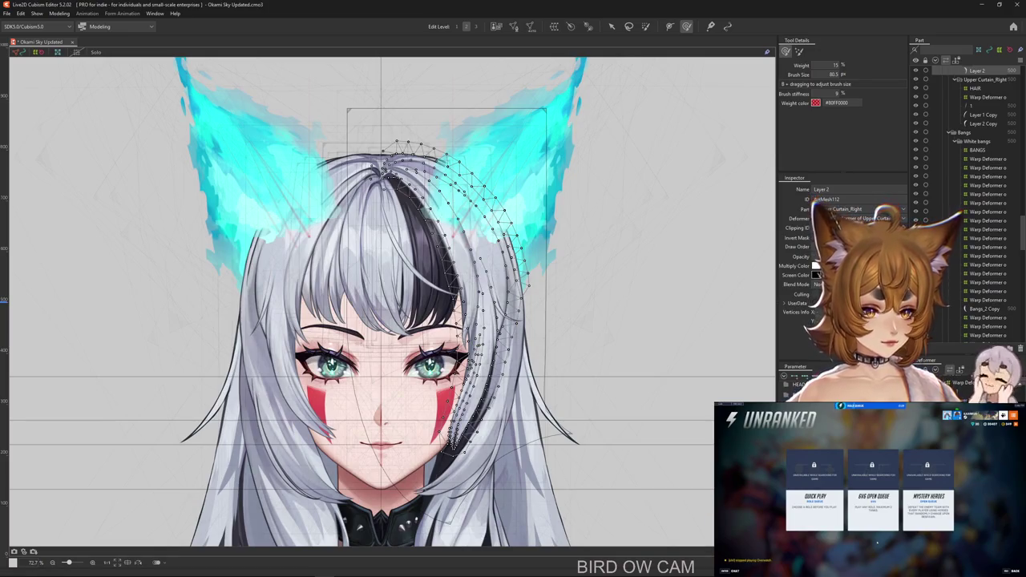
# Select the strand's warp deformer and the larger one above it, then cancel a deformer creation.
pyautogui.click(987, 97)
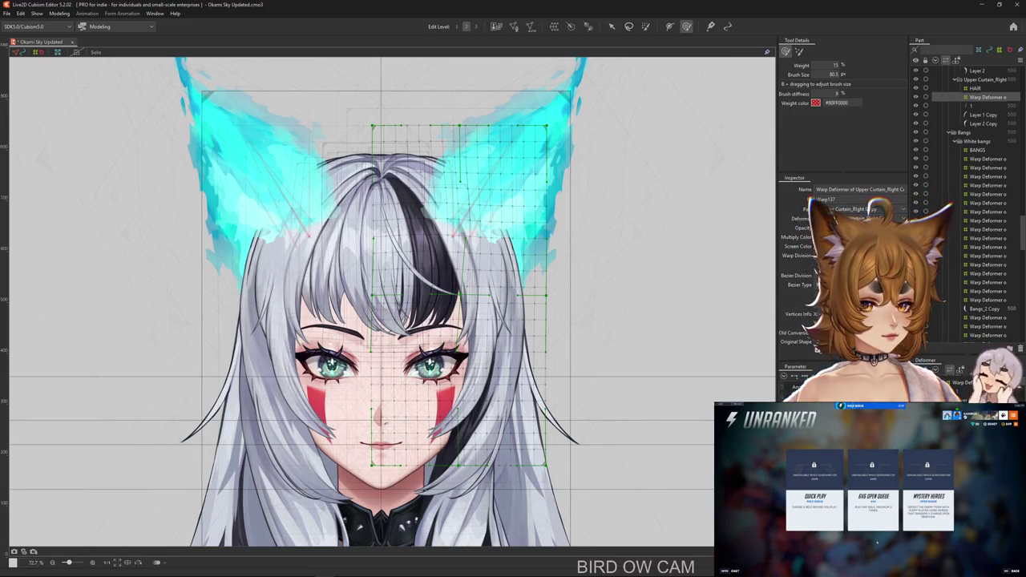
pyautogui.click(453, 301)
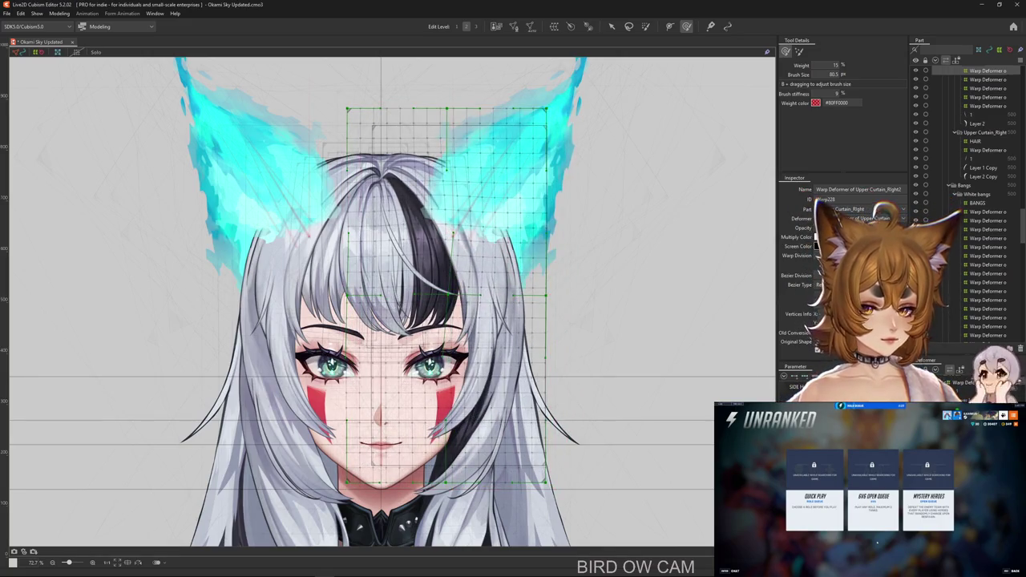
pyautogui.click(557, 27)
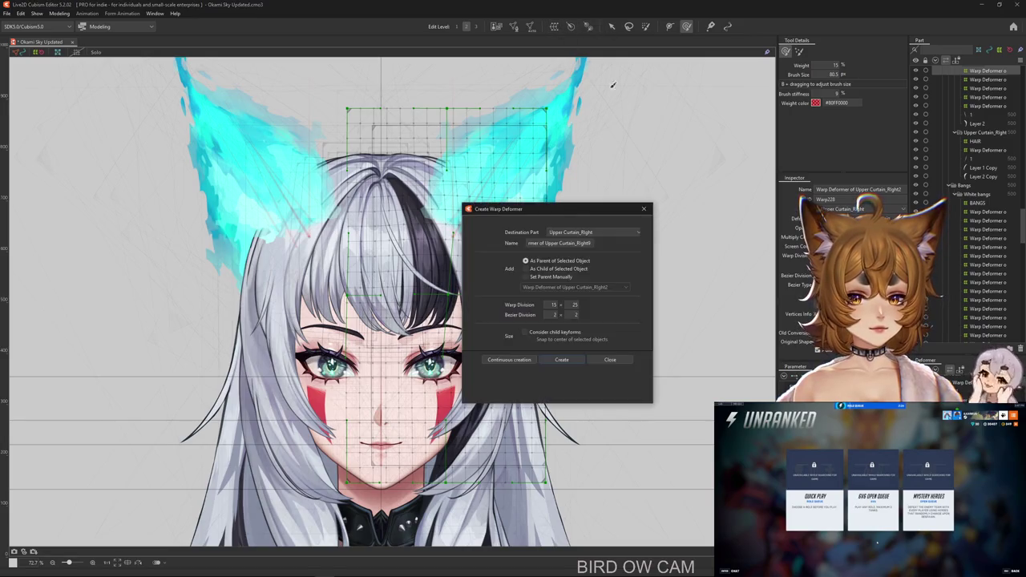
pyautogui.click(607, 360)
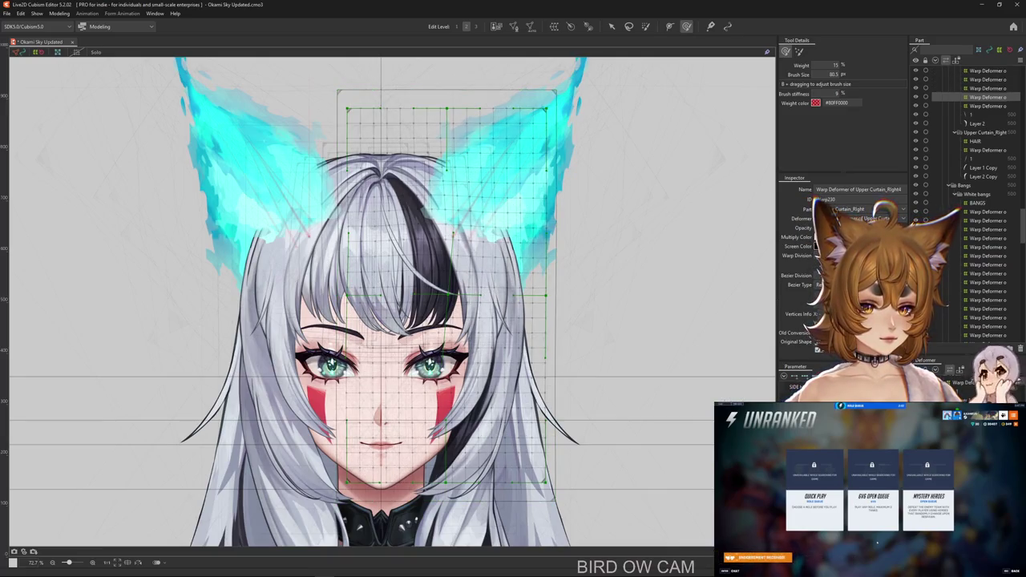
# Create a parent warp deformer around Upper Curtain_Right and enlarge the weight brush to 493.8 px.
pyautogui.click(987, 71)
pyautogui.click(554, 27)
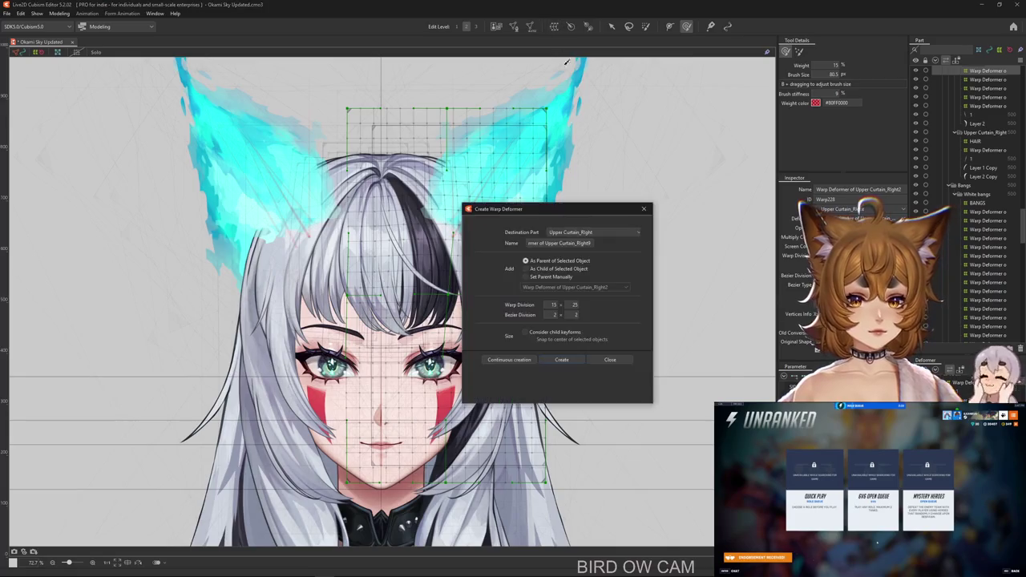
pyautogui.press('Return')
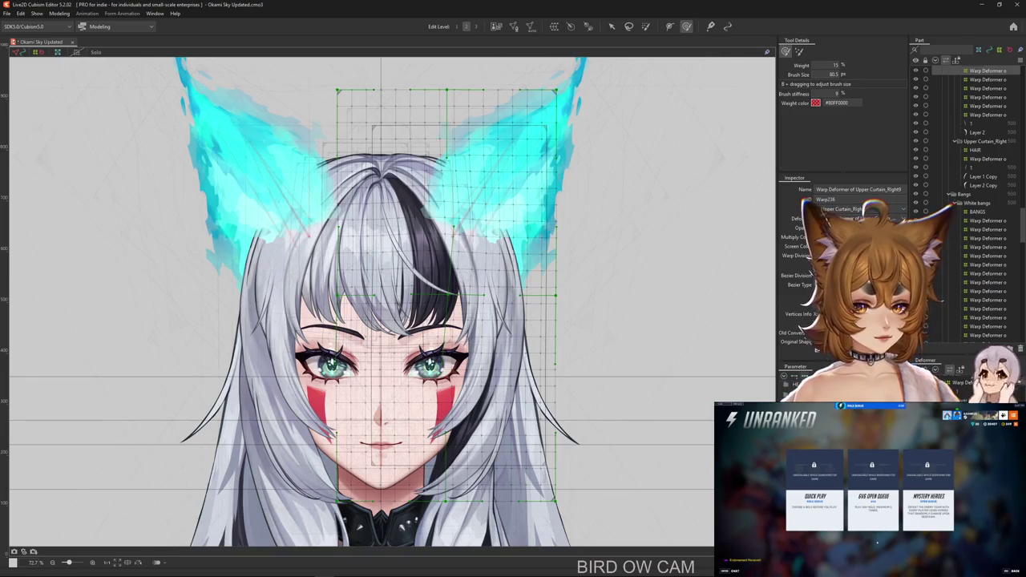
pyautogui.click(425, 264)
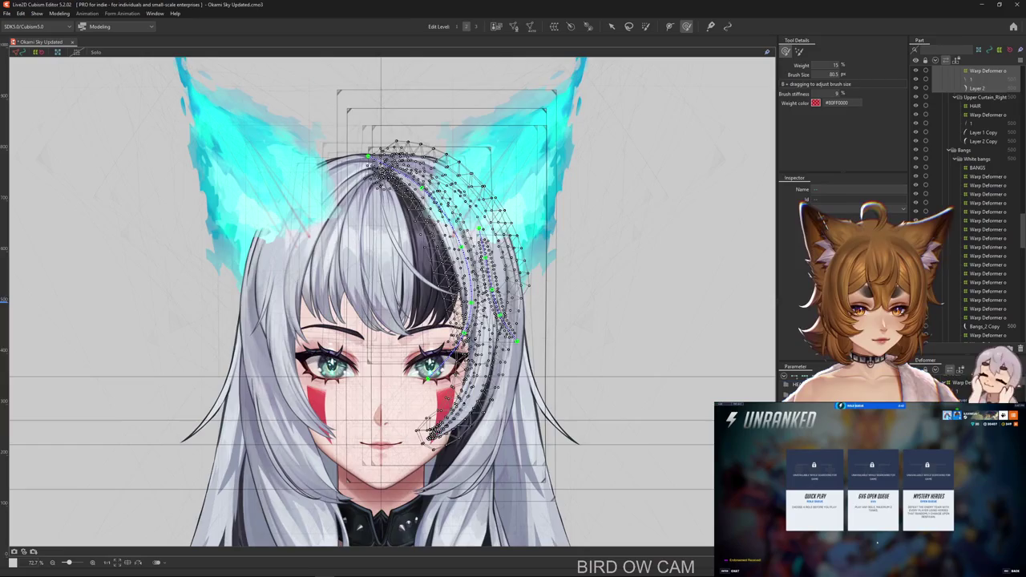
pyautogui.click(425, 265)
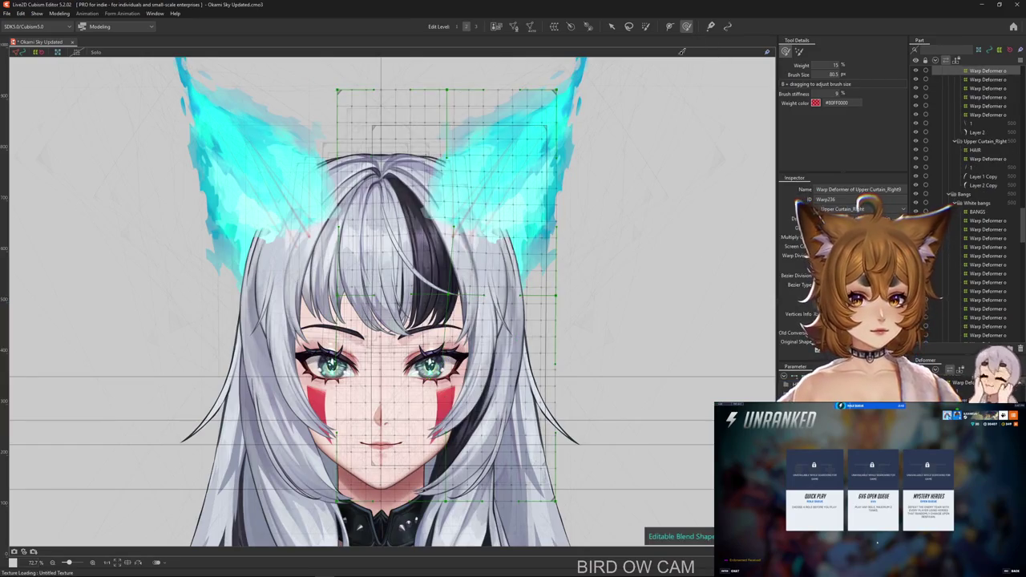
pyautogui.moveTo(445, 248)
pyautogui.mouseDown()
pyautogui.moveTo(486, 320)
pyautogui.moveTo(439, 243)
pyautogui.mouseUp()
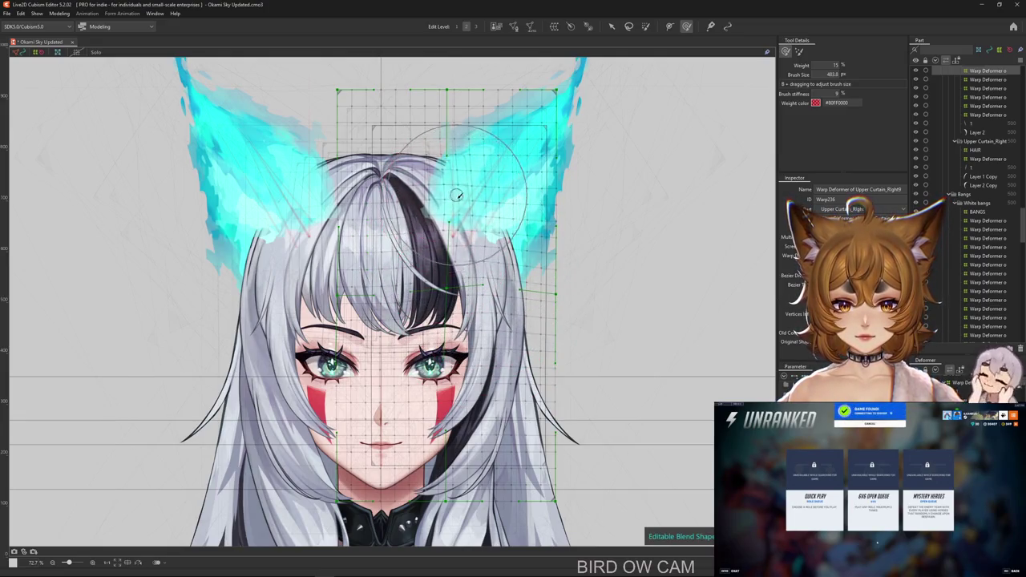
# Push the grid's lower right outward, then paint weight across its top with an 890.9 px brush.
pyautogui.moveTo(456, 195)
pyautogui.mouseDown()
pyautogui.moveTo(503, 196)
pyautogui.moveTo(470, 200)
pyautogui.mouseUp()
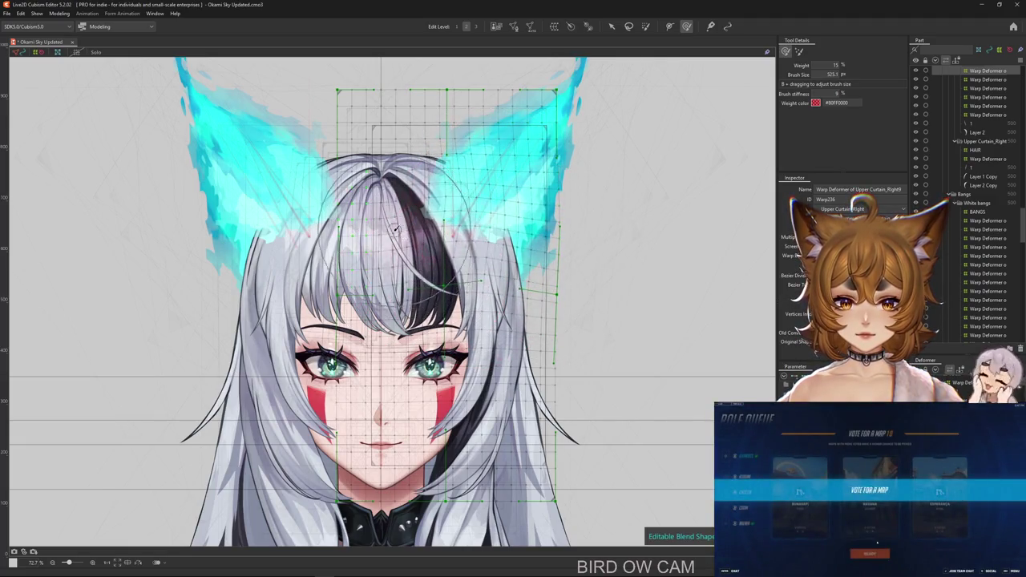
pyautogui.moveTo(453, 392); pyautogui.dragTo(529, 387)
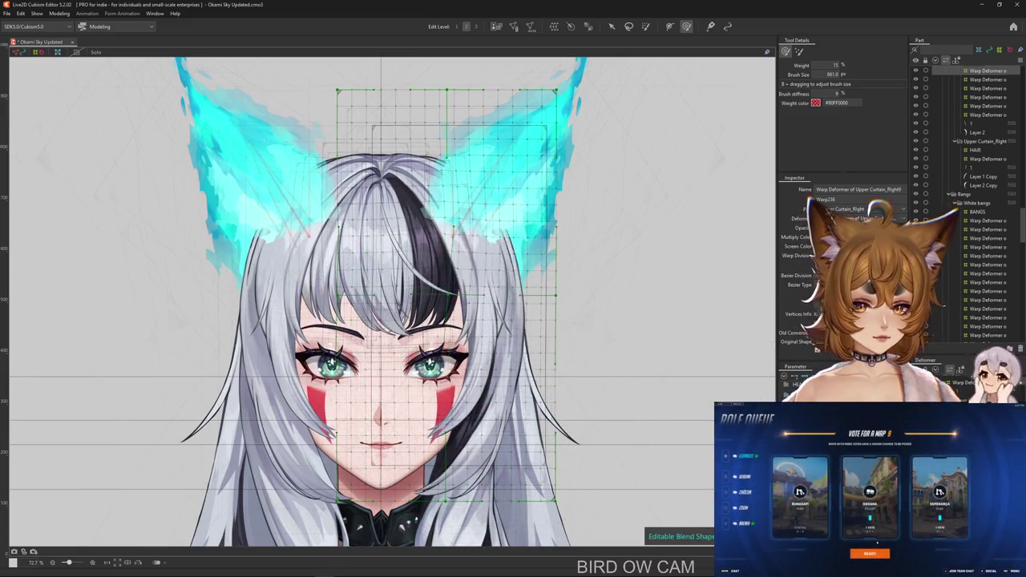
pyautogui.moveTo(503, 197)
pyautogui.mouseDown()
pyautogui.moveTo(486, 233)
pyautogui.moveTo(479, 426)
pyautogui.mouseUp()
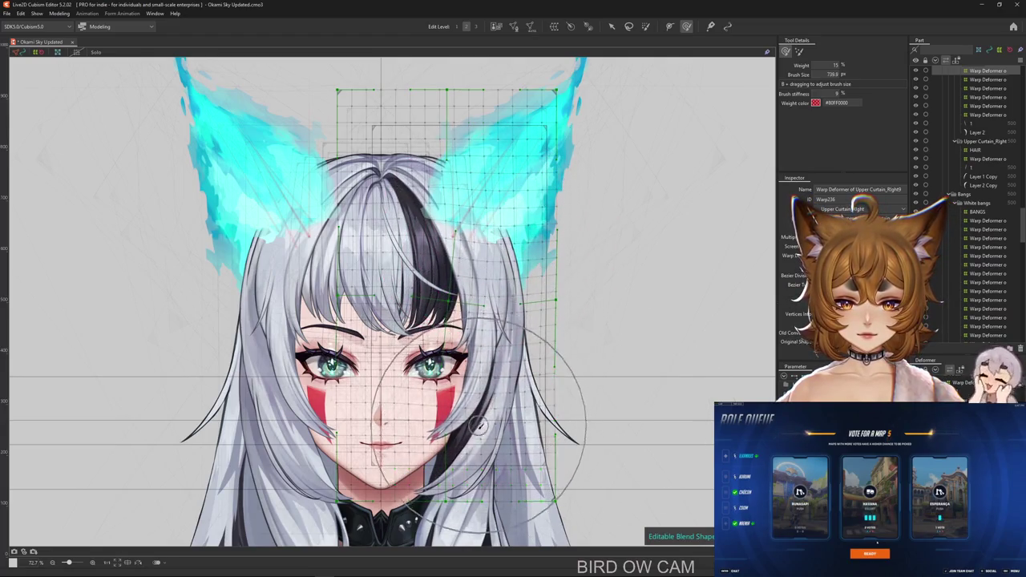
pyautogui.moveTo(581, 364)
pyautogui.mouseDown()
pyautogui.moveTo(587, 386)
pyautogui.moveTo(565, 336)
pyautogui.mouseUp()
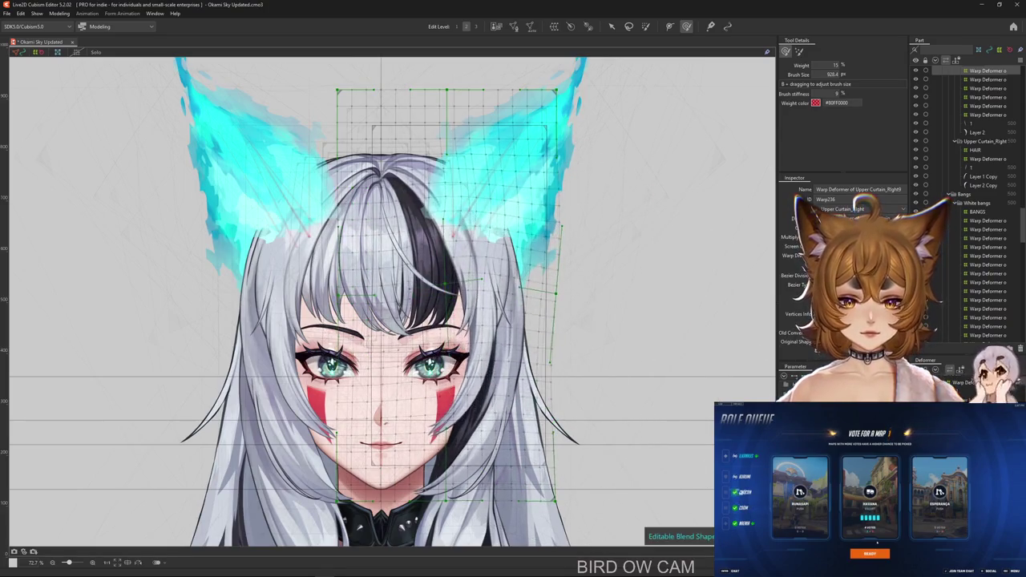
pyautogui.moveTo(411, 424)
pyautogui.mouseDown()
pyautogui.moveTo(408, 494)
pyautogui.moveTo(553, 369)
pyautogui.mouseUp()
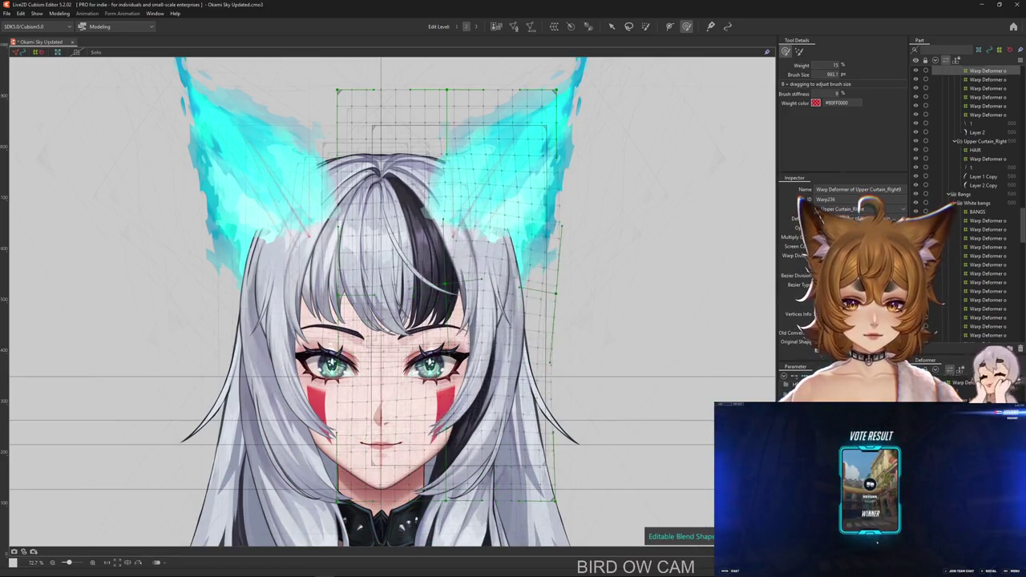
pyautogui.click(645, 27)
pyautogui.moveTo(377, 112); pyautogui.dragTo(397, 185)
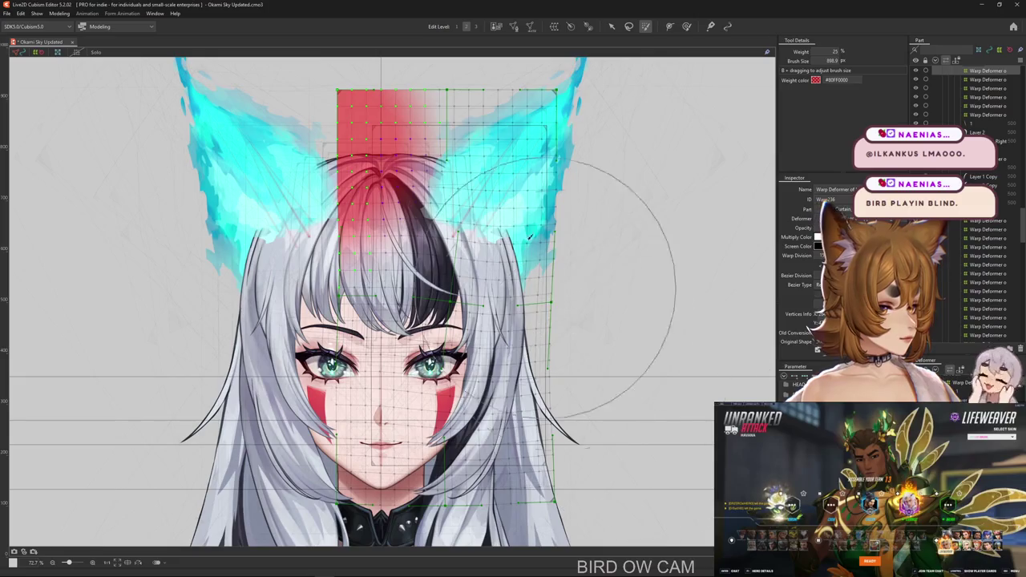
# With a smaller deform brush and the selection hidden, bulge the grid's right edge outward.
pyautogui.click(686, 26)
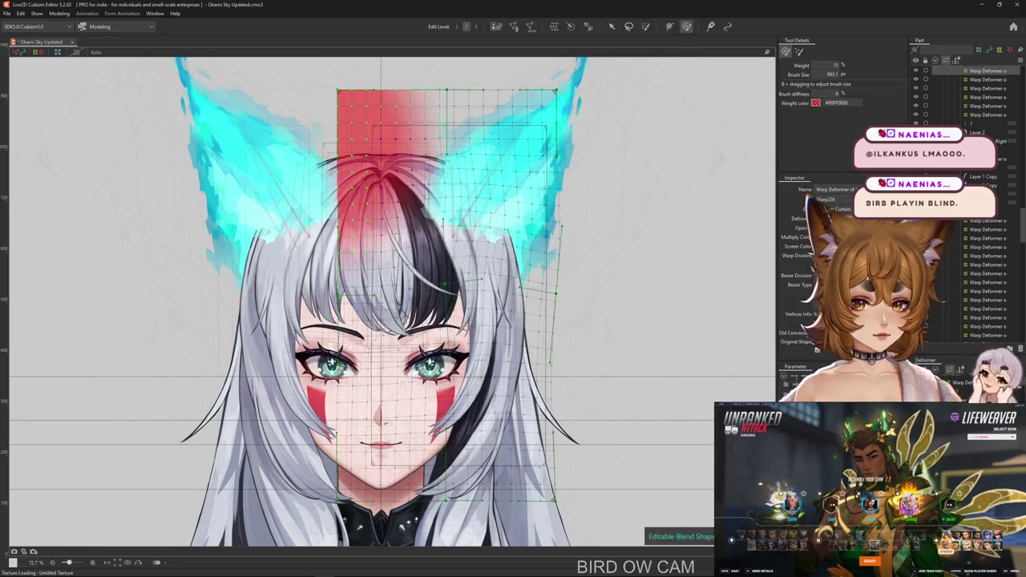
pyautogui.hotkey('ctrl', 'h')
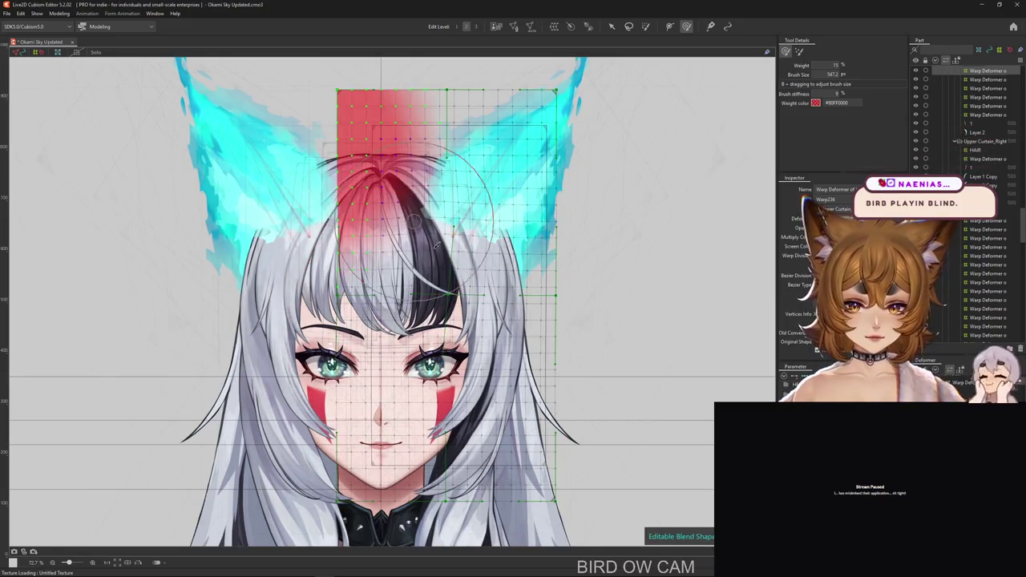
pyautogui.moveTo(437, 333)
pyautogui.mouseDown()
pyautogui.moveTo(476, 264)
pyautogui.moveTo(503, 293)
pyautogui.moveTo(528, 258)
pyautogui.moveTo(550, 350)
pyautogui.mouseUp()
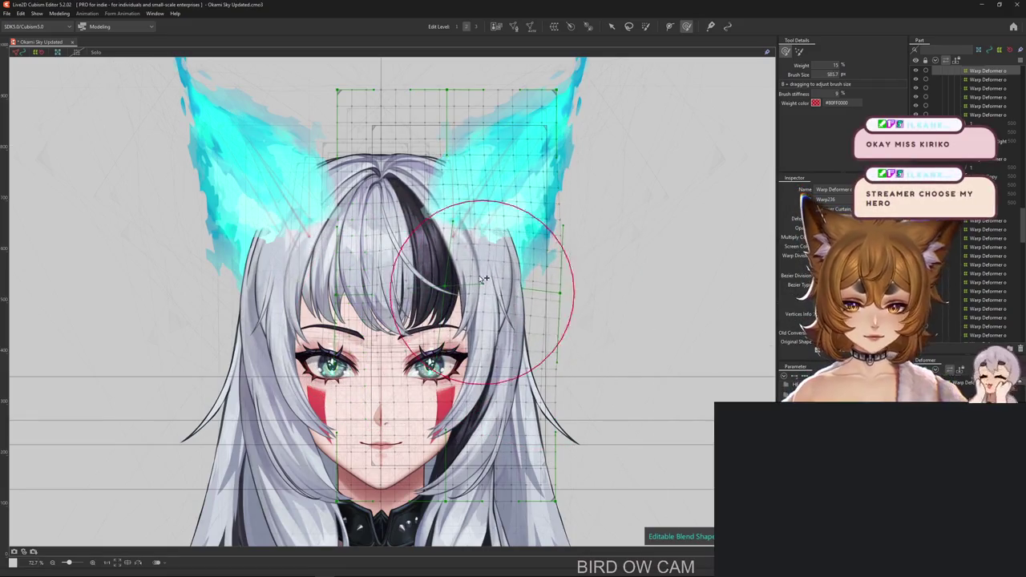
pyautogui.moveTo(469, 344); pyautogui.dragTo(492, 390)
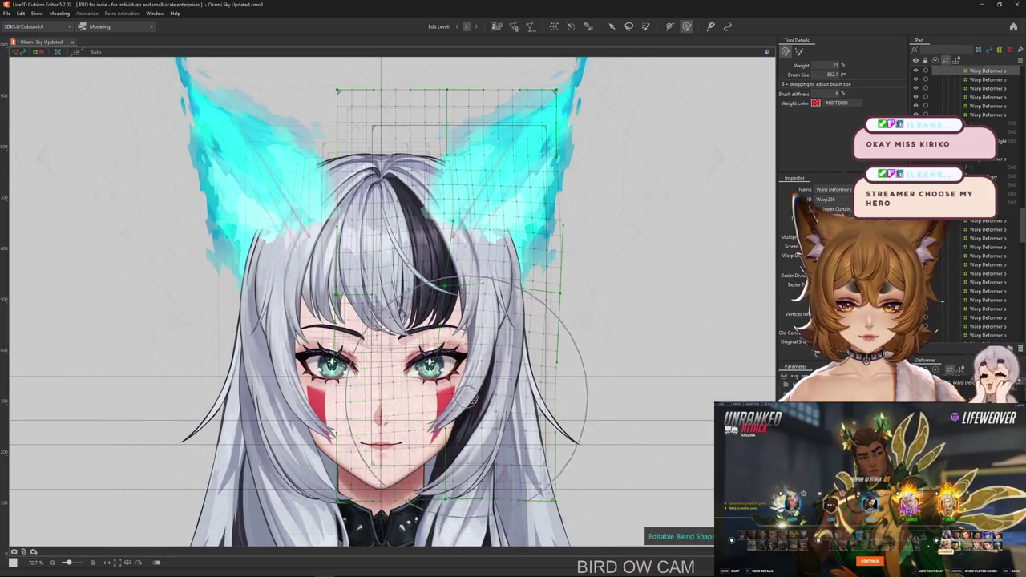
pyautogui.scroll(1, 473, 402)
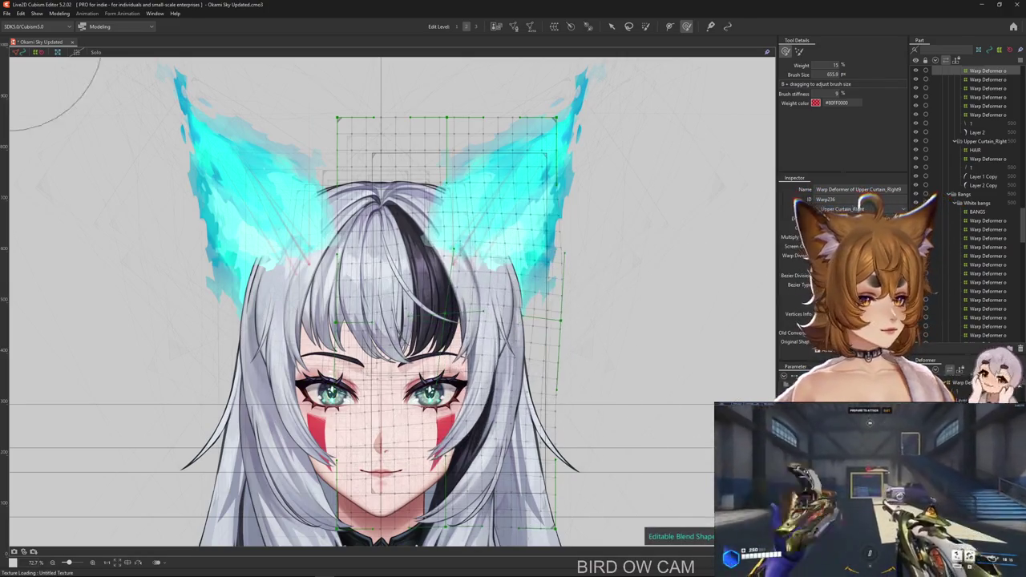
# Reshape the right curtain's warp mesh with the deform brush, undoing two unwanted deformations.
pyautogui.scroll(-1, 590, 440)
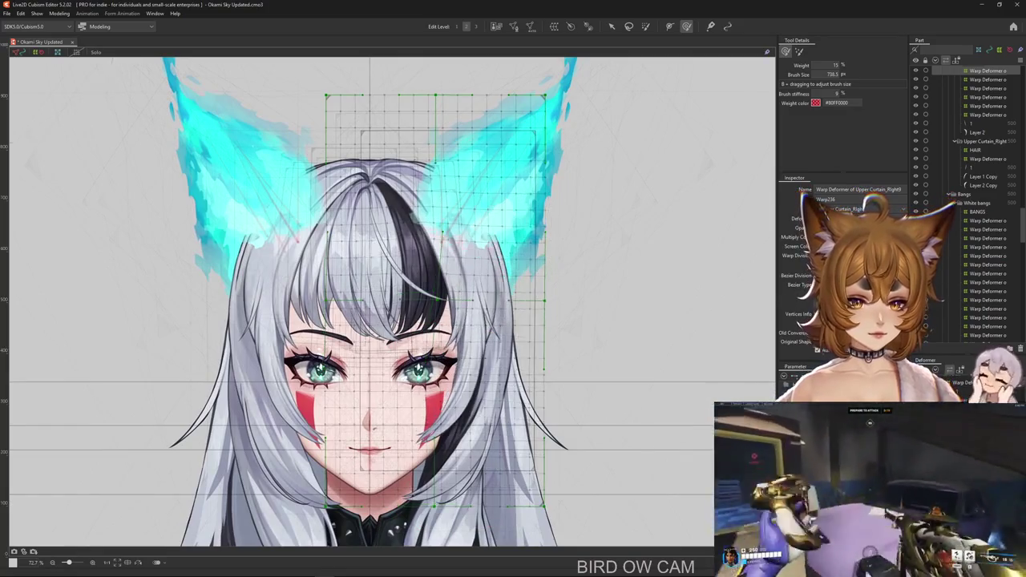
pyautogui.scroll(1, 591, 432)
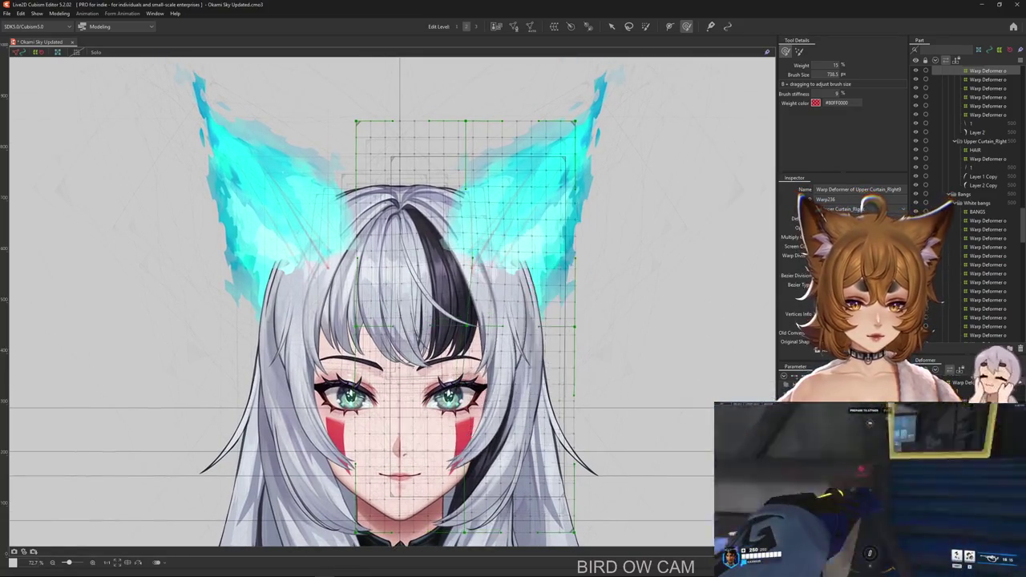
pyautogui.moveTo(514, 350)
pyautogui.mouseDown()
pyautogui.moveTo(425, 352)
pyautogui.moveTo(383, 370)
pyautogui.mouseUp()
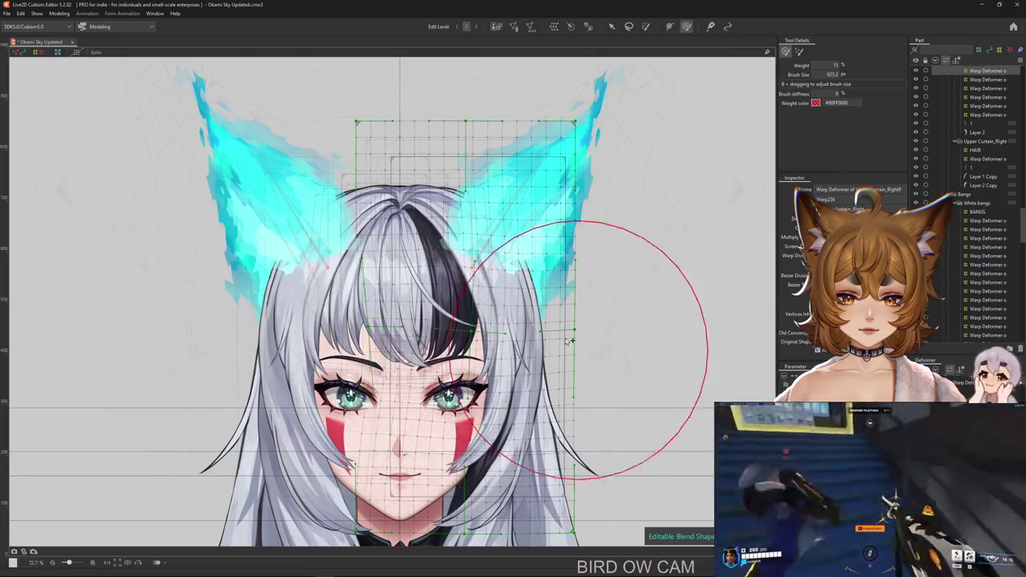
pyautogui.moveTo(584, 337); pyautogui.dragTo(595, 321)
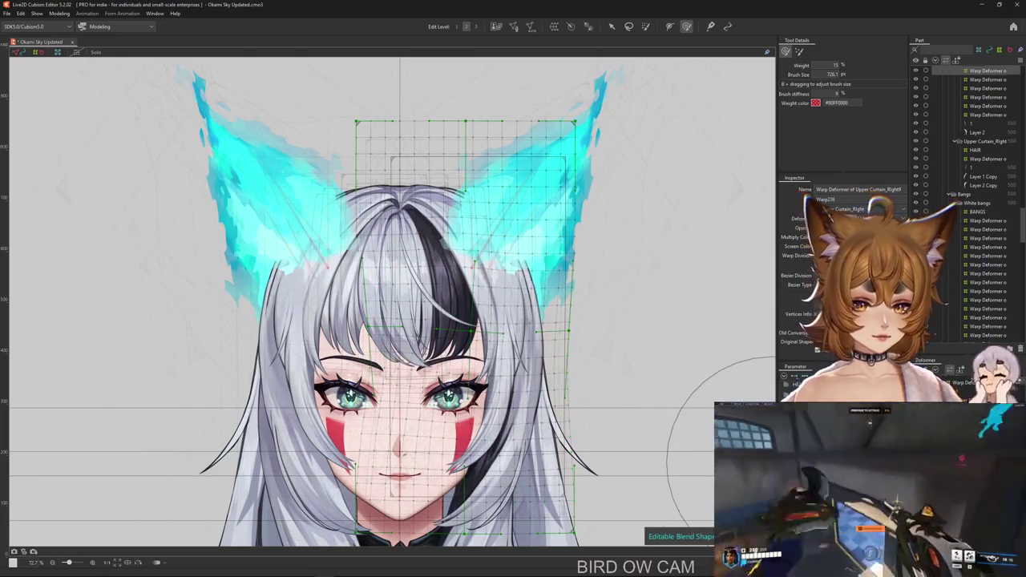
pyautogui.moveTo(435, 389)
pyautogui.mouseDown()
pyautogui.moveTo(487, 410)
pyautogui.moveTo(497, 273)
pyautogui.moveTo(521, 272)
pyautogui.mouseUp()
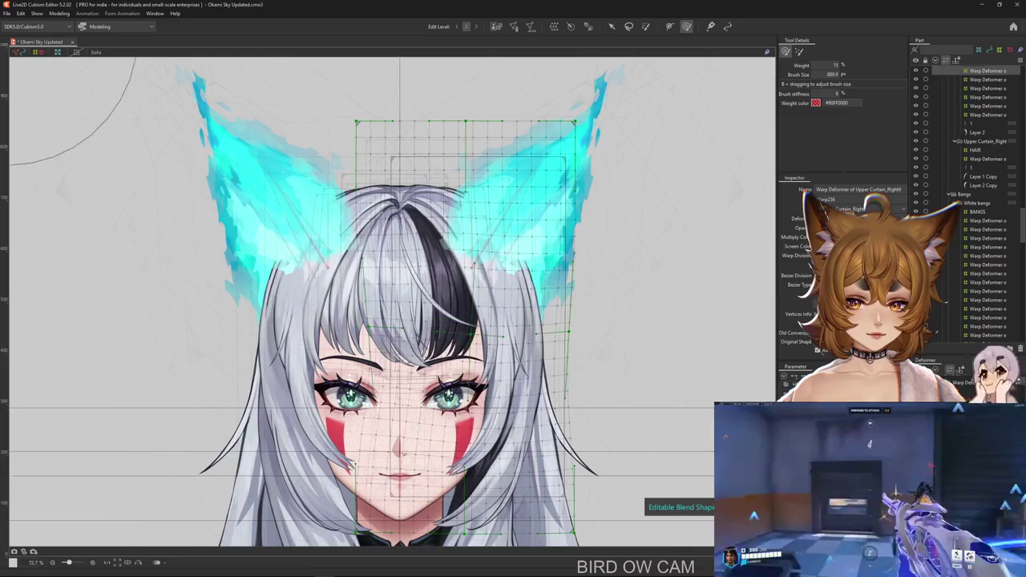
pyautogui.hotkey('ctrl', 'z')
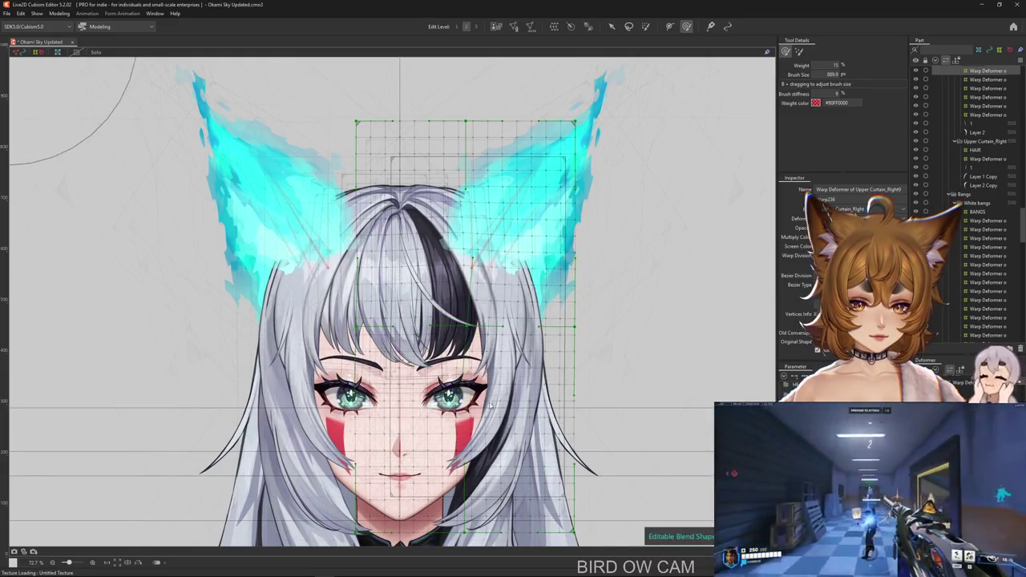
pyautogui.moveTo(490, 408); pyautogui.dragTo(427, 378)
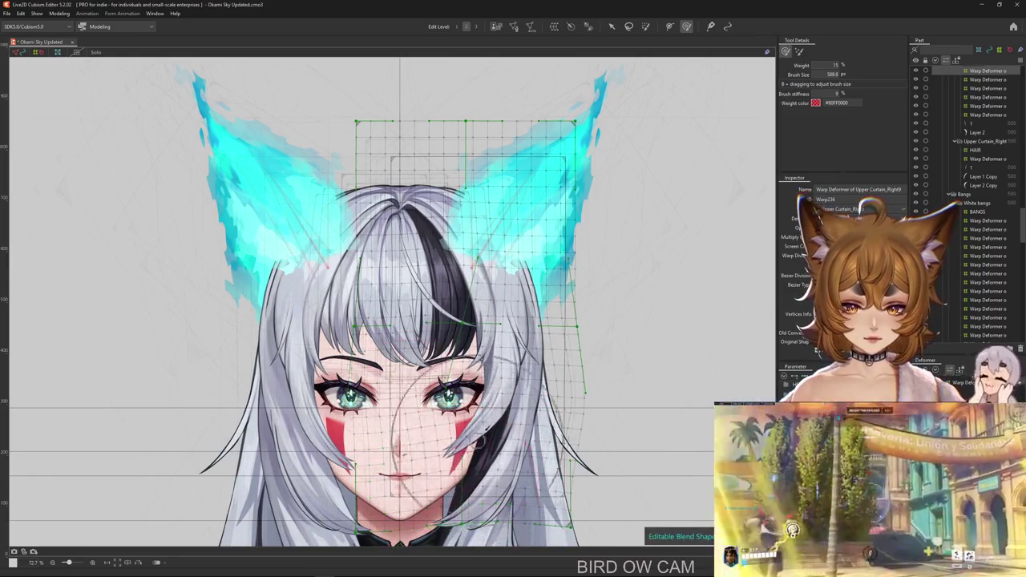
pyautogui.hotkey('ctrl', 'z')
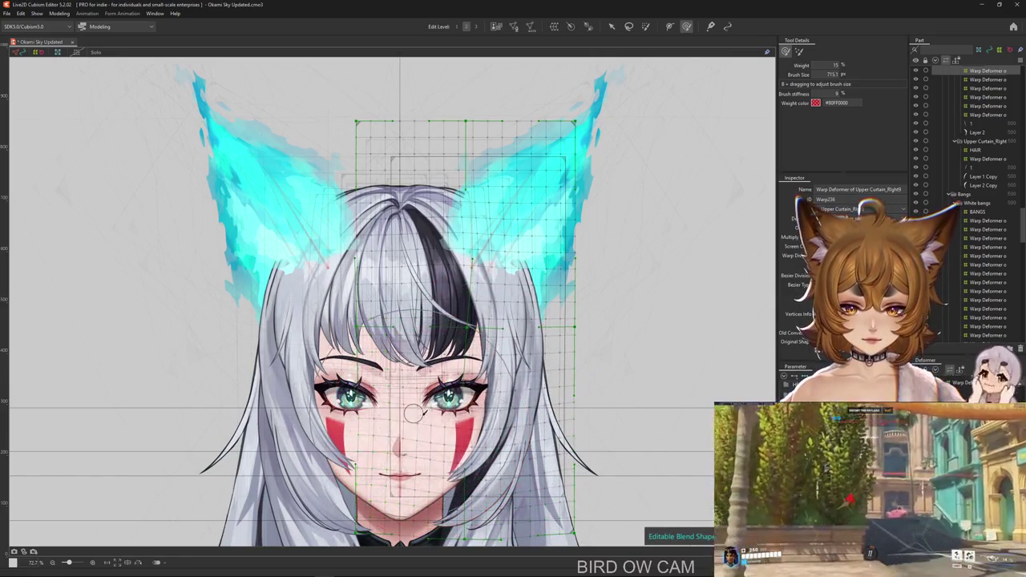
# Refine the mesh's lower-right edge with a 627 px brush, then hide the mesh to preview.
pyautogui.moveTo(555, 445); pyautogui.dragTo(550, 454)
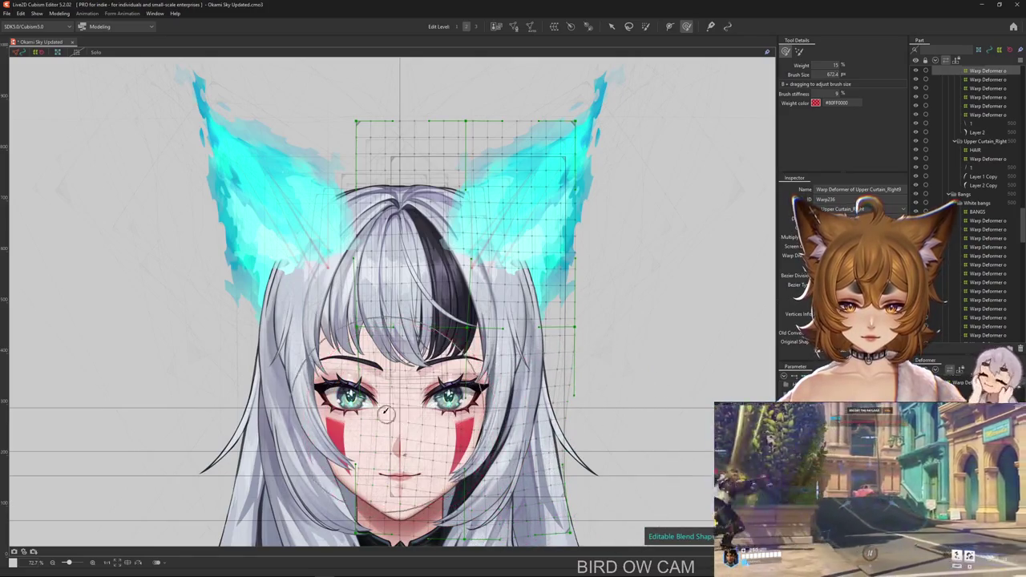
pyautogui.moveTo(384, 413)
pyautogui.mouseDown()
pyautogui.moveTo(551, 439)
pyautogui.moveTo(425, 488)
pyautogui.moveTo(543, 499)
pyautogui.mouseUp()
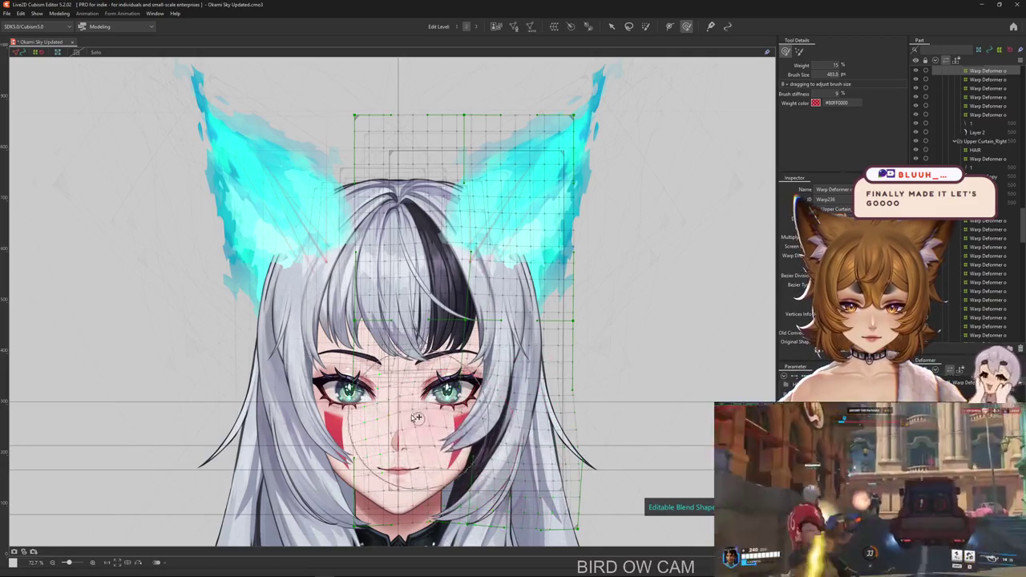
pyautogui.moveTo(513, 481); pyautogui.dragTo(521, 491)
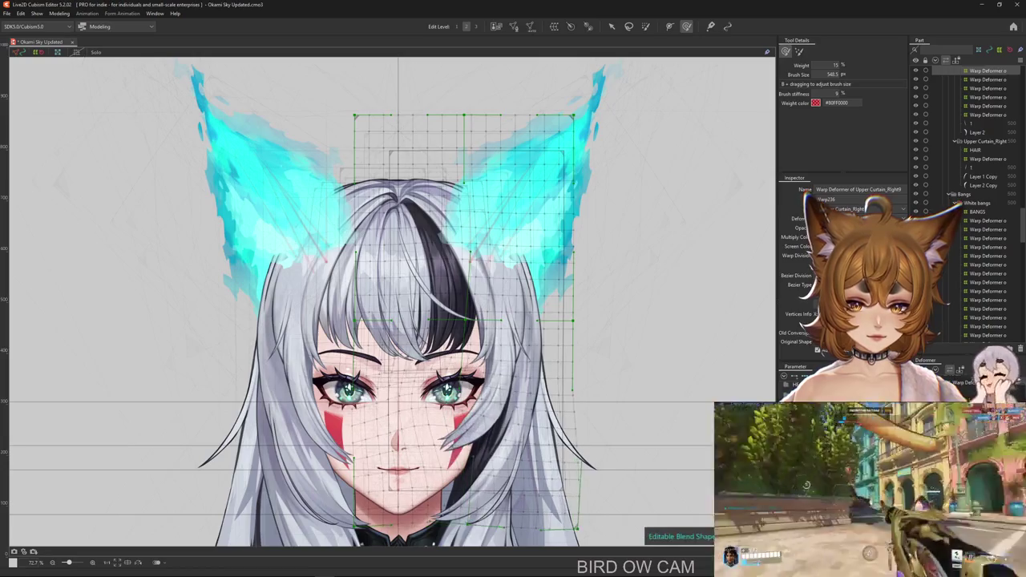
pyautogui.moveTo(561, 497); pyautogui.dragTo(424, 481)
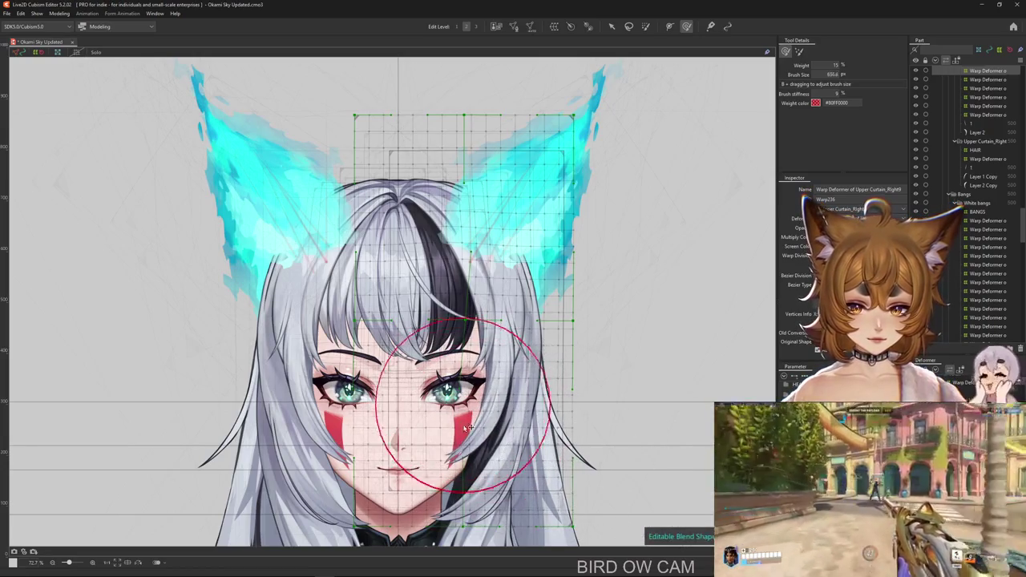
pyautogui.moveTo(409, 444)
pyautogui.mouseDown()
pyautogui.moveTo(405, 453)
pyautogui.moveTo(569, 491)
pyautogui.mouseUp()
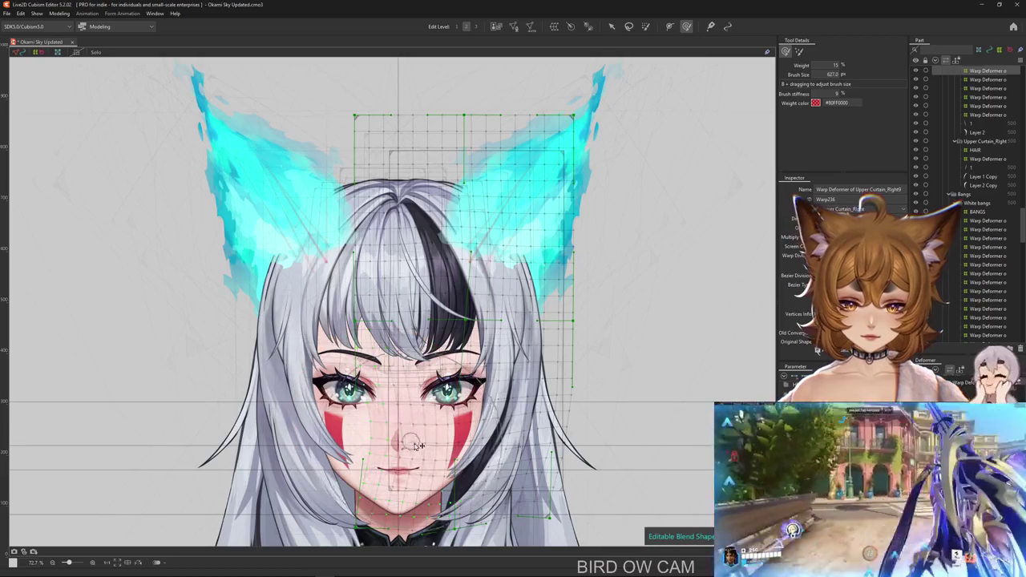
pyautogui.hotkey('ctrl', 'h')
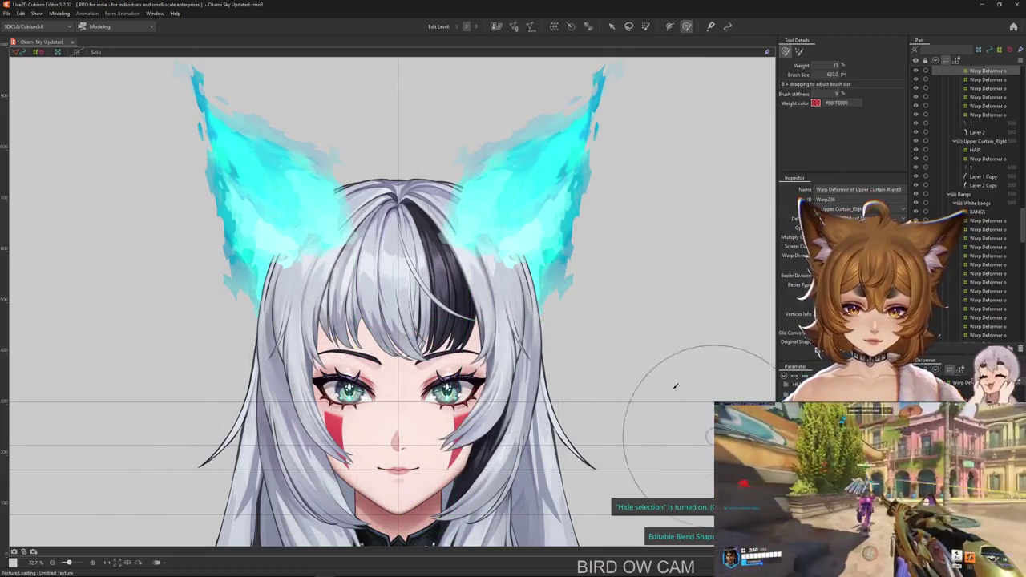
# Open Physics & Scene Blend Settings on the SIDE HAIR R X group.
pyautogui.moveTo(676, 385); pyautogui.dragTo(517, 397)
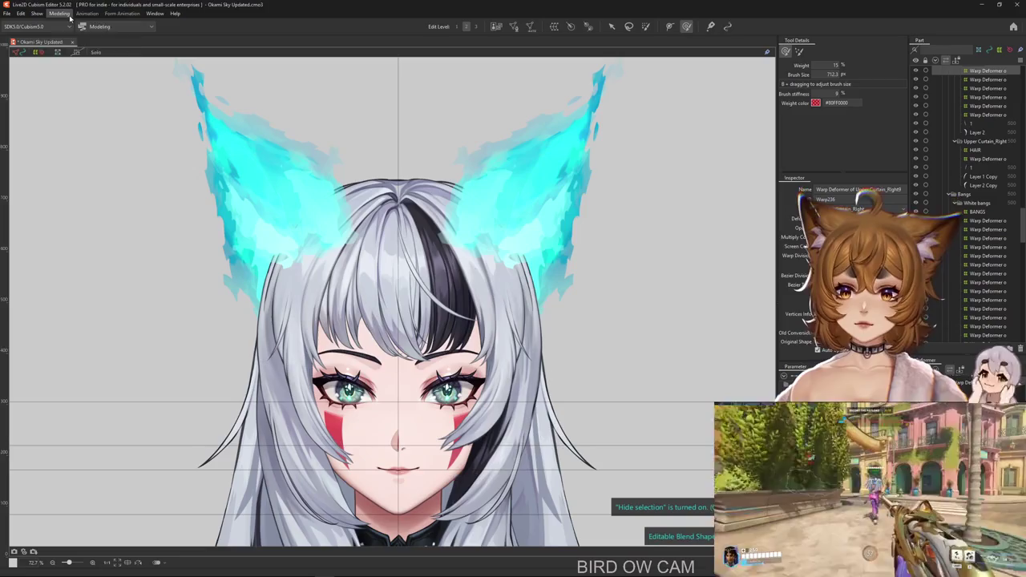
pyautogui.click(59, 13)
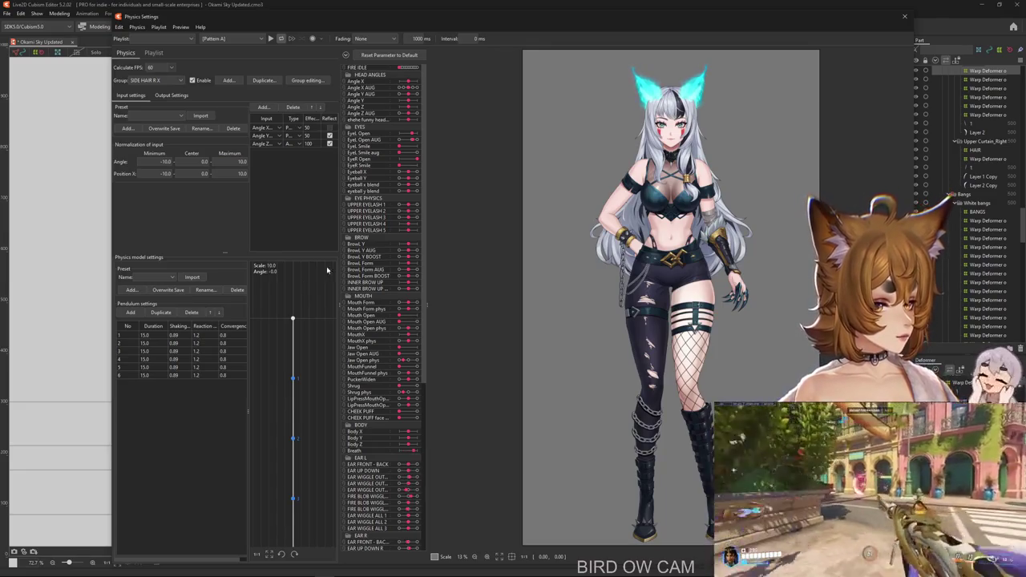
# Duplicate SIDE HAIR R X as SIDE HAIR R Y and remove its Angle Z input.
pyautogui.scroll(3, 670, 228)
pyautogui.scroll(2, 654, 191)
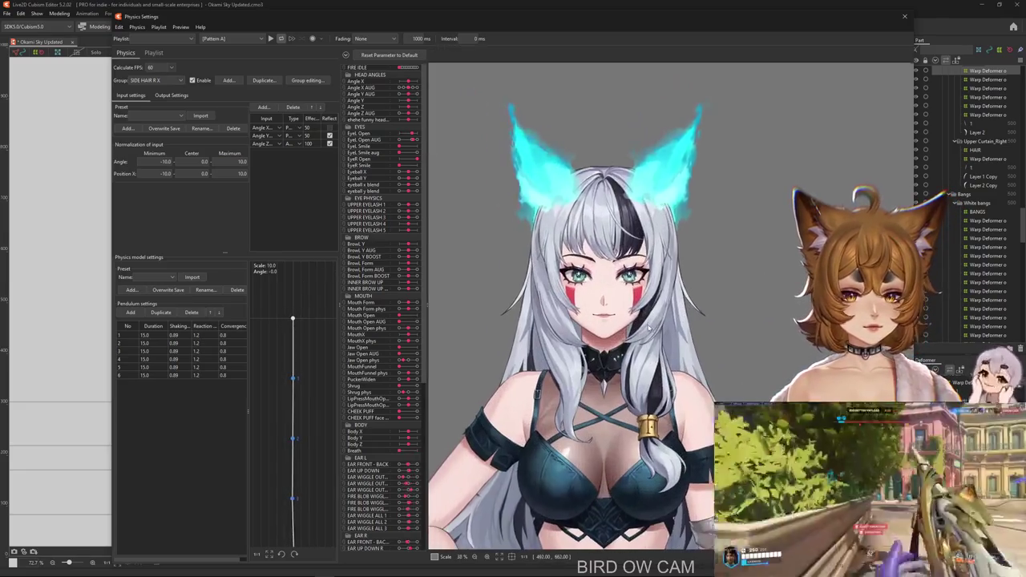
pyautogui.hotkey('ctrl', 'd')
pyautogui.write('SIDE HAIR R')
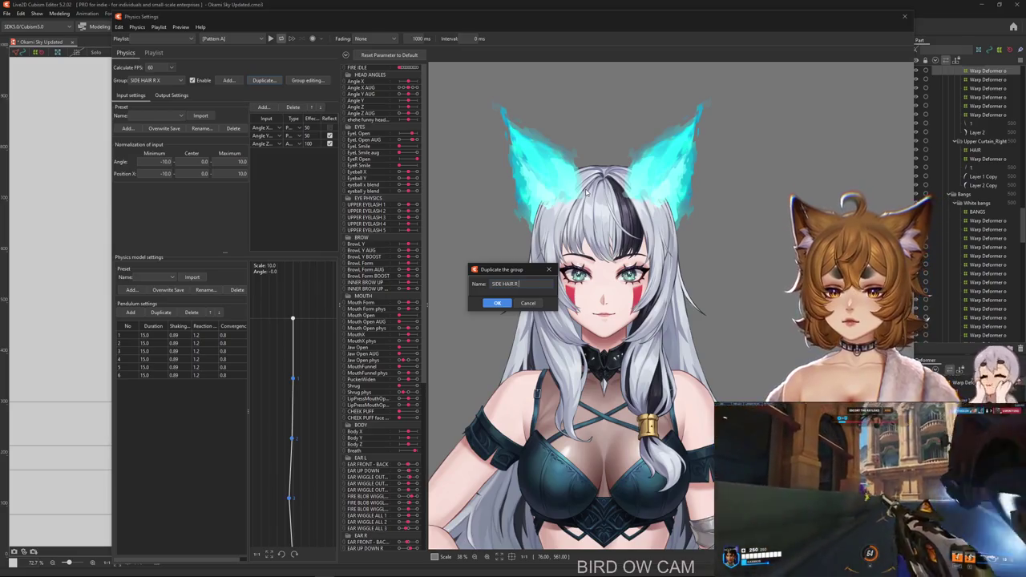
pyautogui.write('Y')
pyautogui.press('Return')
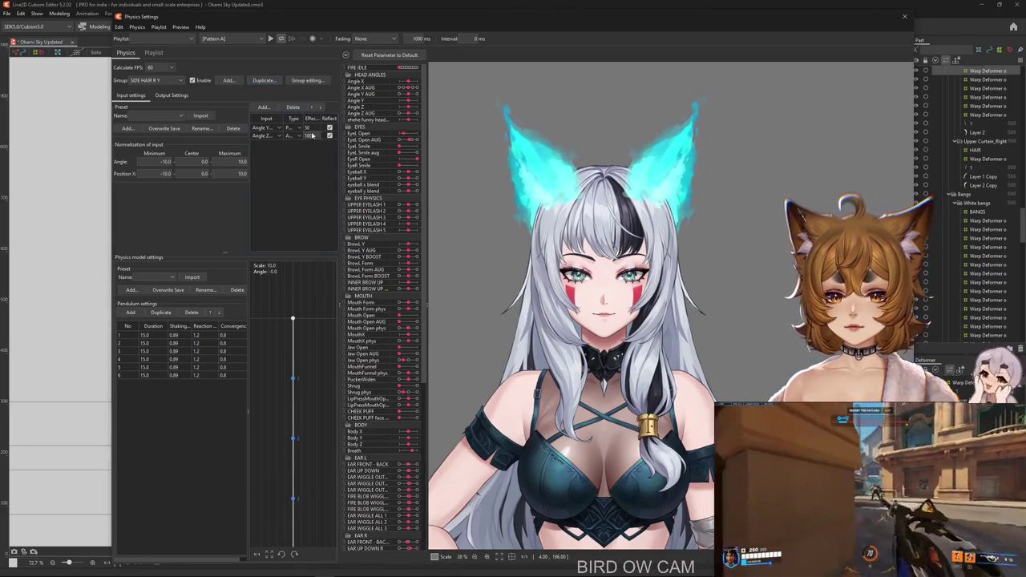
pyautogui.click(293, 108)
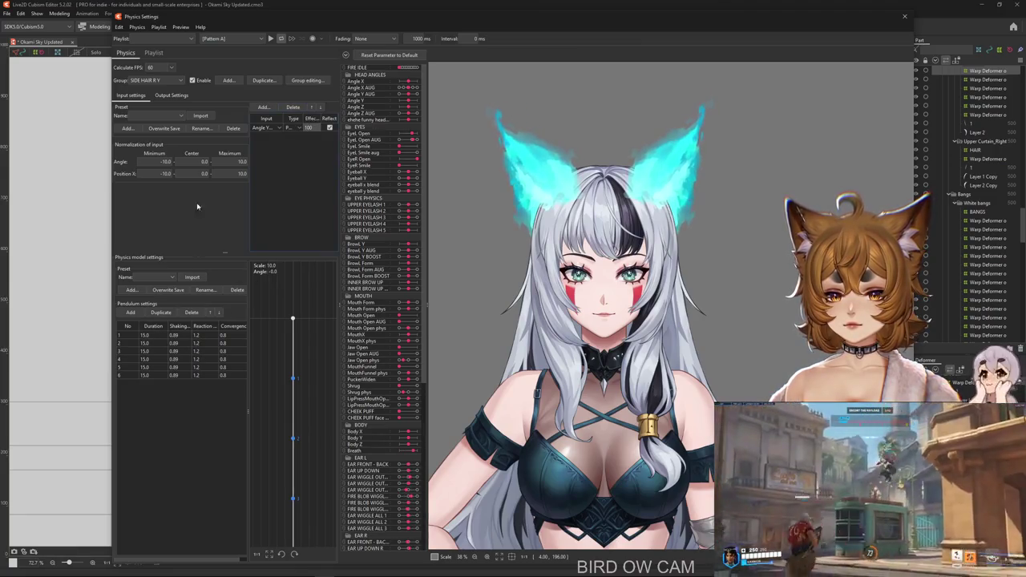
pyautogui.click(172, 95)
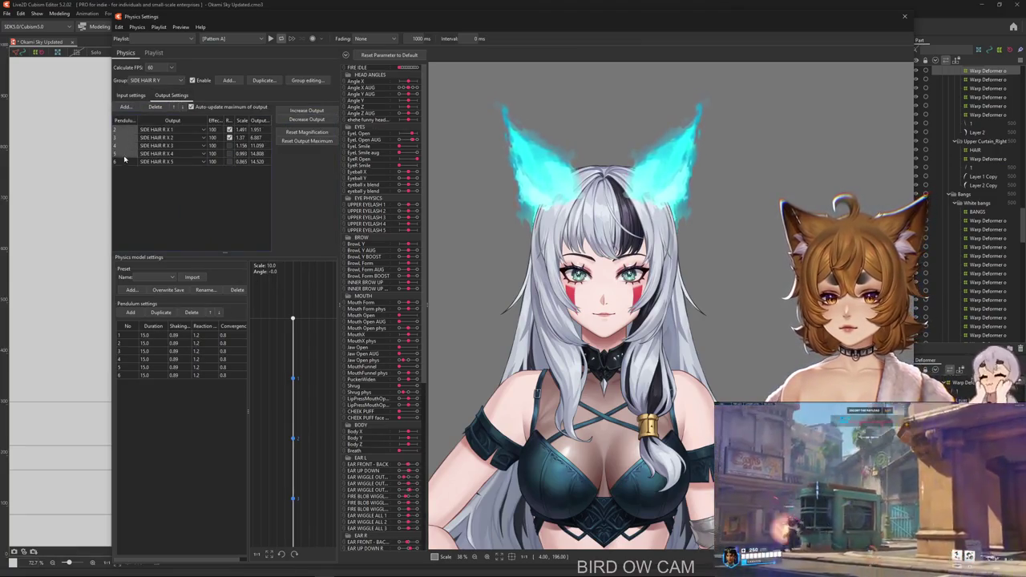
# Replace the group's outputs with SIDE HAIR R Y 1 through 4.
pyautogui.click(155, 107)
pyautogui.moveTo(593, 210); pyautogui.dragTo(593, 355)
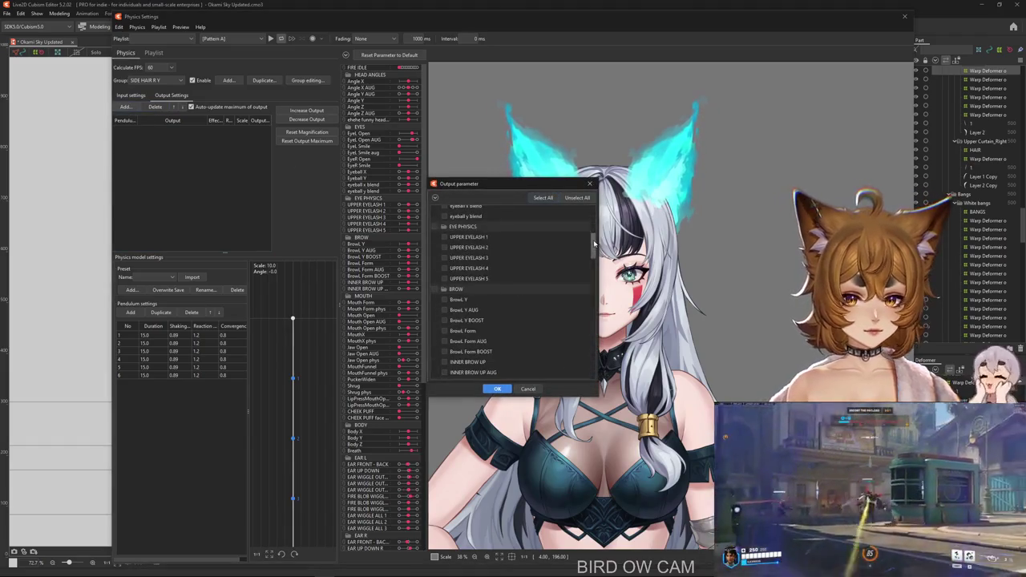
pyautogui.scroll(-1, 582, 367)
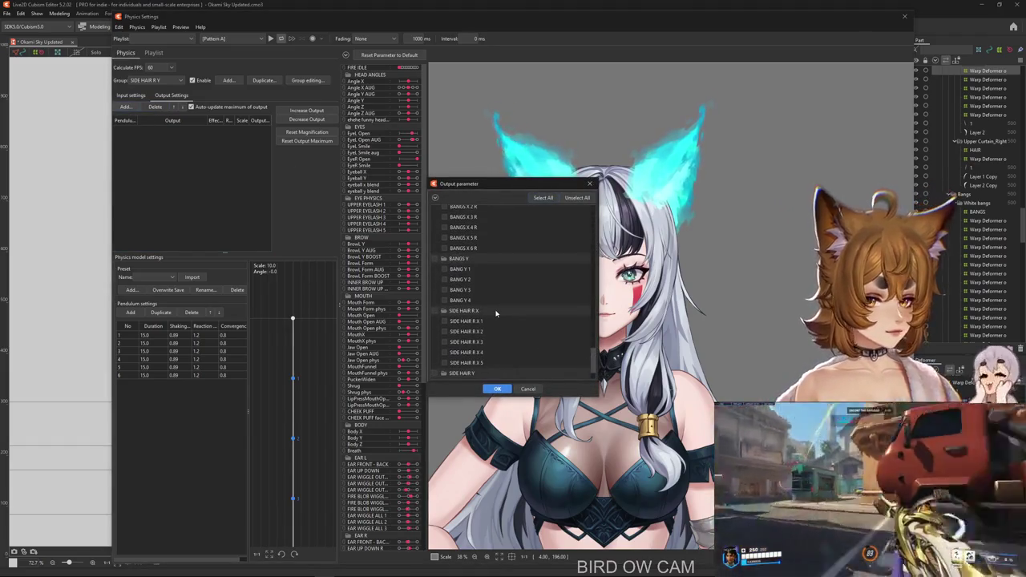
pyautogui.scroll(-2, 449, 352)
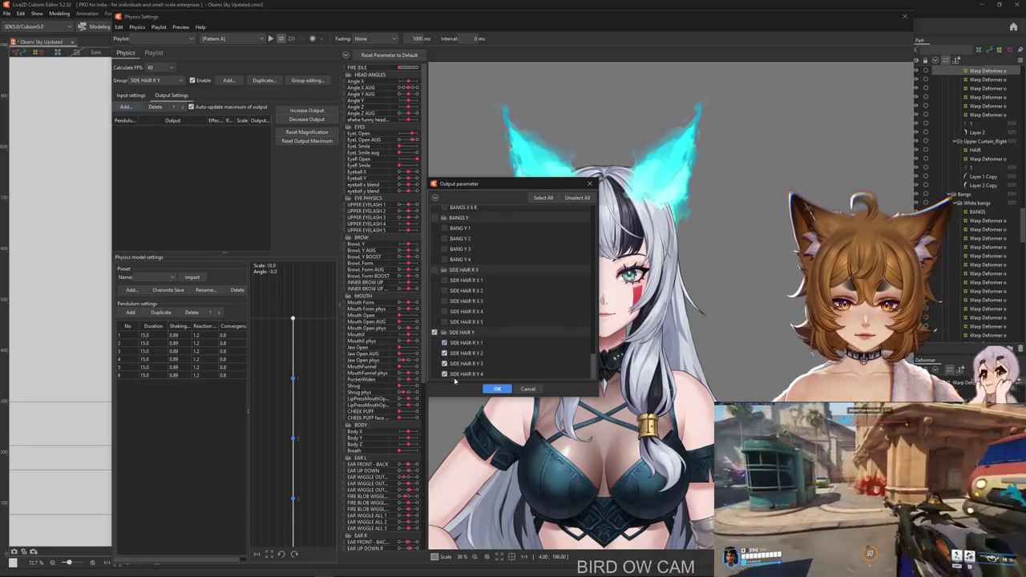
pyautogui.click(497, 389)
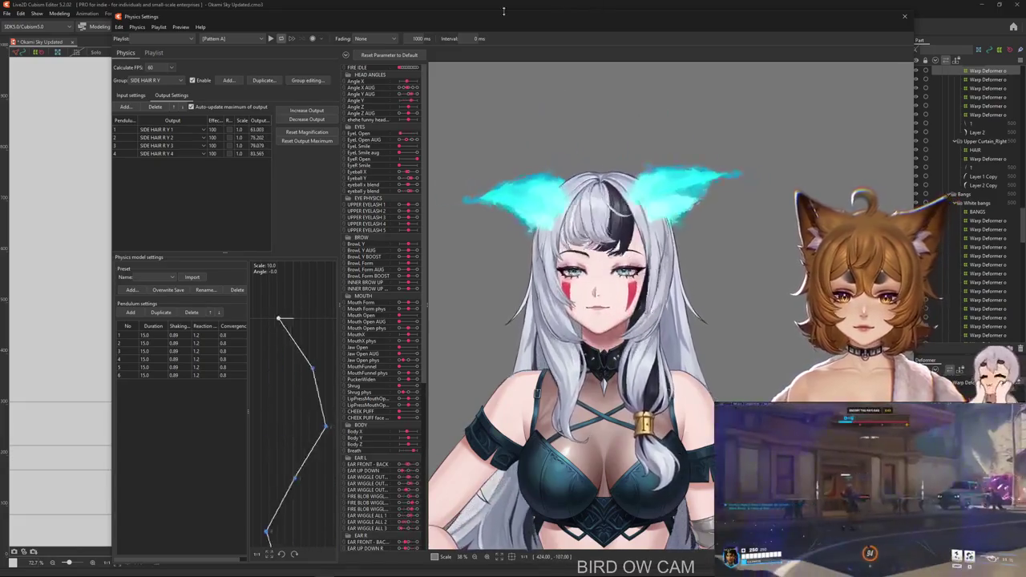
pyautogui.scroll(2, 630, 503)
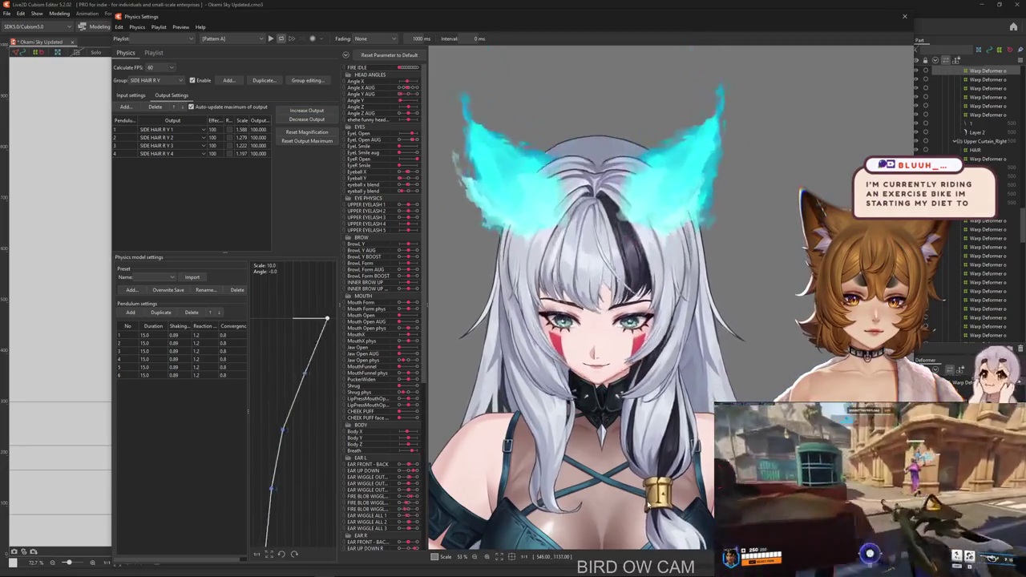
# Swing the preview model's head in several directions to test the side hair sway.
pyautogui.moveTo(646, 522); pyautogui.dragTo(673, 145)
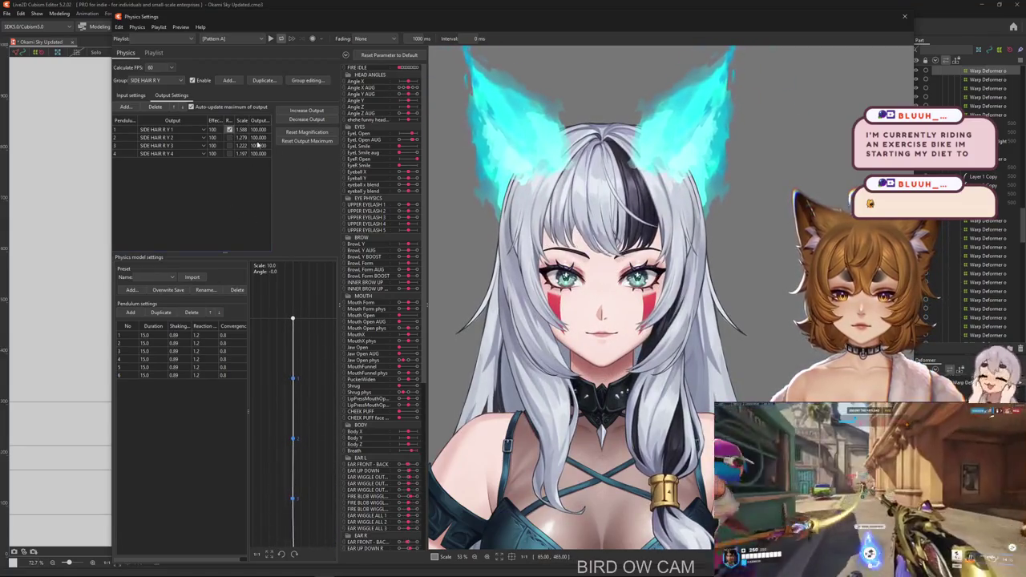
pyautogui.moveTo(561, 337); pyautogui.dragTo(625, 481)
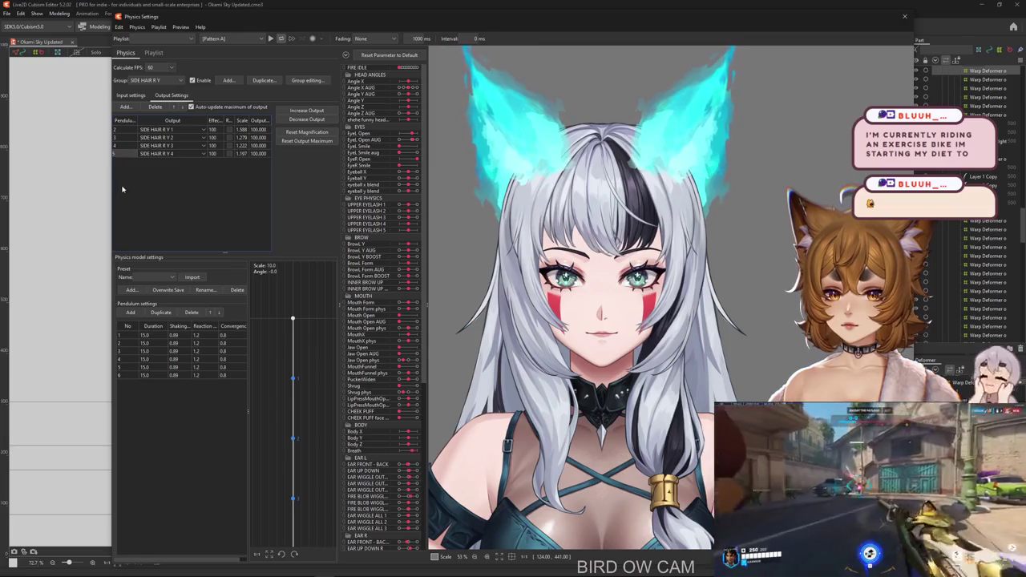
pyautogui.moveTo(609, 337)
pyautogui.mouseDown()
pyautogui.moveTo(684, 374)
pyautogui.moveTo(702, 252)
pyautogui.mouseUp()
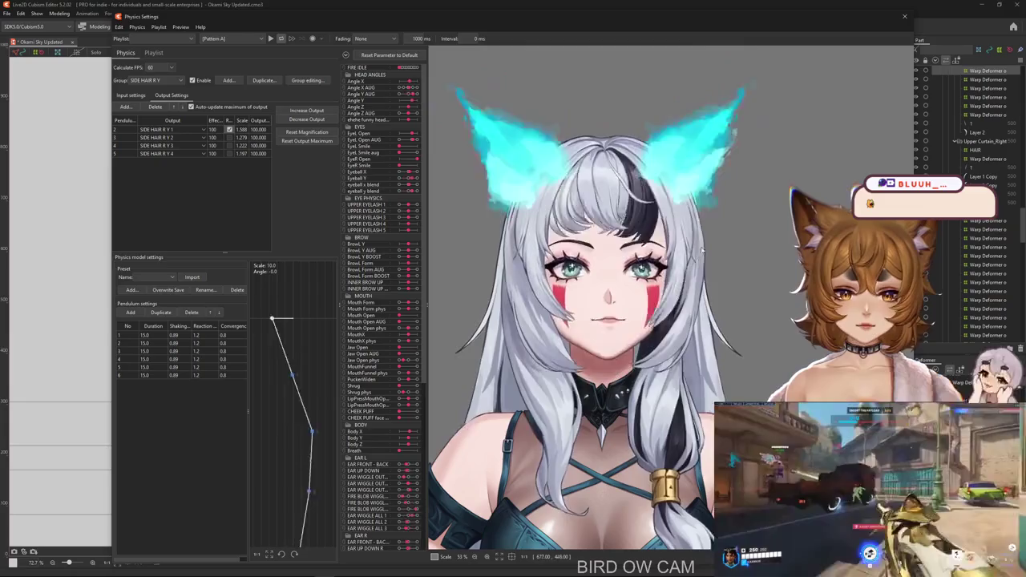
pyautogui.moveTo(702, 252); pyautogui.dragTo(285, 171)
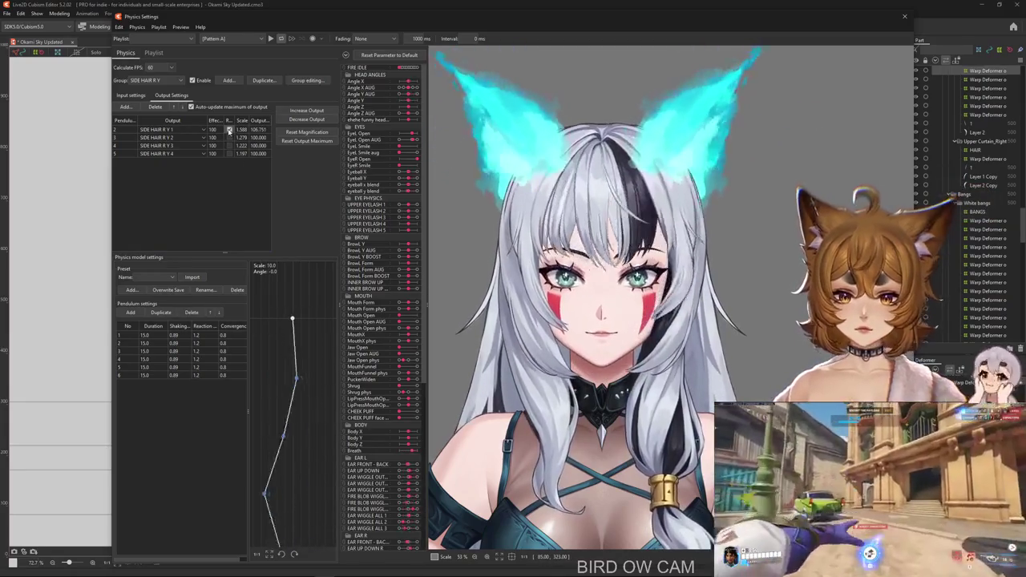
pyautogui.click(118, 95)
pyautogui.moveTo(649, 517)
pyautogui.mouseDown()
pyautogui.moveTo(668, 261)
pyautogui.moveTo(649, 166)
pyautogui.mouseUp()
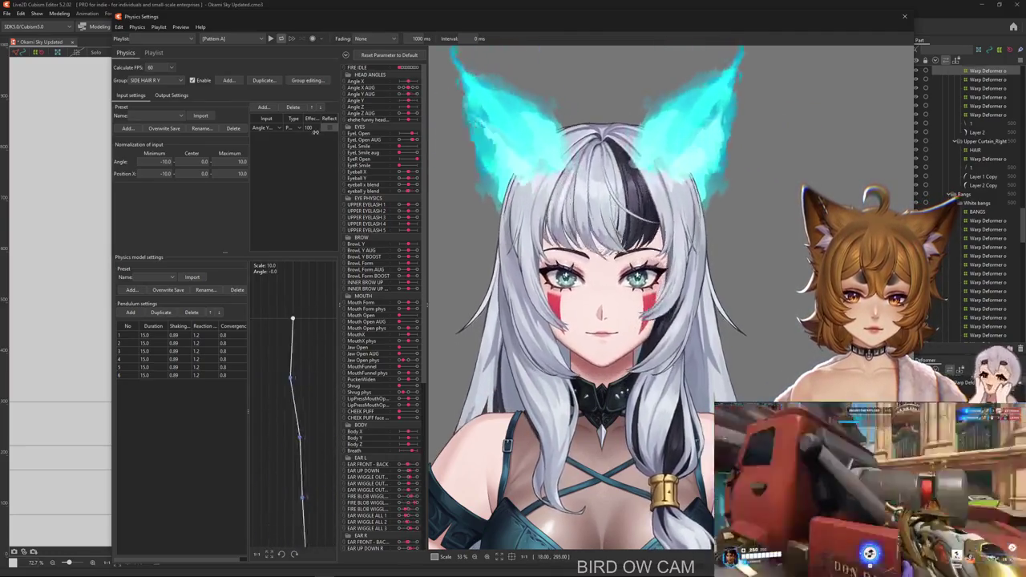
pyautogui.click(173, 95)
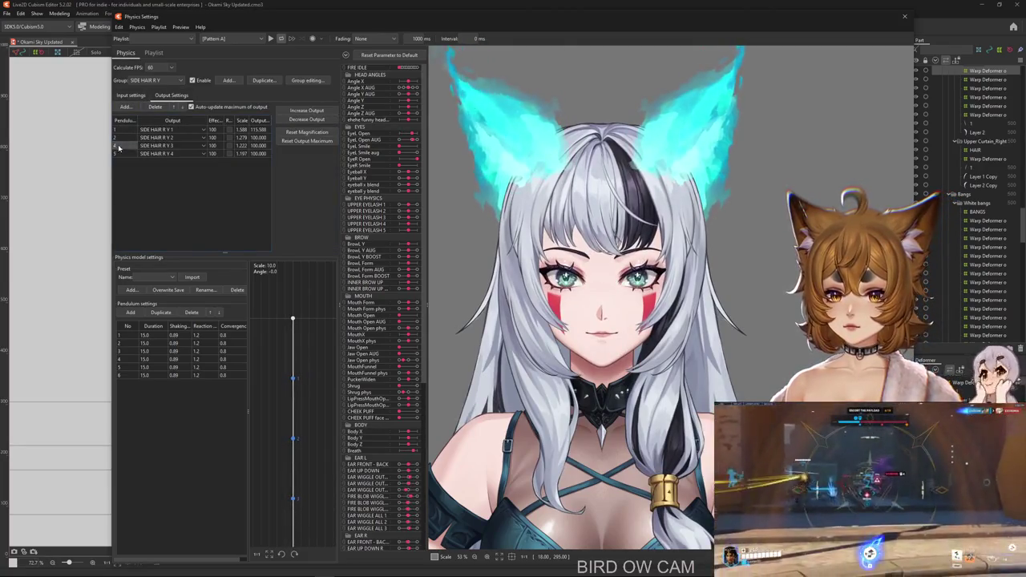
pyautogui.click(133, 95)
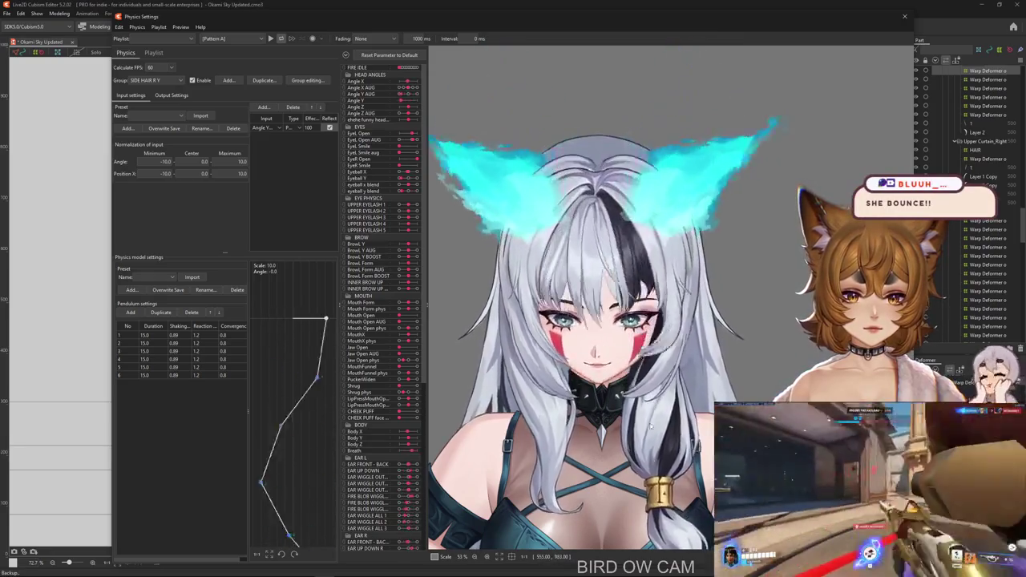
pyautogui.moveTo(662, 469); pyautogui.dragTo(433, 190)
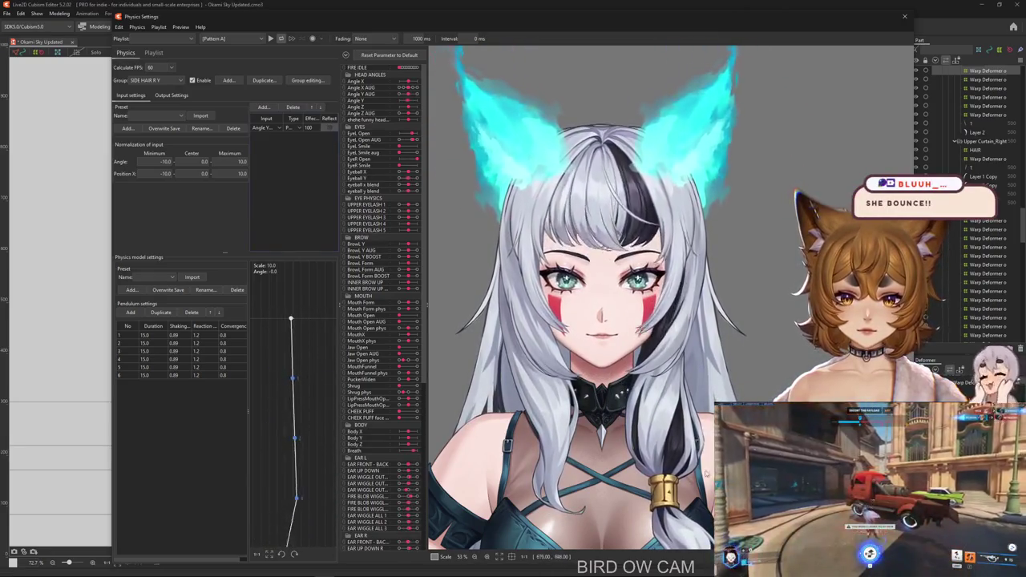
pyautogui.moveTo(706, 473); pyautogui.dragTo(679, 313)
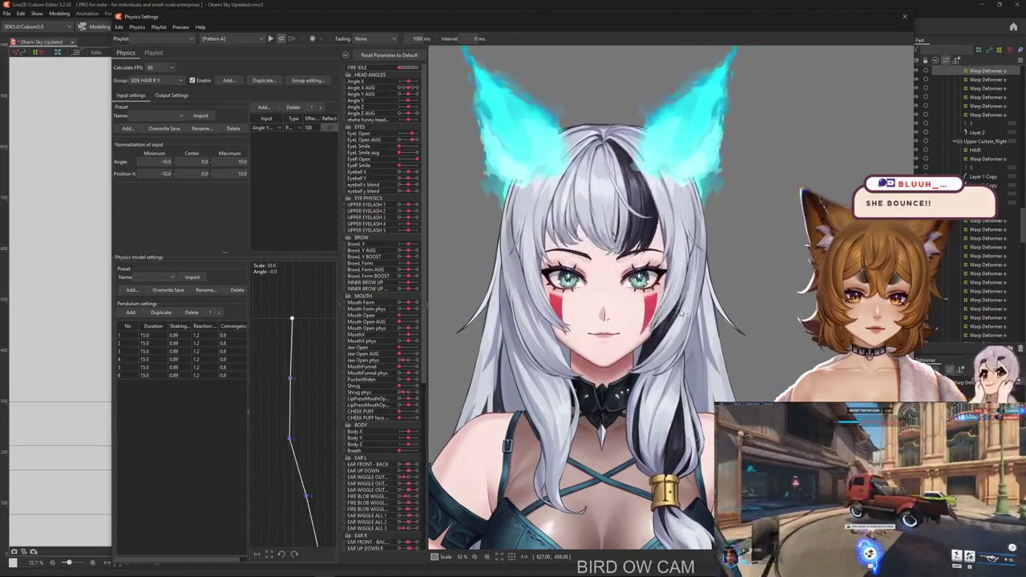
# Keep tilting the head while comparing the output and input values.
pyautogui.click(172, 96)
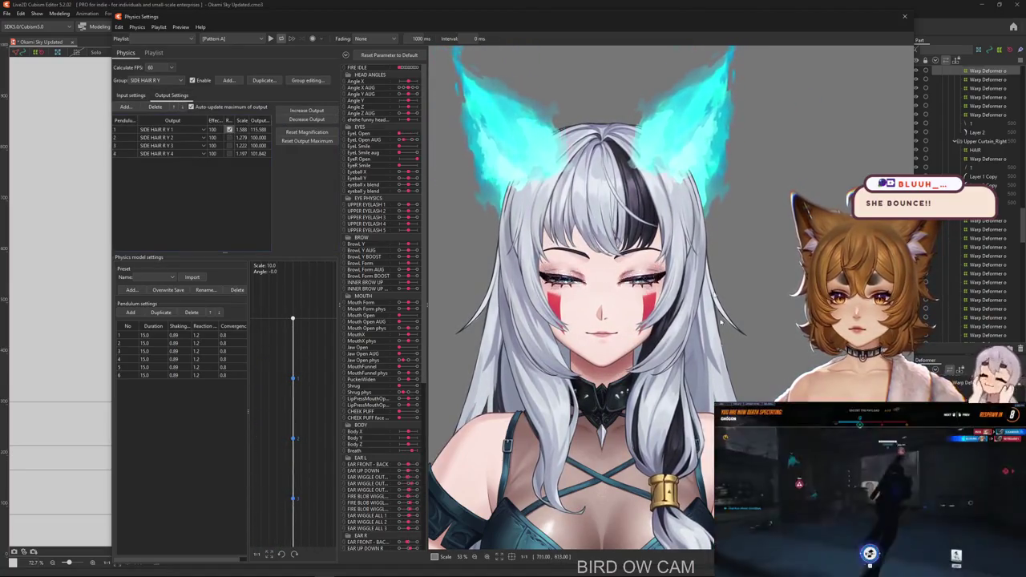
pyautogui.moveTo(720, 320); pyautogui.dragTo(592, 339)
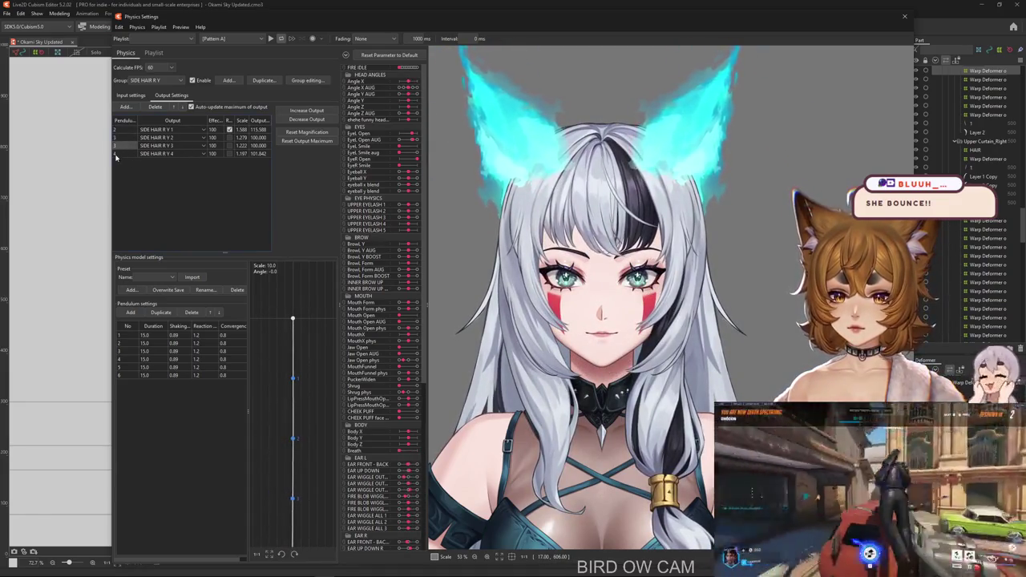
pyautogui.click(132, 97)
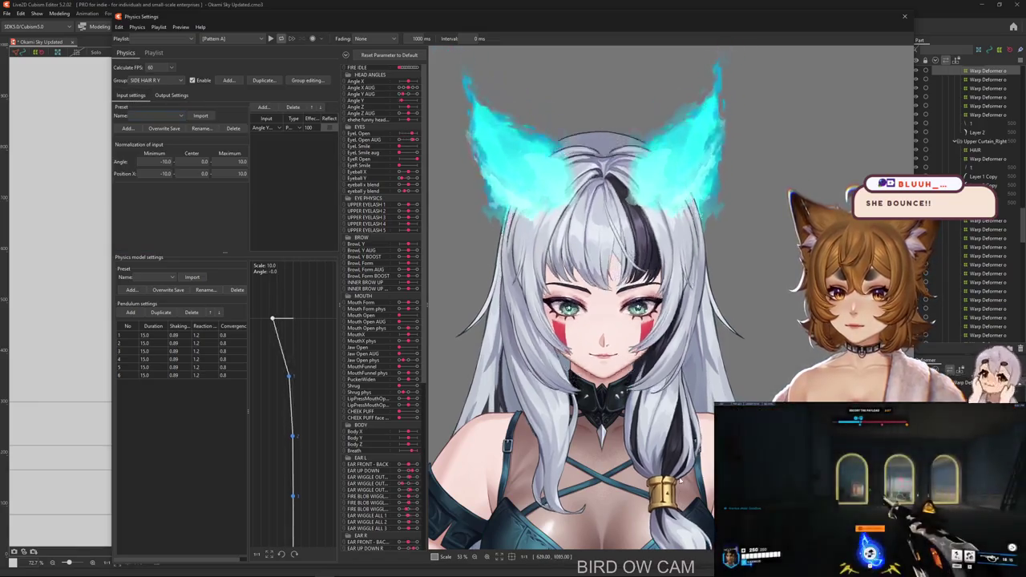
pyautogui.moveTo(681, 479)
pyautogui.mouseDown()
pyautogui.moveTo(630, 362)
pyautogui.moveTo(629, 148)
pyautogui.mouseUp()
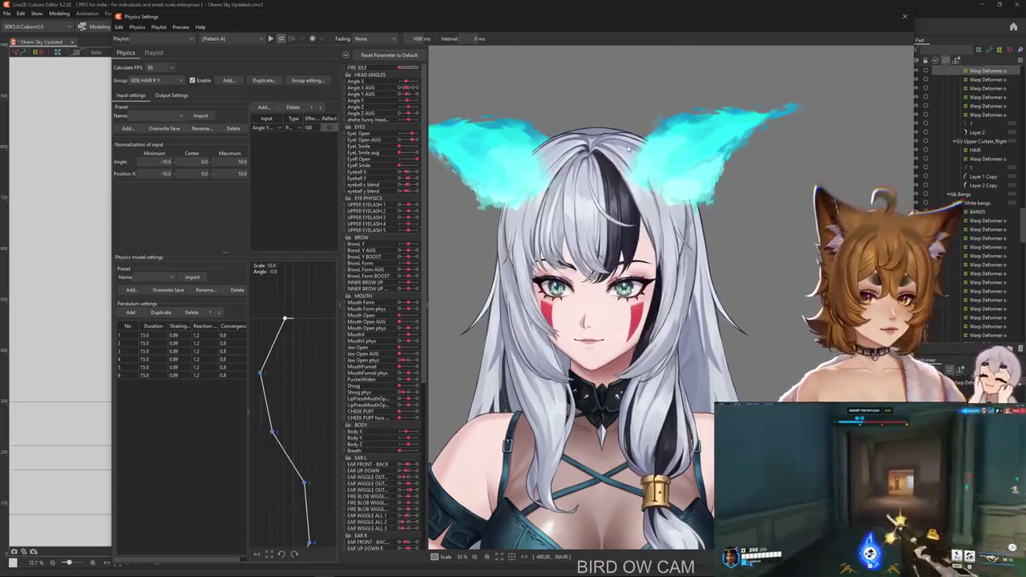
pyautogui.moveTo(638, 352); pyautogui.dragTo(625, 288)
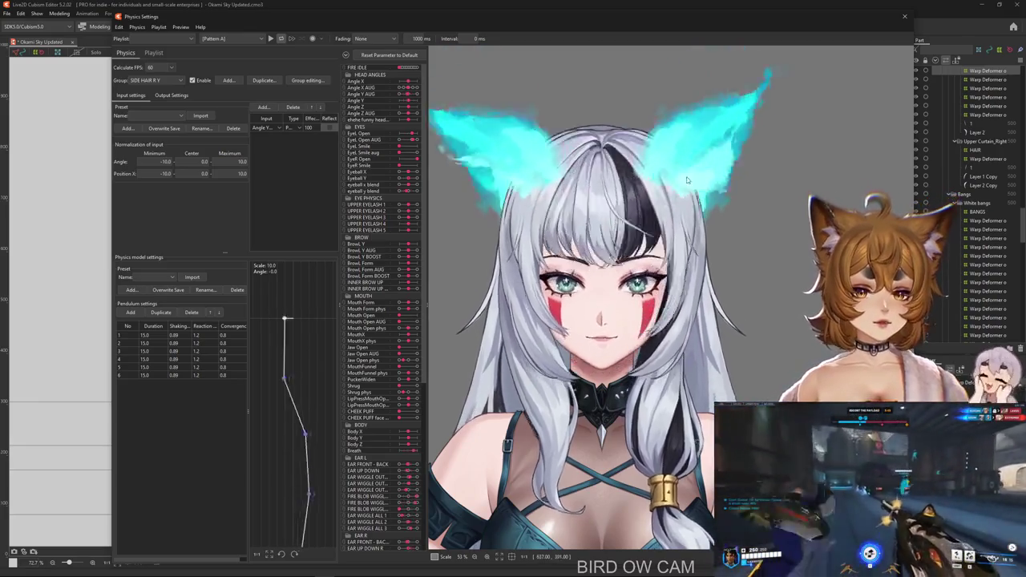
pyautogui.click(171, 96)
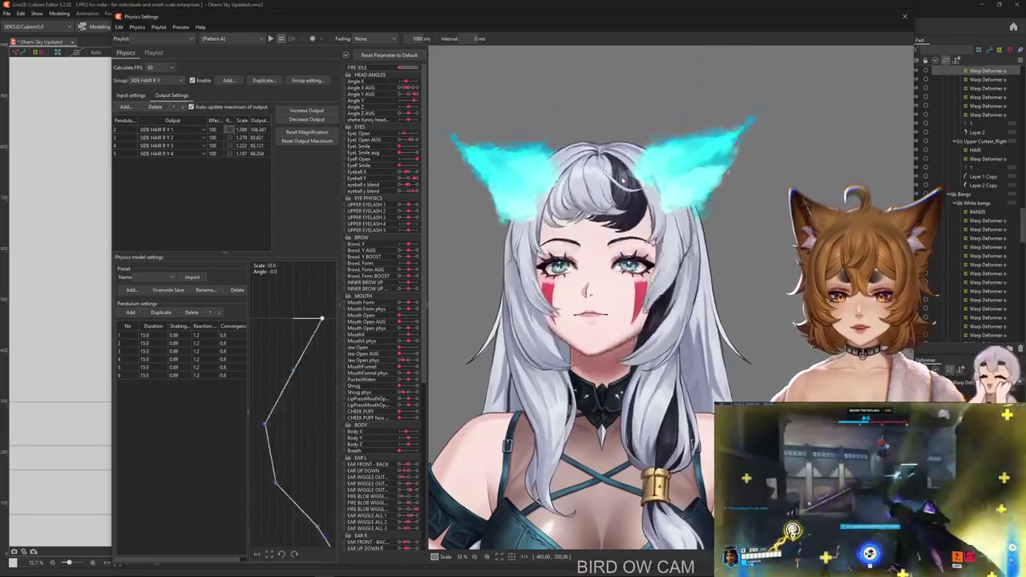
pyautogui.moveTo(600, 268); pyautogui.dragTo(586, 396)
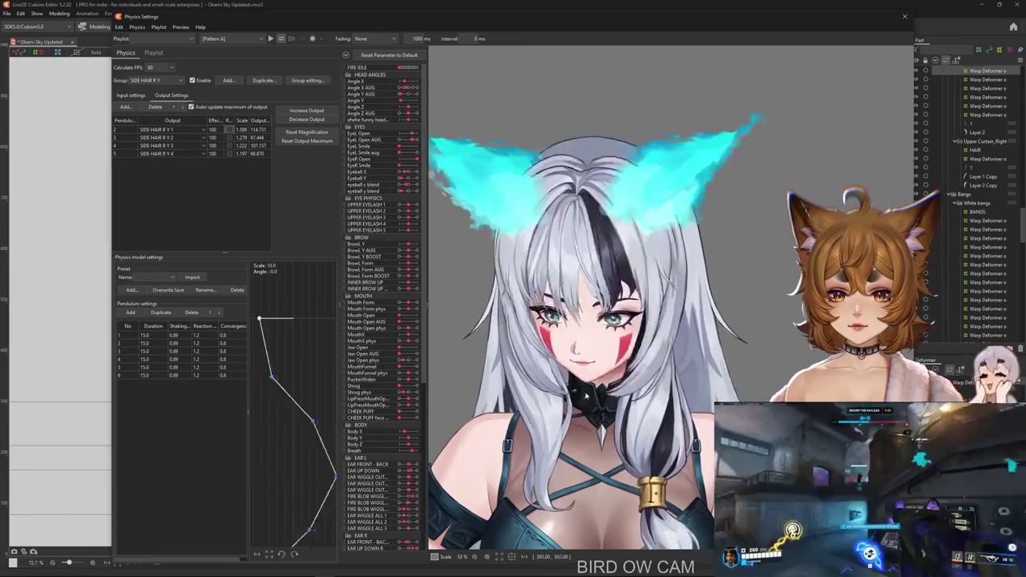
# Reset output maximums, giving scales 1.304, 1.237, 1.07 and 0.963.
pyautogui.click(305, 117)
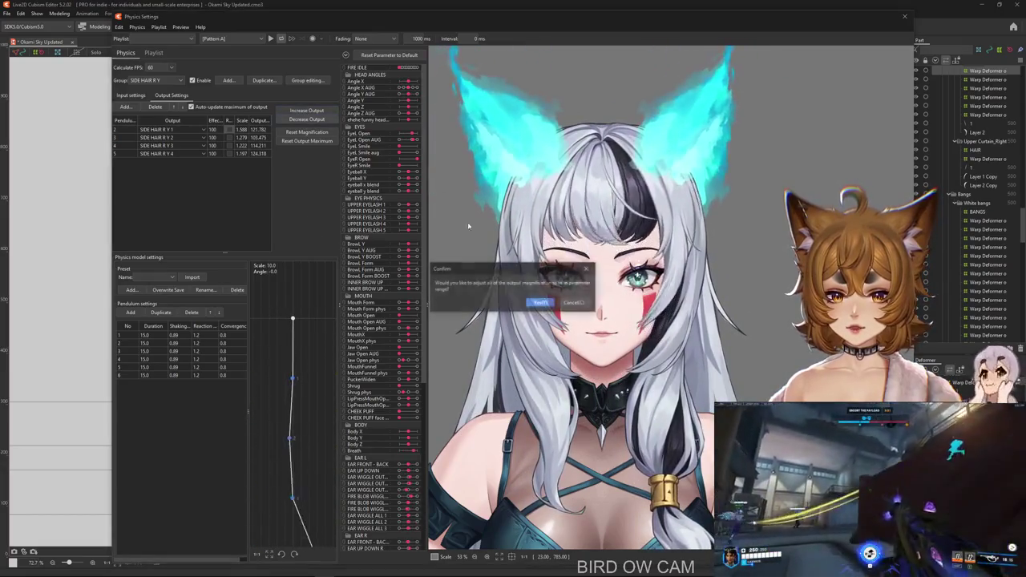
pyautogui.press('Return')
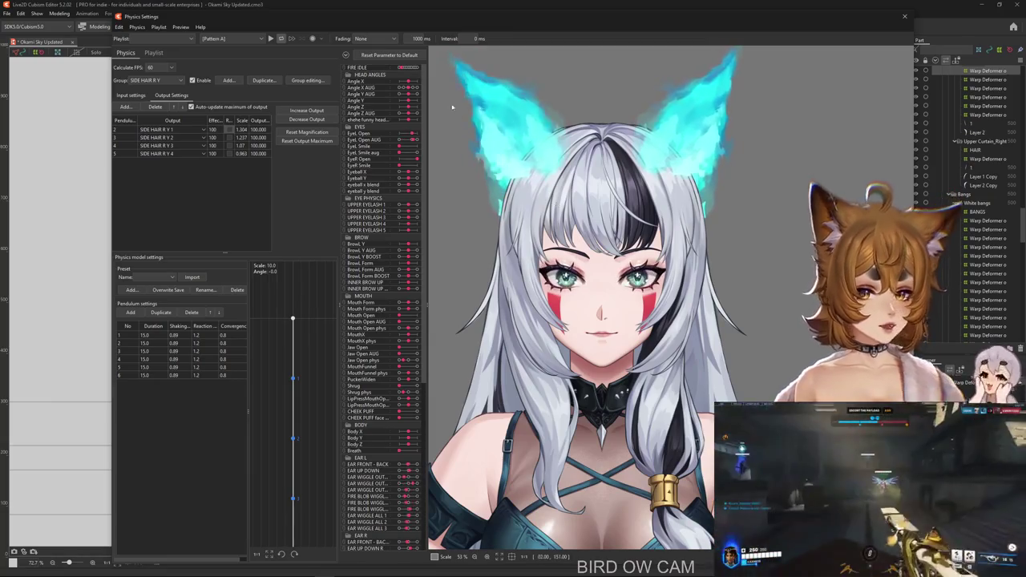
# Retest the rescaled hair sway by tilting the preview head, then close Physics Settings.
pyautogui.moveTo(626, 385)
pyautogui.mouseDown()
pyautogui.moveTo(478, 273)
pyautogui.moveTo(666, 463)
pyautogui.moveTo(659, 299)
pyautogui.moveTo(613, 326)
pyautogui.moveTo(699, 361)
pyautogui.moveTo(636, 211)
pyautogui.moveTo(625, 321)
pyautogui.mouseUp()
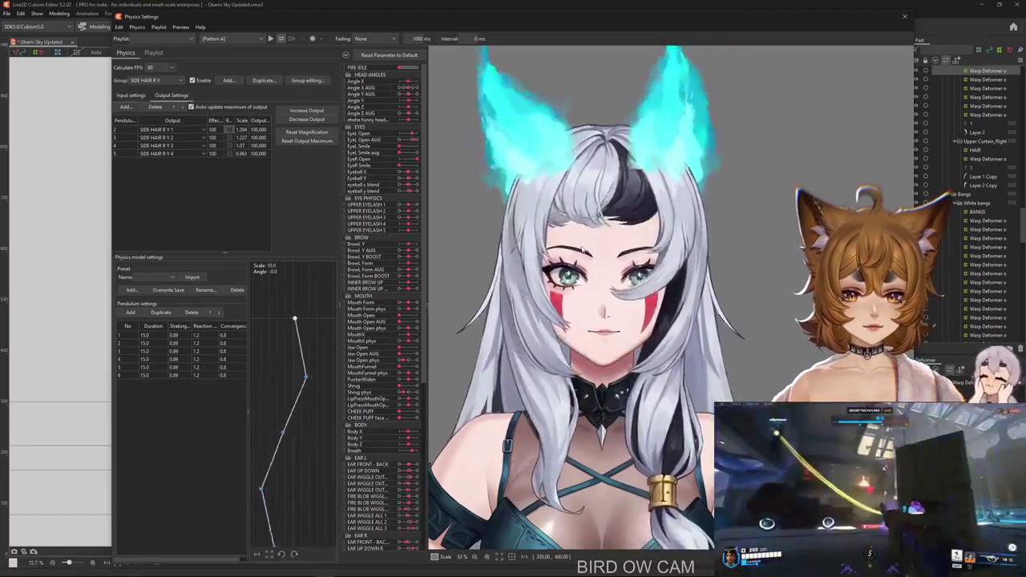
pyautogui.scroll(2, 685, 314)
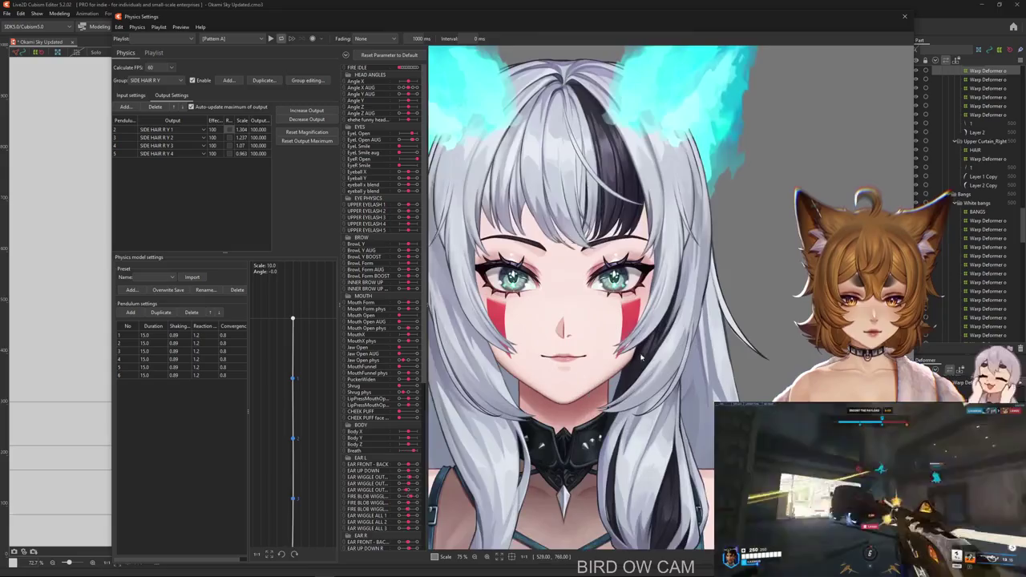
pyautogui.click(130, 94)
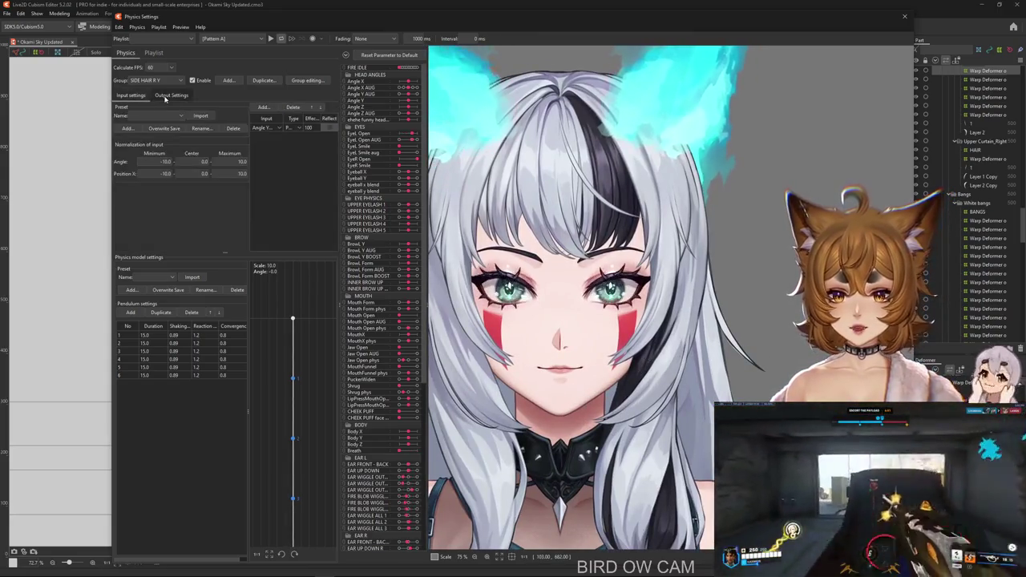
pyautogui.click(172, 95)
pyautogui.moveTo(766, 227)
pyautogui.mouseDown()
pyautogui.moveTo(653, 219)
pyautogui.moveTo(618, 280)
pyautogui.moveTo(609, 377)
pyautogui.moveTo(725, 211)
pyautogui.moveTo(794, 297)
pyautogui.moveTo(529, 385)
pyautogui.mouseUp()
pyautogui.scroll(-3, 692, 236)
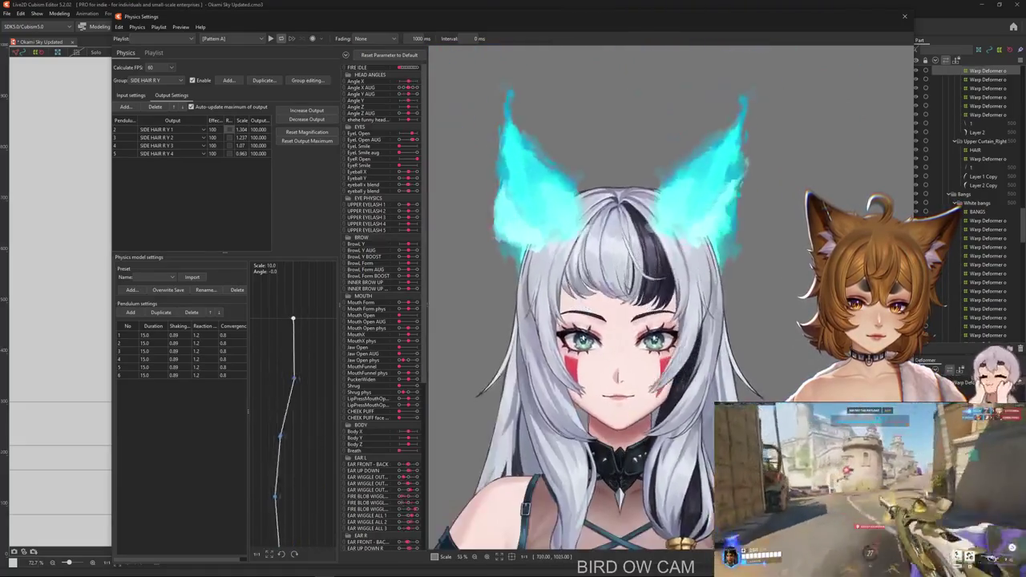
pyautogui.moveTo(691, 237); pyautogui.dragTo(756, 292)
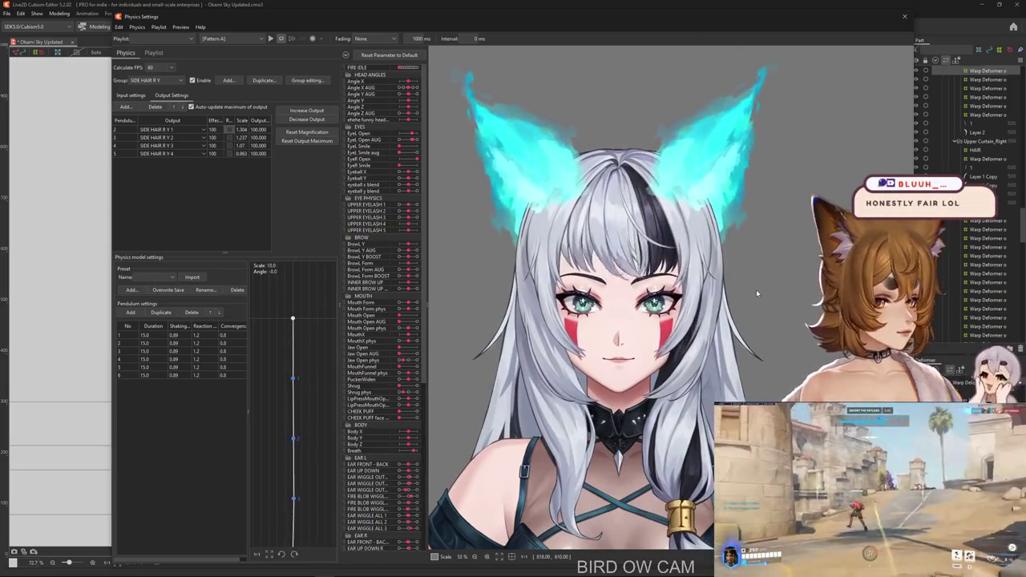
pyautogui.moveTo(755, 292)
pyautogui.mouseDown()
pyautogui.moveTo(522, 329)
pyautogui.moveTo(666, 329)
pyautogui.mouseUp()
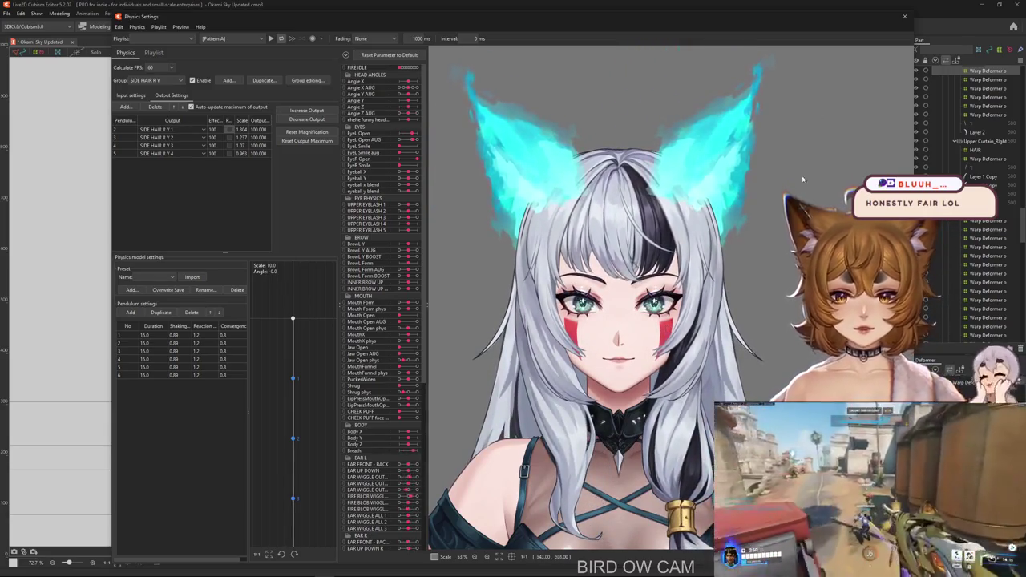
pyautogui.press('Escape')
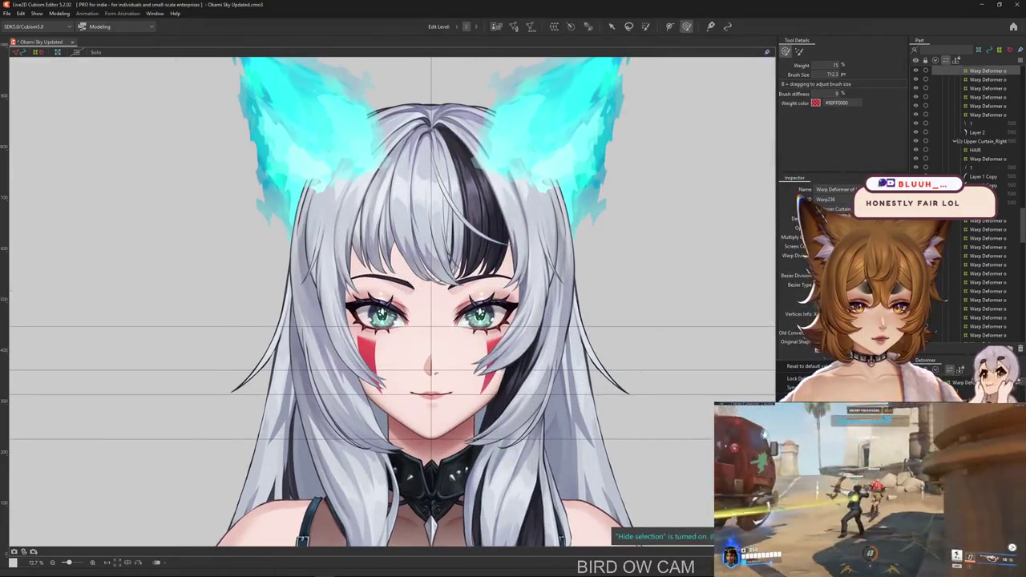
# Select the Upper Curtain_Right warp deformer via the layers stacked under the bang.
pyautogui.click(596, 360)
pyautogui.scroll(1, 609, 368)
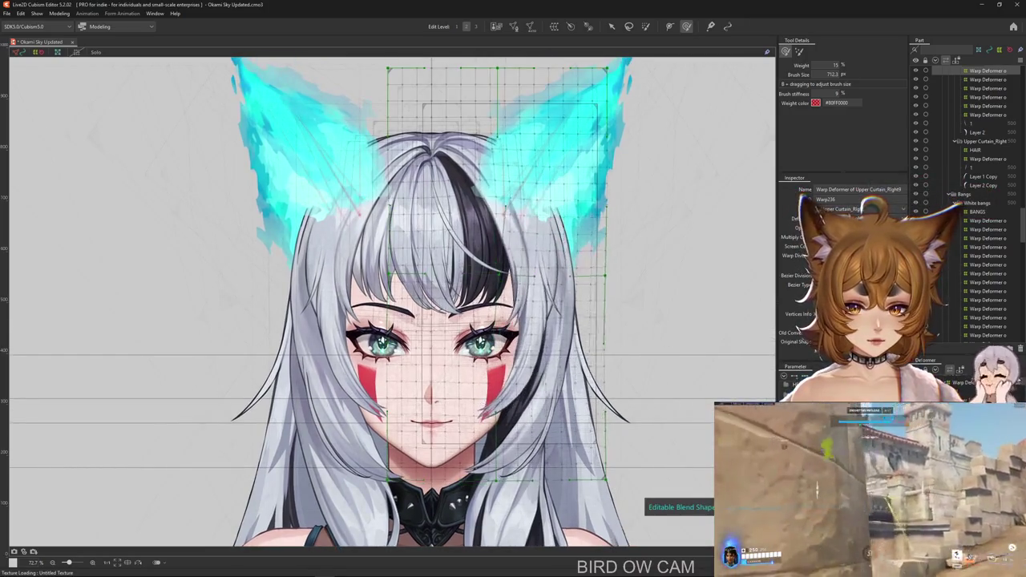
pyautogui.scroll(3, 555, 290)
pyautogui.rightClick(506, 296)
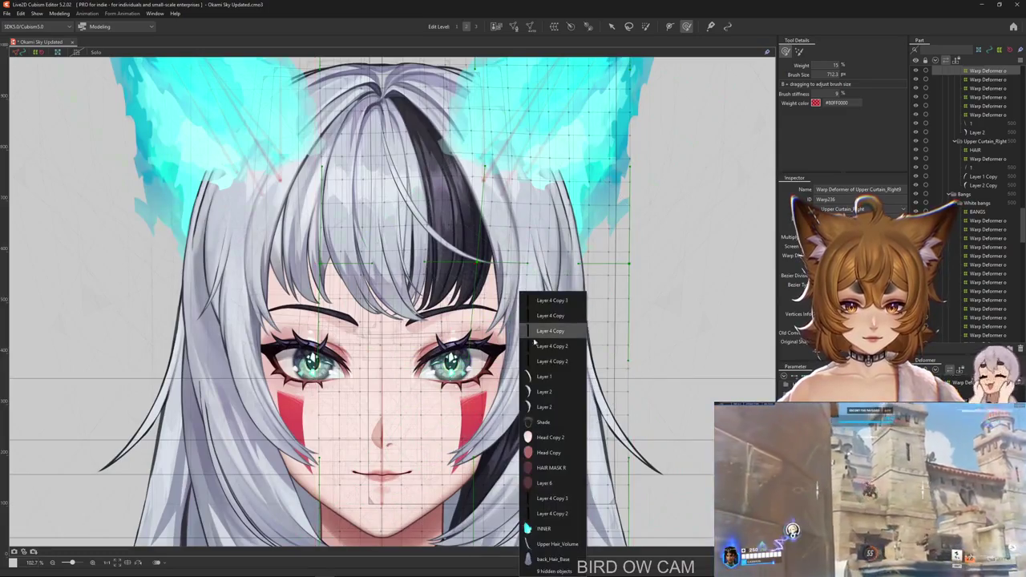
pyautogui.click(553, 328)
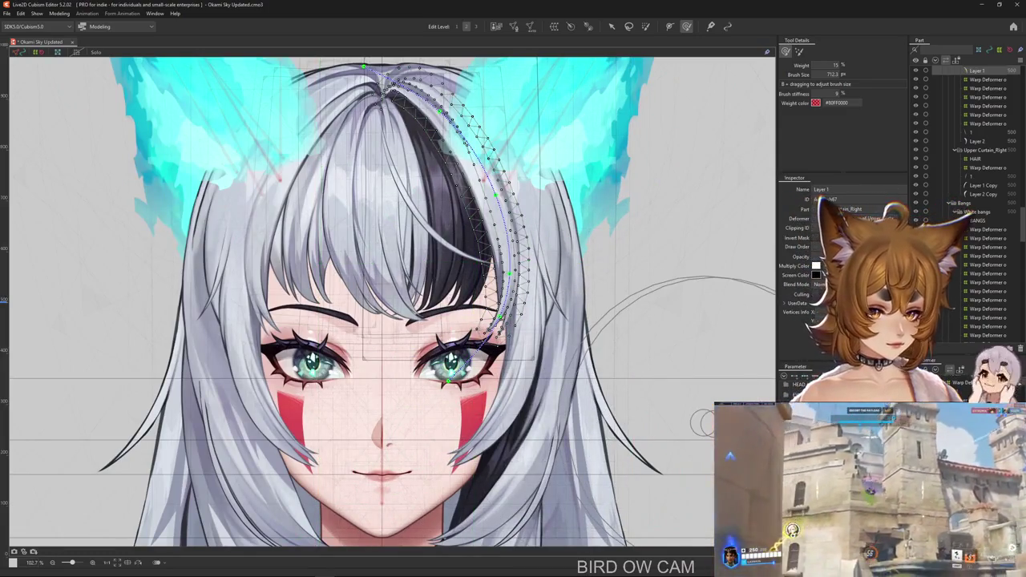
pyautogui.click(448, 280)
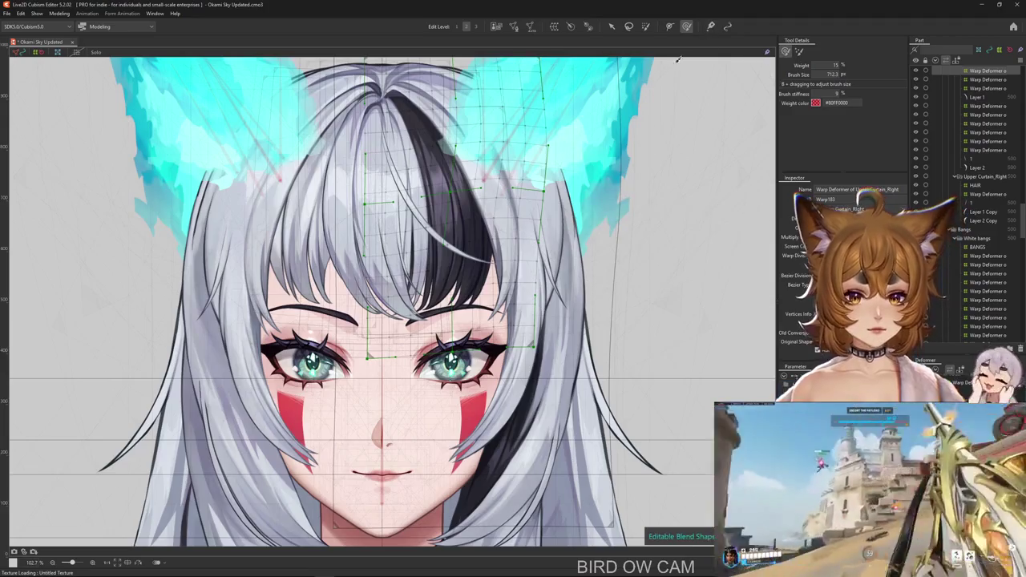
# Nudge the right bang strand's shape, hiding the lattice and settling on a 388.2 px brush.
pyautogui.moveTo(677, 59); pyautogui.dragTo(434, 231)
pyautogui.moveTo(509, 234); pyautogui.dragTo(449, 296)
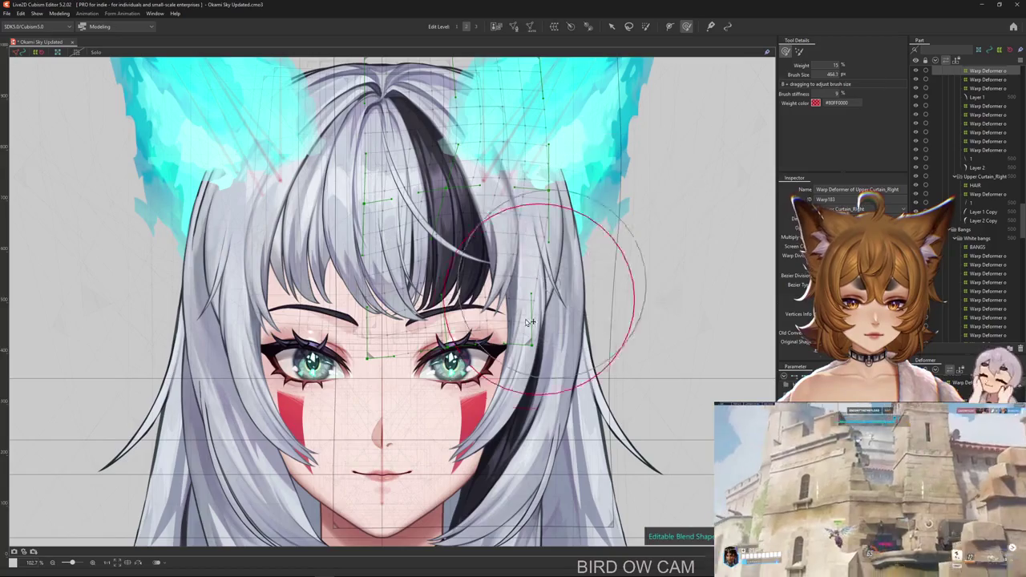
pyautogui.moveTo(513, 350); pyautogui.dragTo(541, 385)
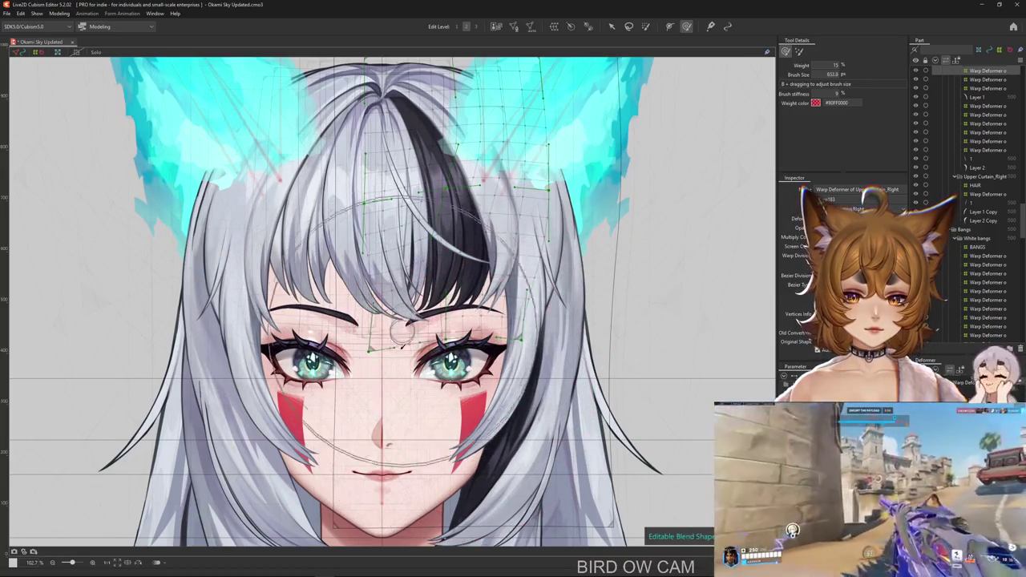
pyautogui.press('h')
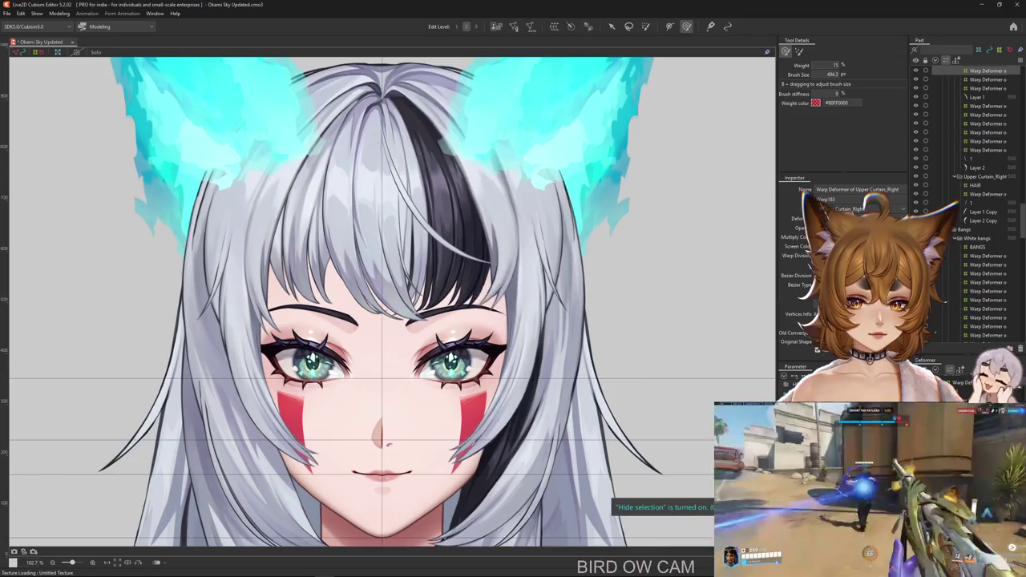
pyautogui.moveTo(483, 329); pyautogui.dragTo(473, 446)
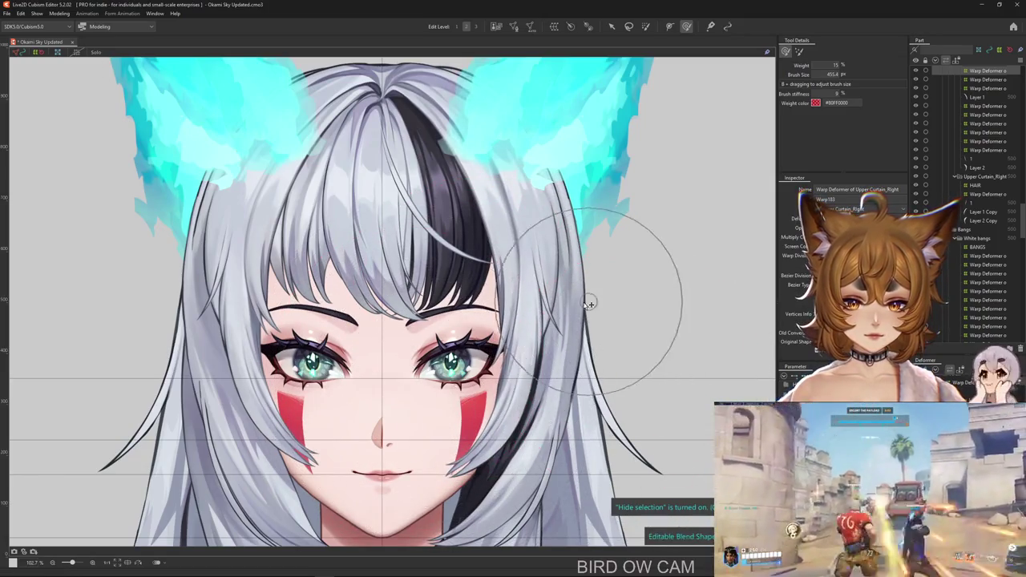
pyautogui.moveTo(589, 302); pyautogui.dragTo(598, 397)
pyautogui.moveTo(423, 317); pyautogui.dragTo(423, 305)
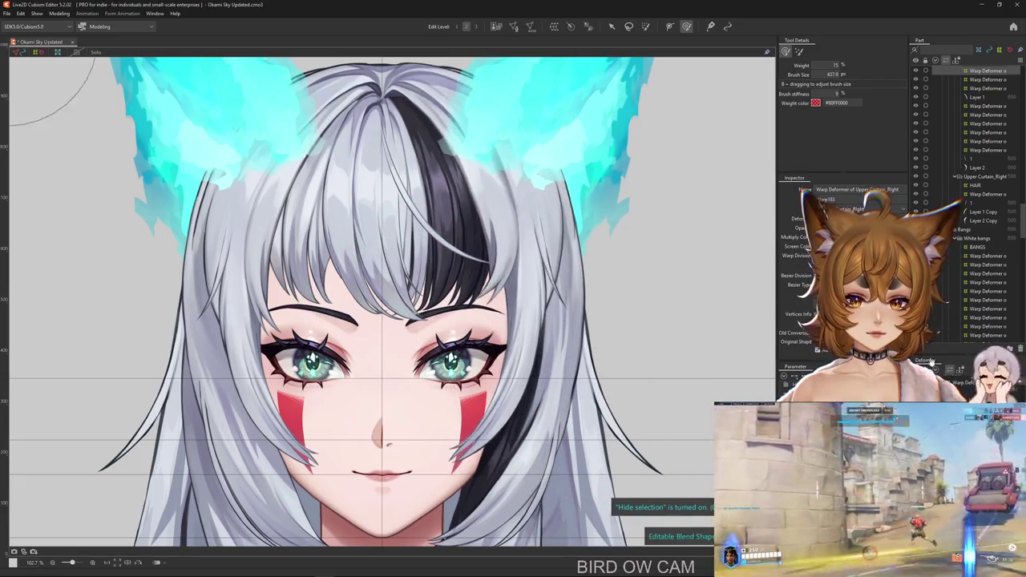
pyautogui.moveTo(498, 215); pyautogui.dragTo(457, 169)
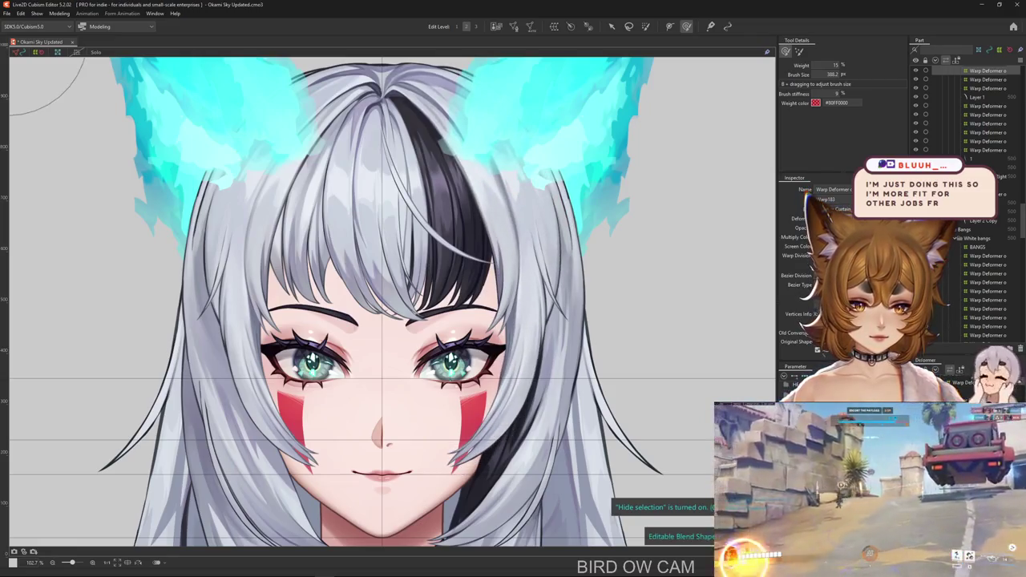
pyautogui.click(60, 13)
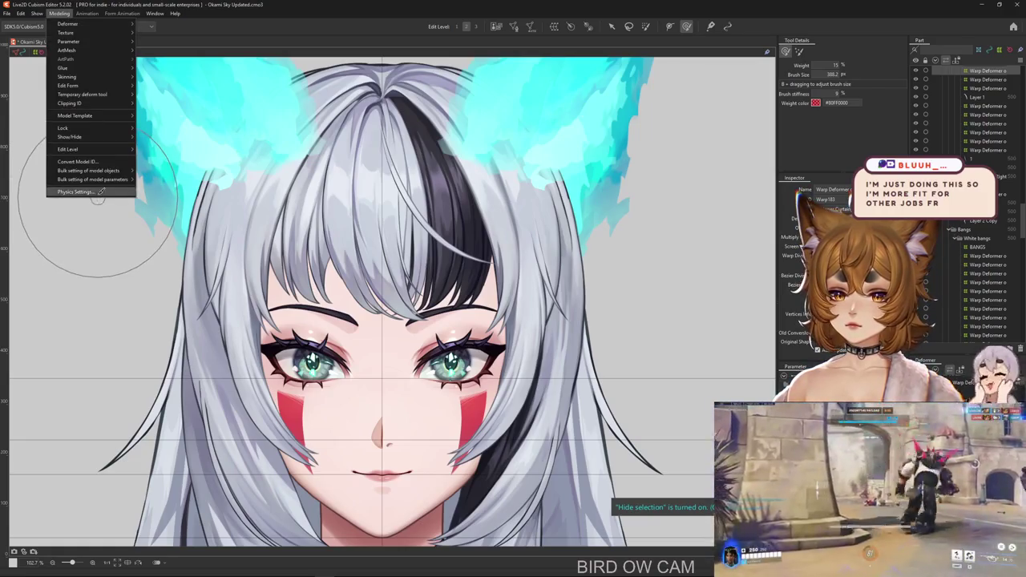
pyautogui.click(96, 191)
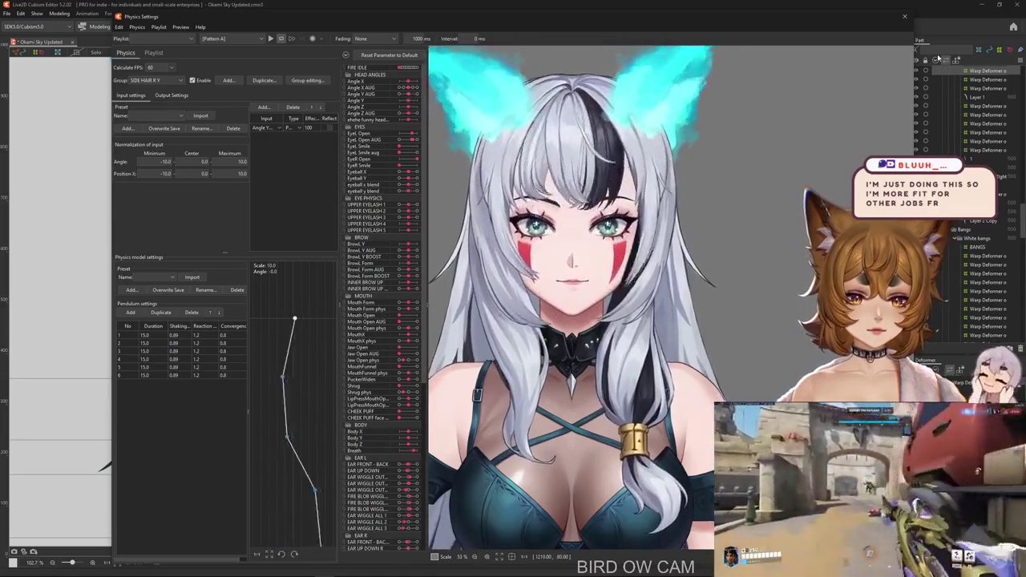
pyautogui.click(904, 16)
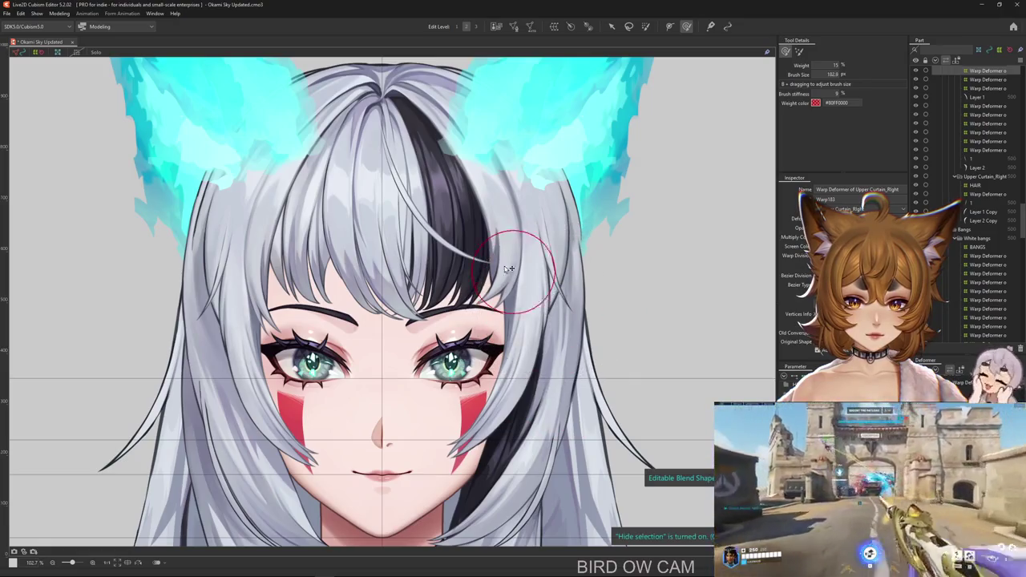
# Bend the Upper Curtain_Right bangs slightly right and down, then reopen Physics Settings.
pyautogui.click(470, 250)
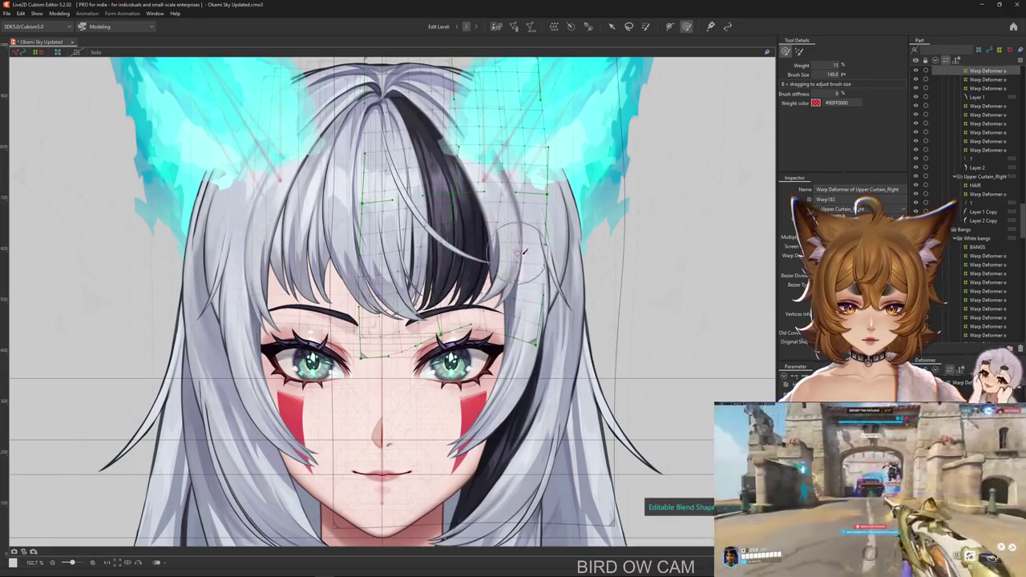
pyautogui.moveTo(557, 267); pyautogui.dragTo(634, 343)
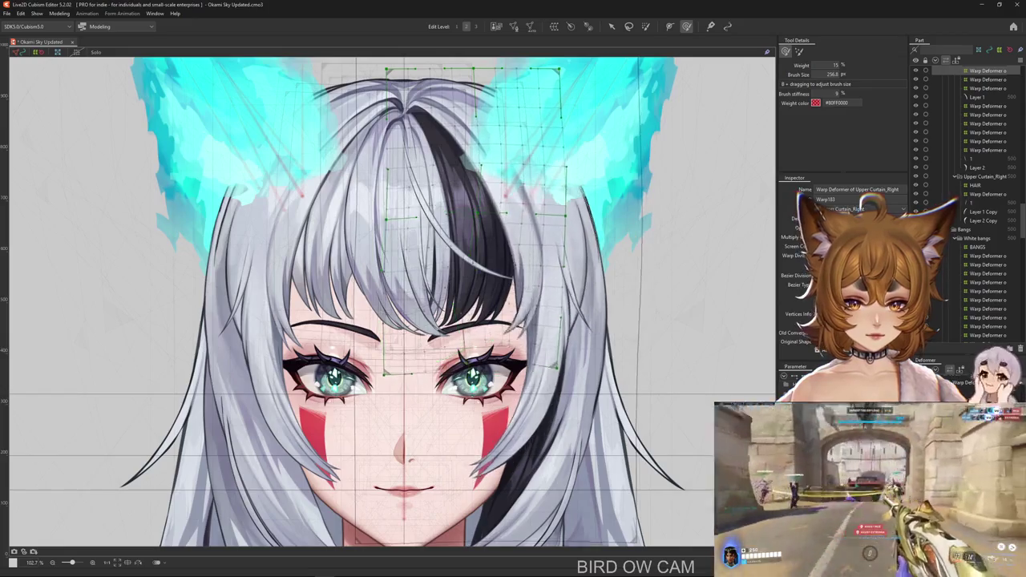
pyautogui.moveTo(472, 285); pyautogui.dragTo(481, 298)
pyautogui.moveTo(465, 357); pyautogui.dragTo(549, 375)
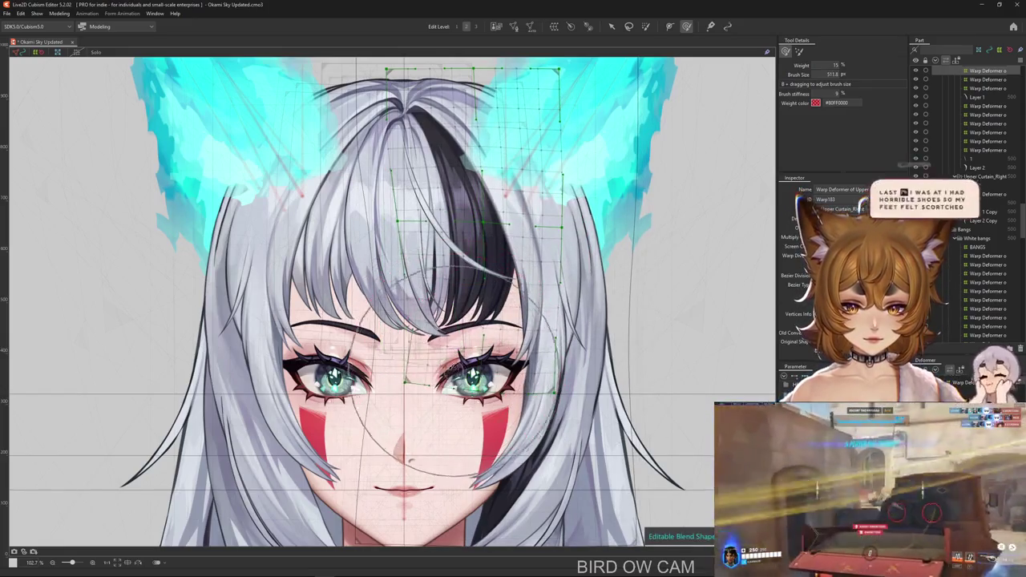
pyautogui.moveTo(588, 331); pyautogui.dragTo(465, 427)
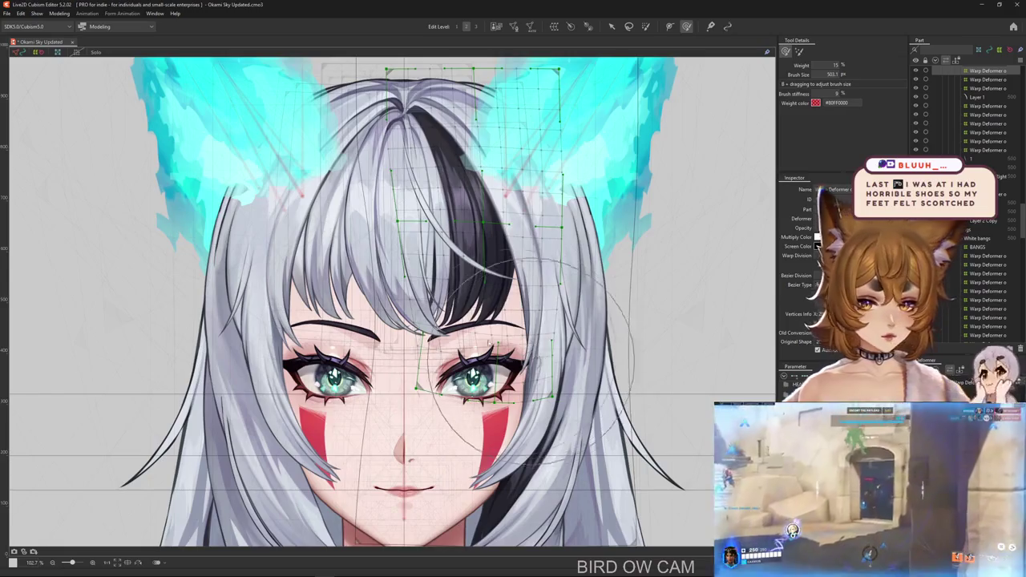
pyautogui.click(58, 14)
pyautogui.moveTo(93, 186)
pyautogui.click(76, 192)
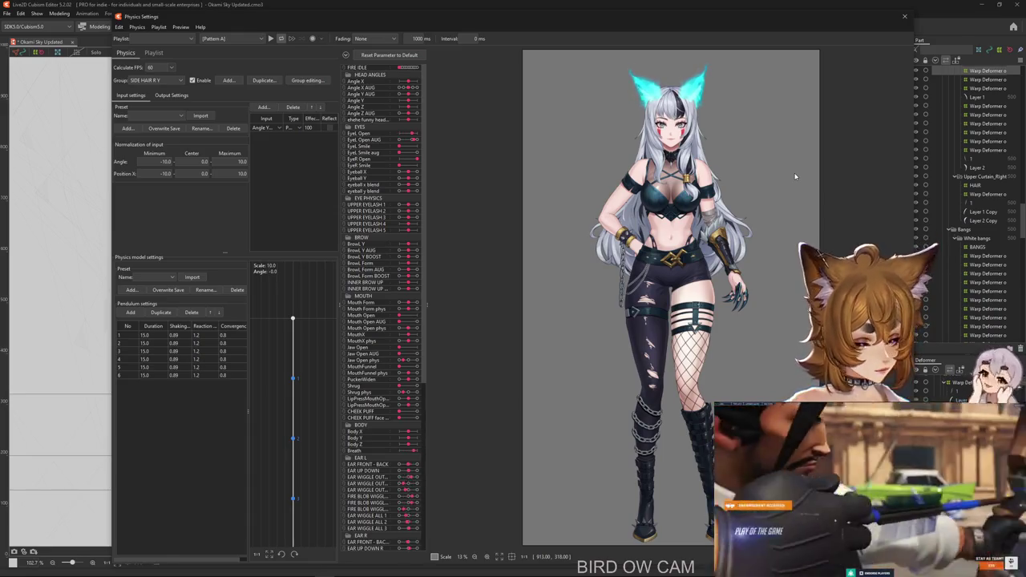
# Zoom the physics preview onto the face and swing the head to watch the hair sway, then close Physics Settings.
pyautogui.scroll(5, 675, 358)
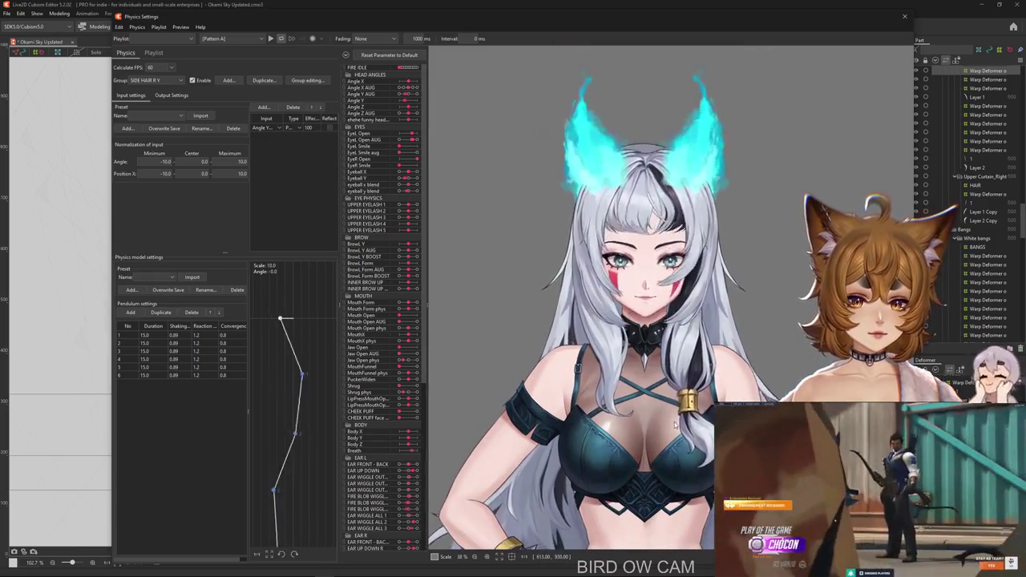
pyautogui.scroll(1, 673, 200)
pyautogui.scroll(2, 673, 200)
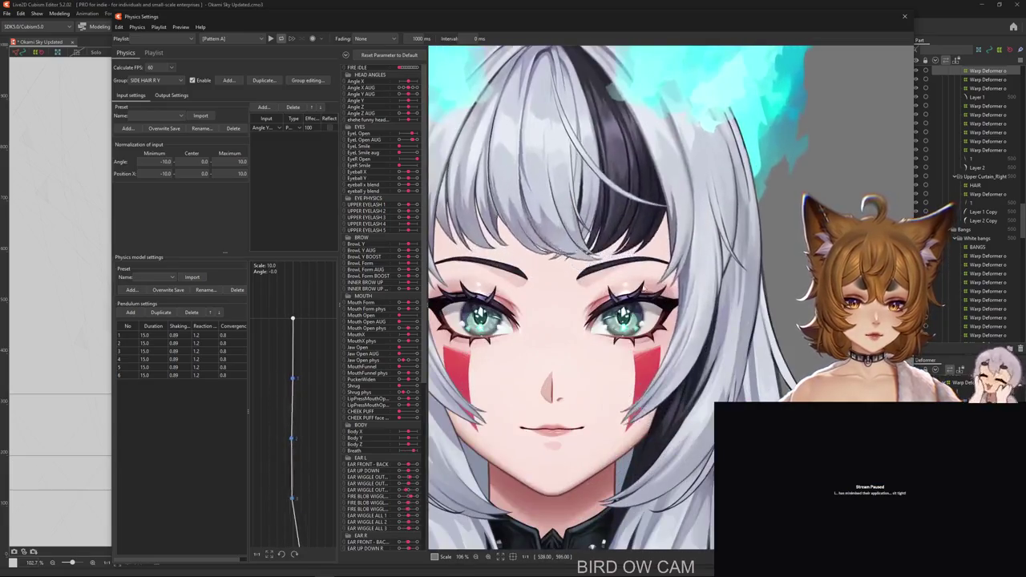
pyautogui.scroll(2, 673, 201)
pyautogui.moveTo(903, 255); pyautogui.dragTo(627, 373)
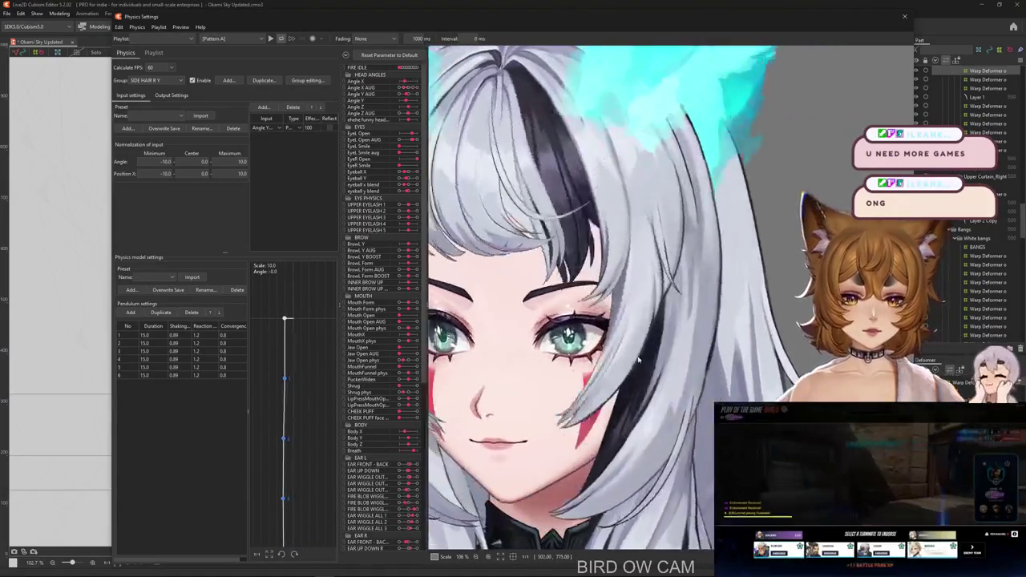
pyautogui.moveTo(513, 352)
pyautogui.mouseDown()
pyautogui.moveTo(607, 350)
pyautogui.moveTo(633, 264)
pyautogui.moveTo(689, 261)
pyautogui.moveTo(621, 335)
pyautogui.mouseUp()
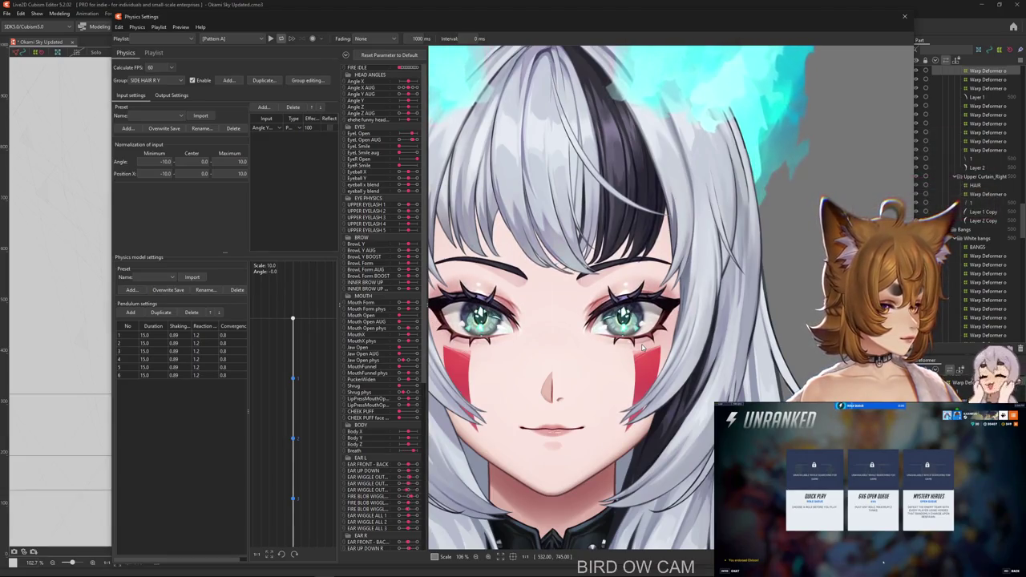
pyautogui.moveTo(653, 329); pyautogui.dragTo(724, 180)
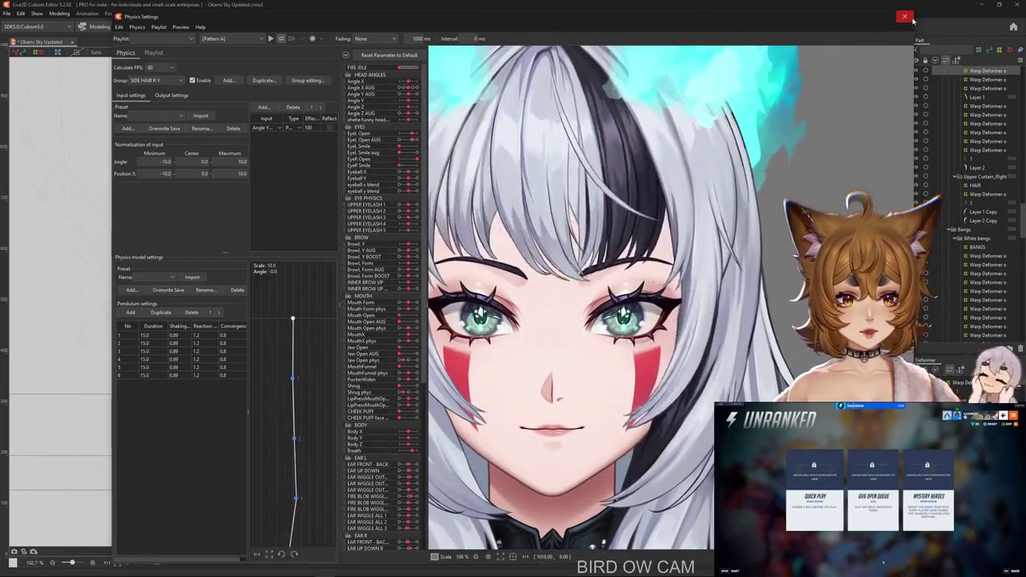
pyautogui.press('Escape')
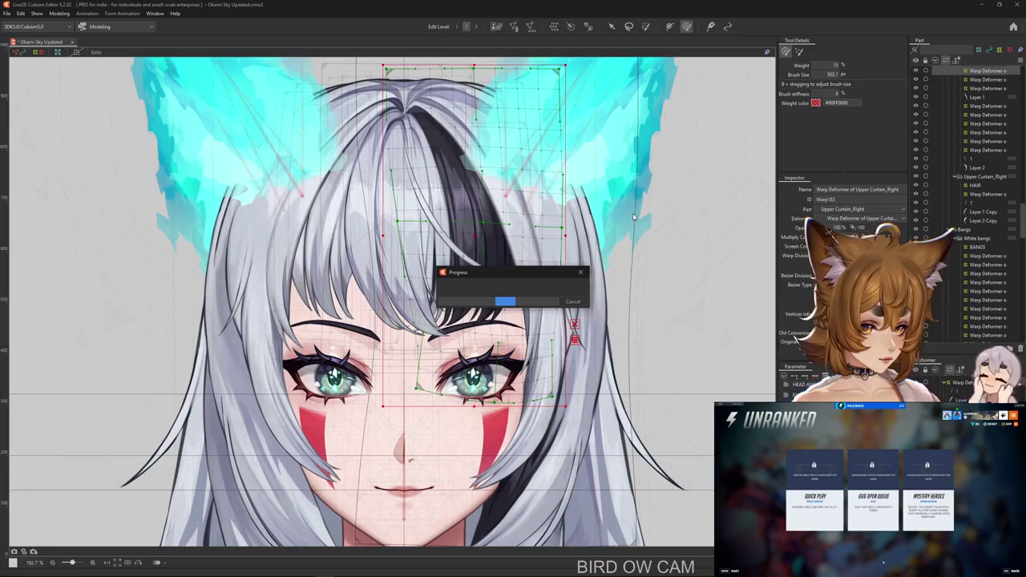
# Toggle the warp grid off and on with Ctrl+H to compare the bangs.
pyautogui.hotkey('ctrl', 'h')
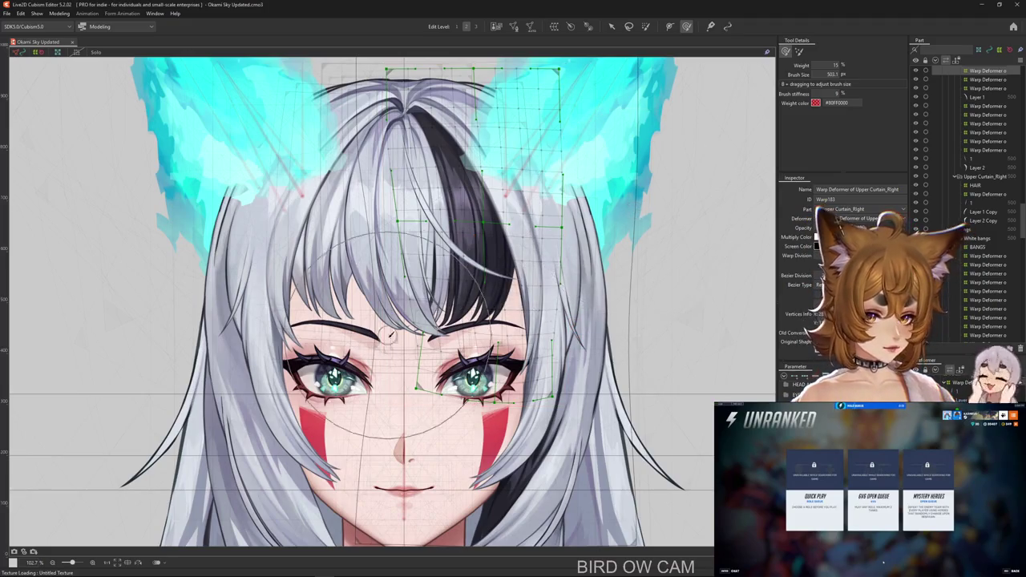
pyautogui.scroll(-3, 565, 422)
pyautogui.scroll(3, 565, 422)
pyautogui.hotkey('ctrl', 'h')
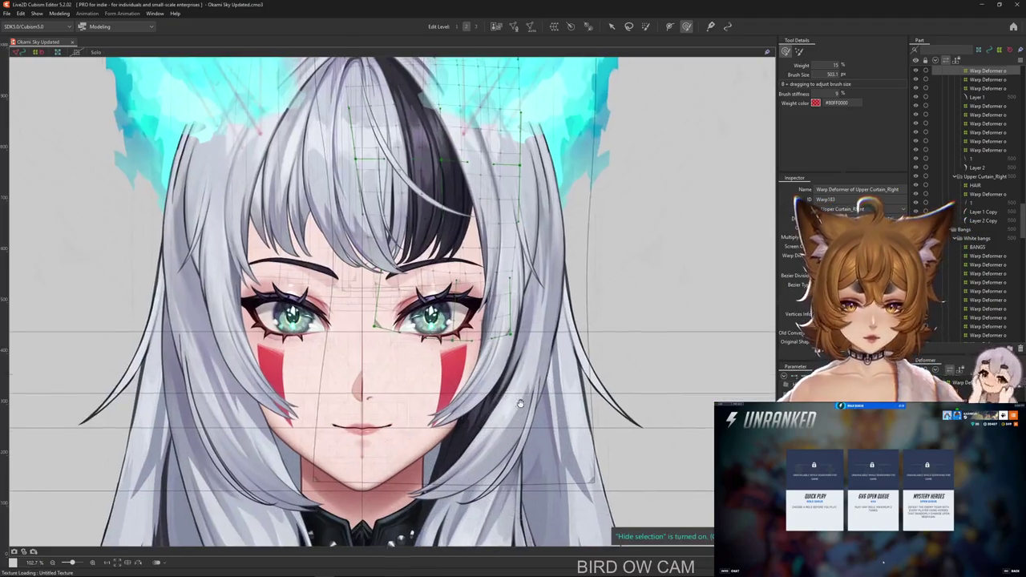
pyautogui.scroll(2, 565, 422)
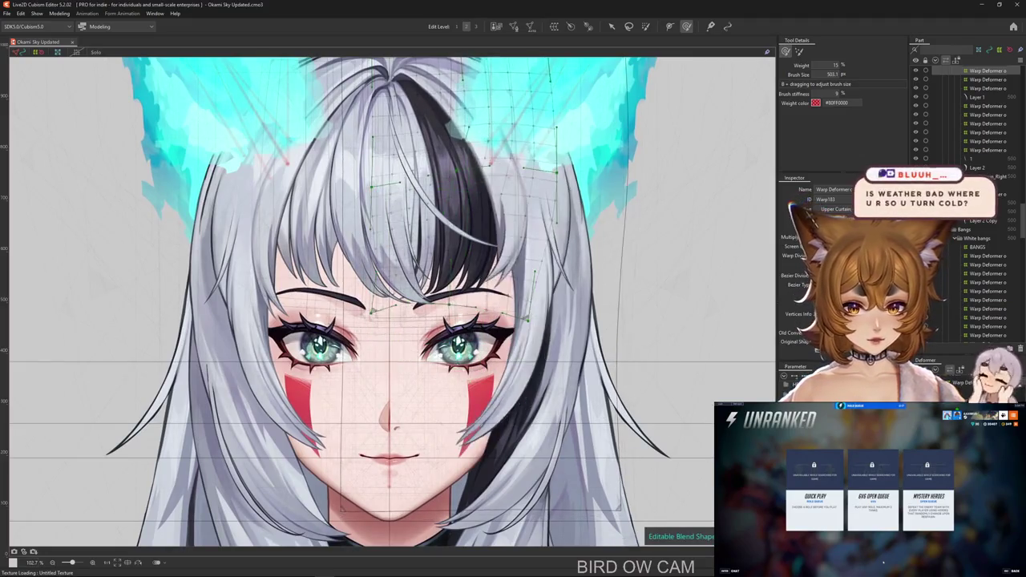
pyautogui.hotkey('ctrl', 'h')
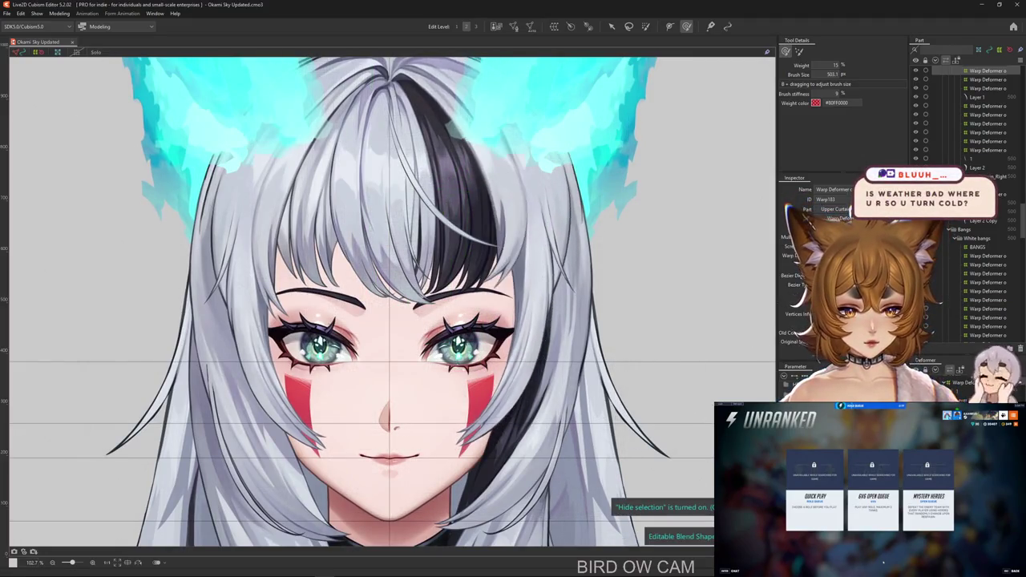
# Pan up to the head and ears and select the larger outer warp deformer around the hair.
pyautogui.moveTo(601, 291); pyautogui.dragTo(639, 417)
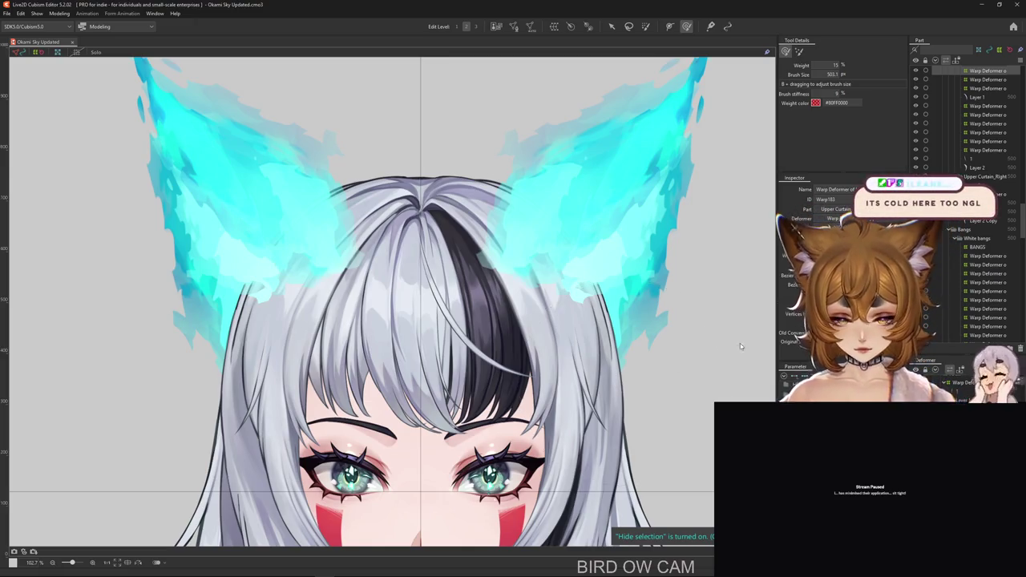
pyautogui.click(797, 384)
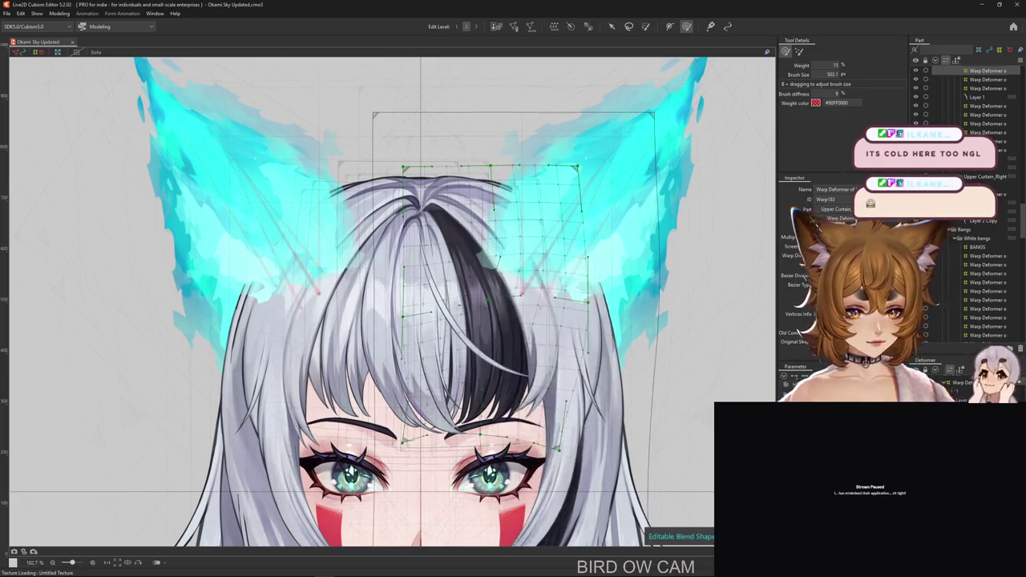
pyautogui.scroll(1, 385, 301)
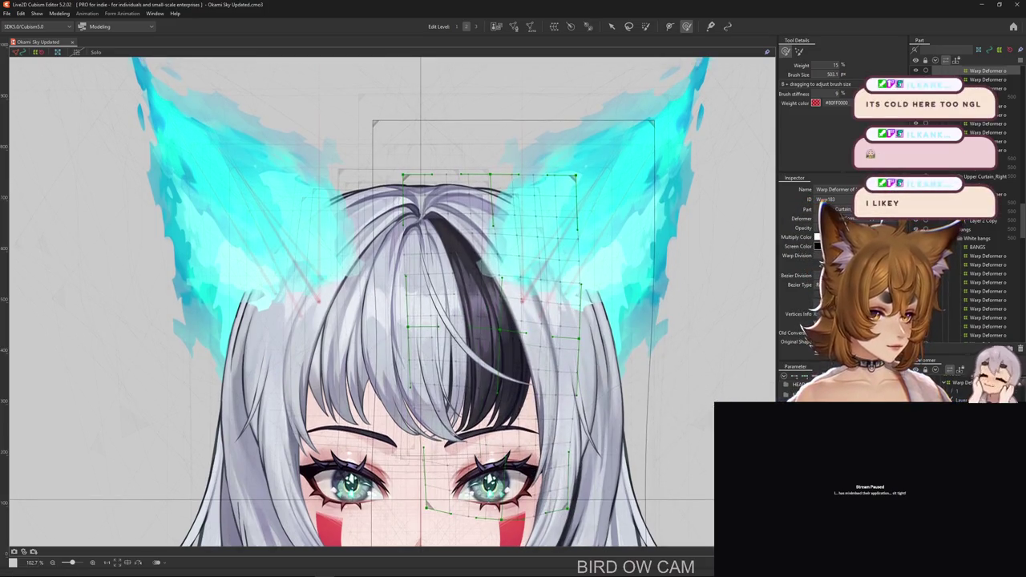
pyautogui.hotkey('ctrl', 'z')
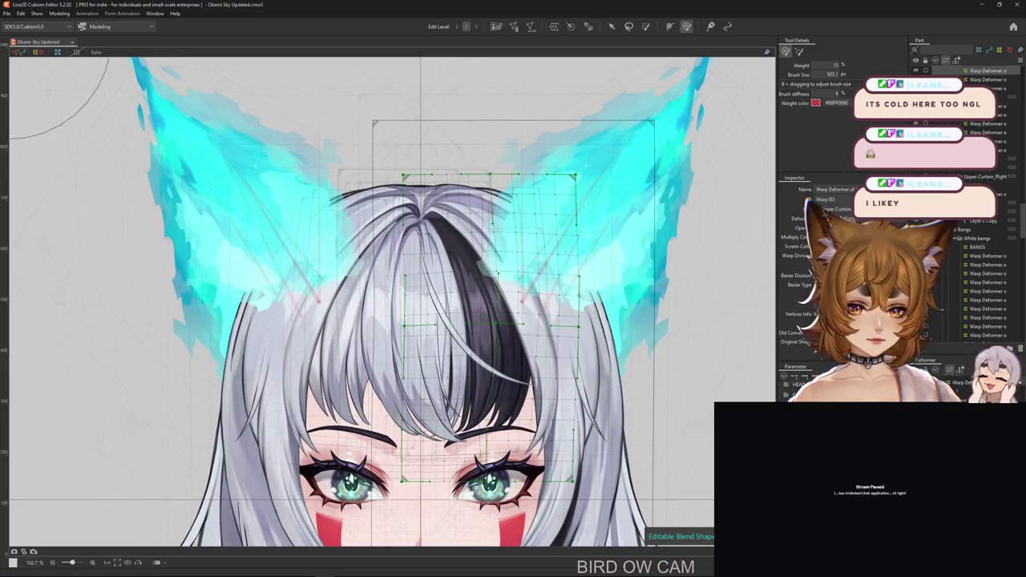
pyautogui.click(429, 361)
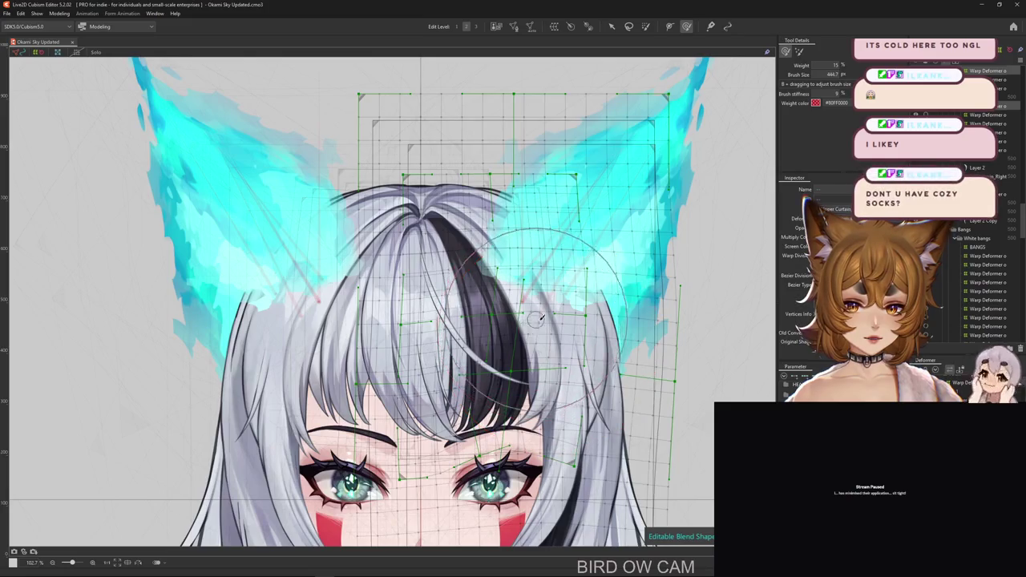
# Hide the warp grid, resize the blend-shape brush, and zoom out to centre the head.
pyautogui.hotkey('ctrl', 'h')
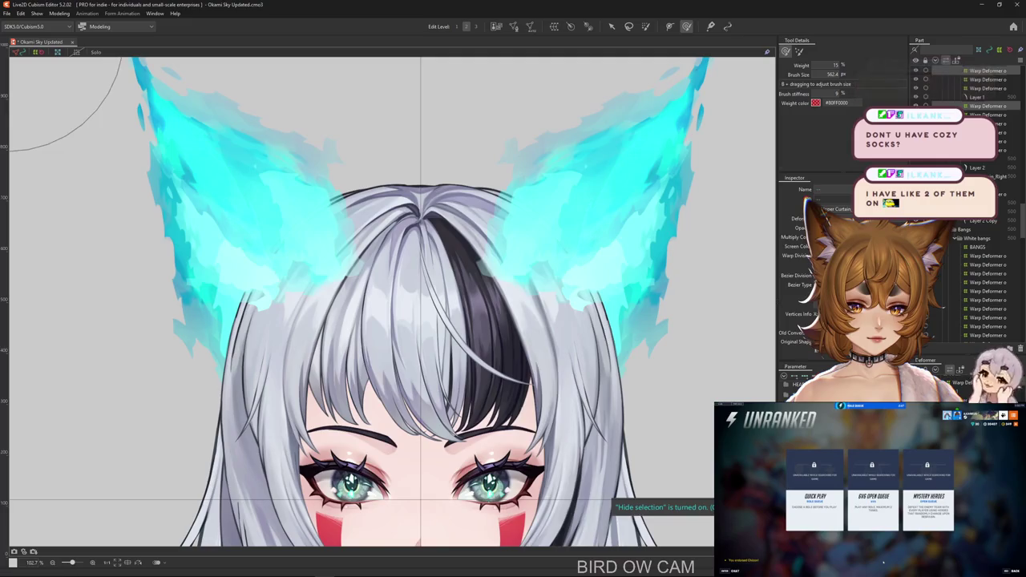
pyautogui.moveTo(541, 305); pyautogui.dragTo(479, 212)
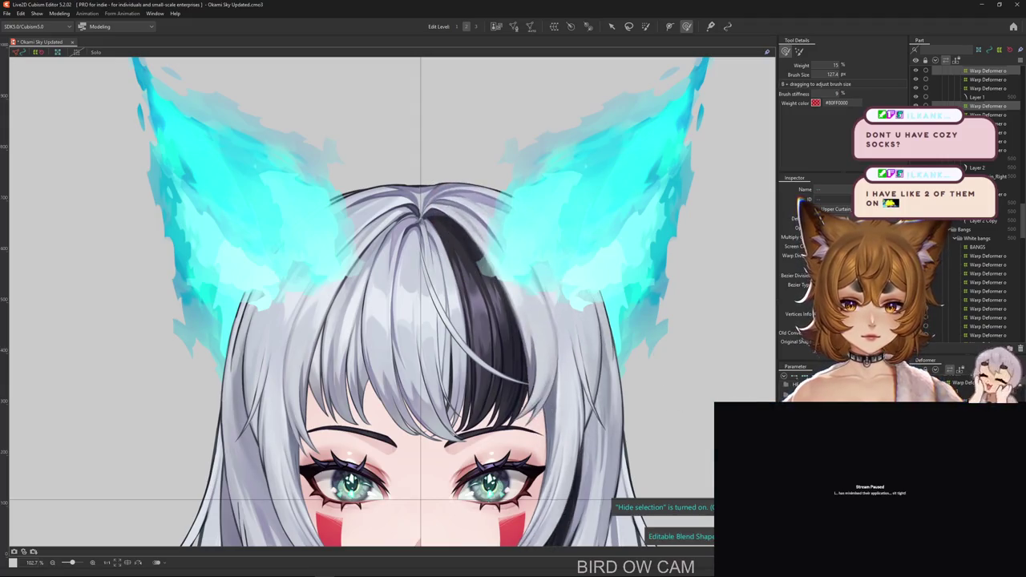
pyautogui.moveTo(471, 222)
pyautogui.mouseDown()
pyautogui.moveTo(495, 270)
pyautogui.moveTo(516, 398)
pyautogui.mouseUp()
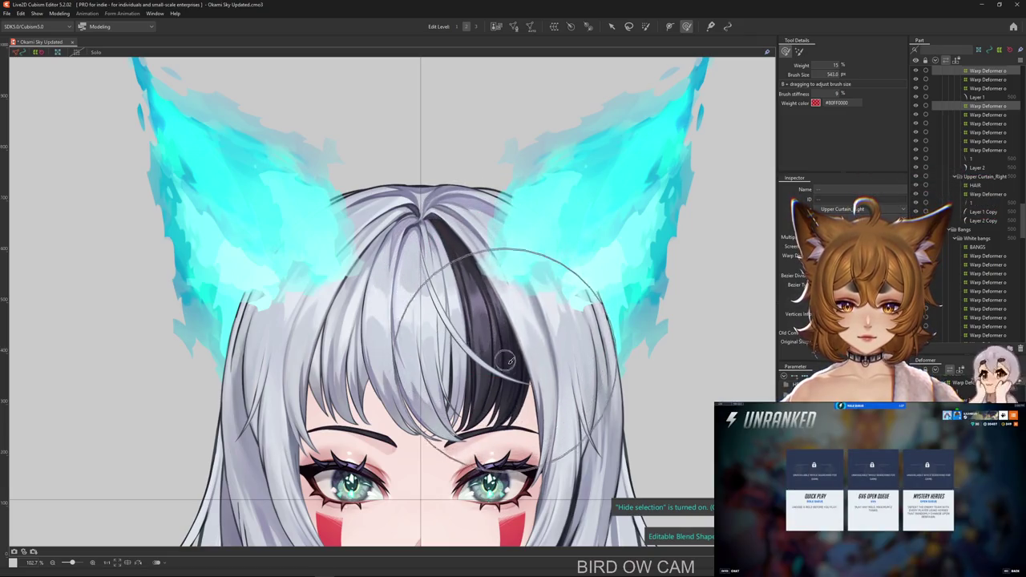
pyautogui.scroll(-2, 515, 398)
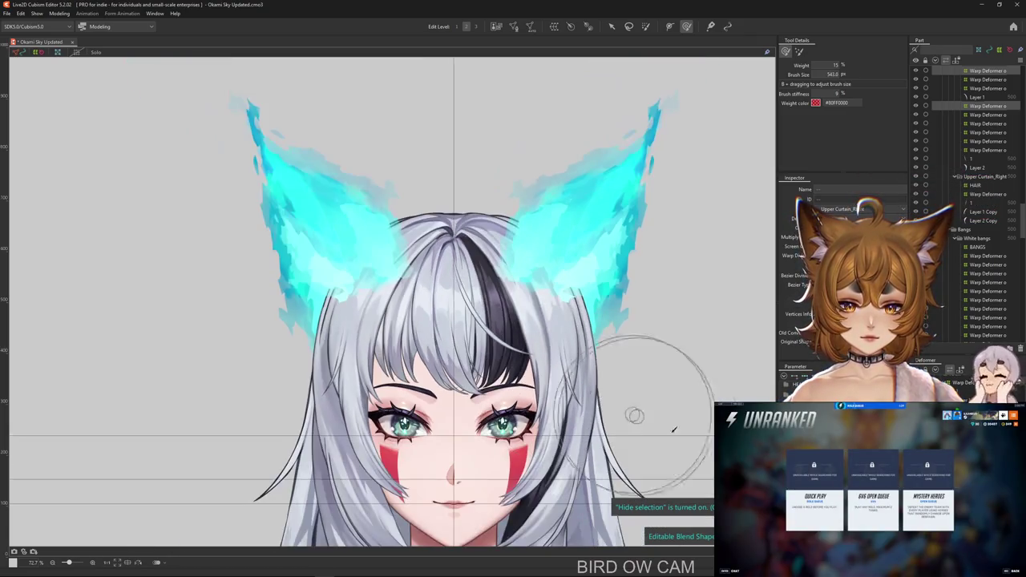
pyautogui.scroll(-1, 609, 409)
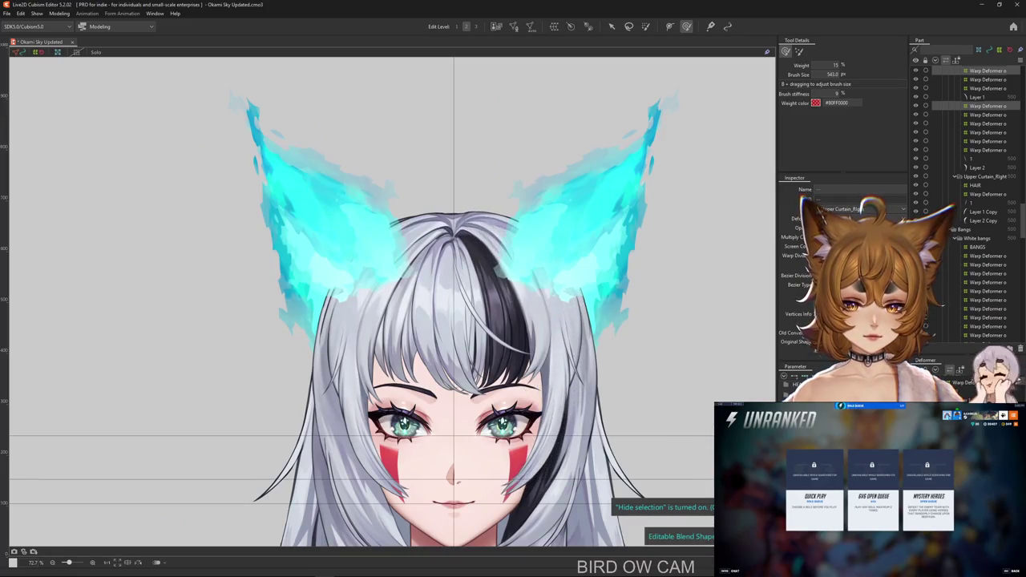
pyautogui.moveTo(668, 457); pyautogui.dragTo(642, 450)
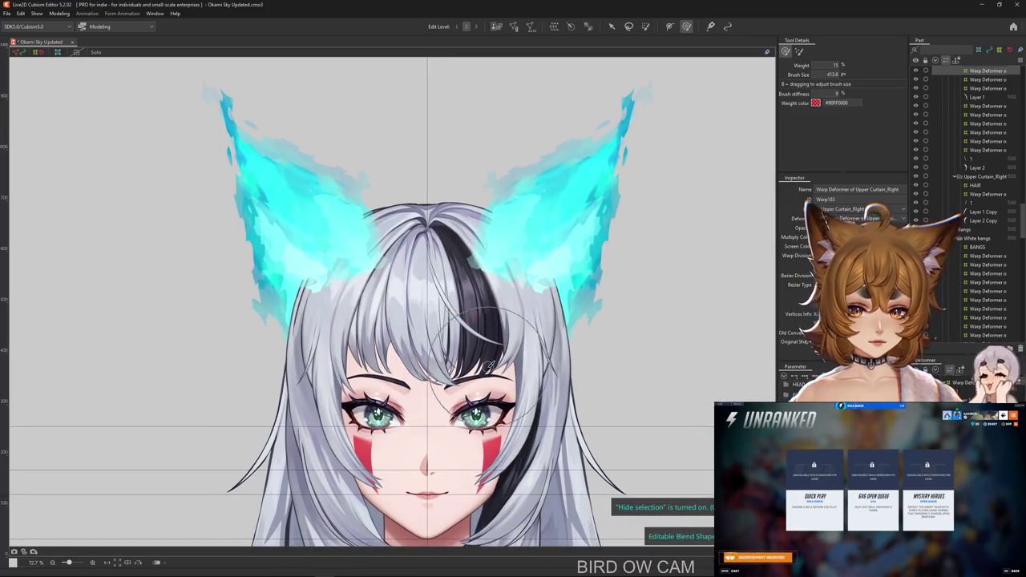
# Enlarge the brush to about 613 px over the right curtain bangs at 15% weight.
pyautogui.moveTo(449, 409); pyautogui.dragTo(495, 346)
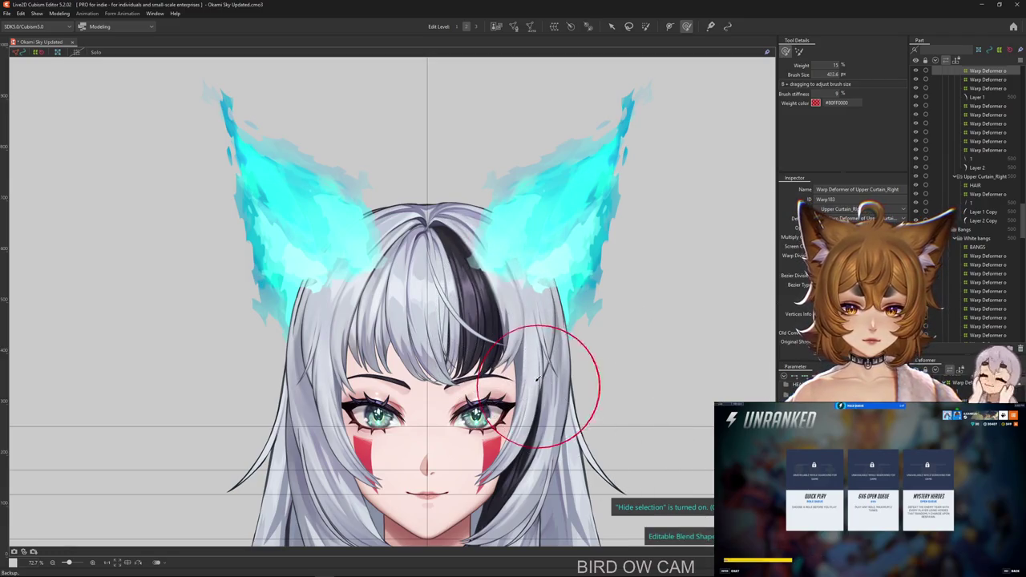
pyautogui.moveTo(499, 361); pyautogui.dragTo(503, 298)
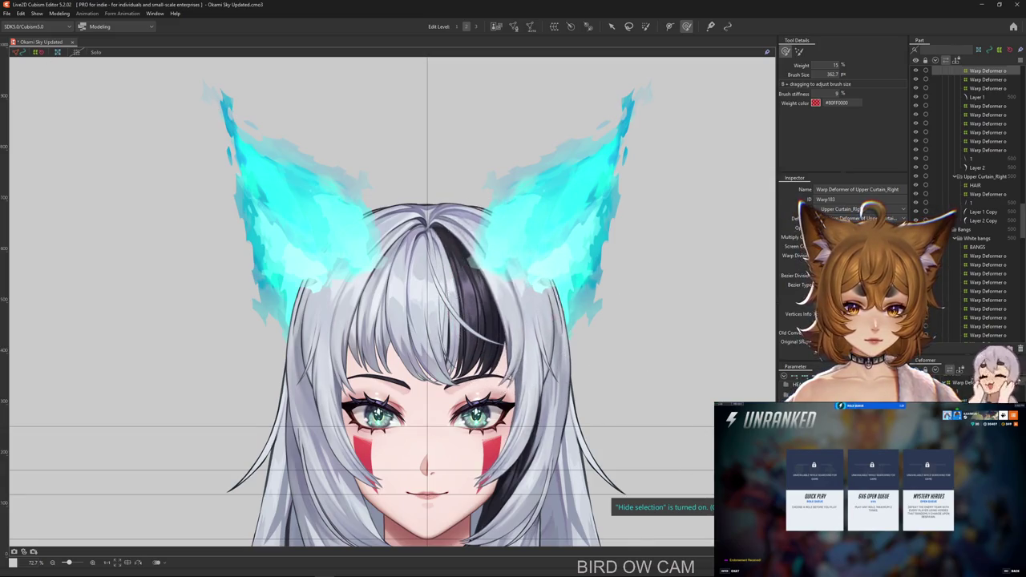
pyautogui.moveTo(477, 256); pyautogui.dragTo(491, 303)
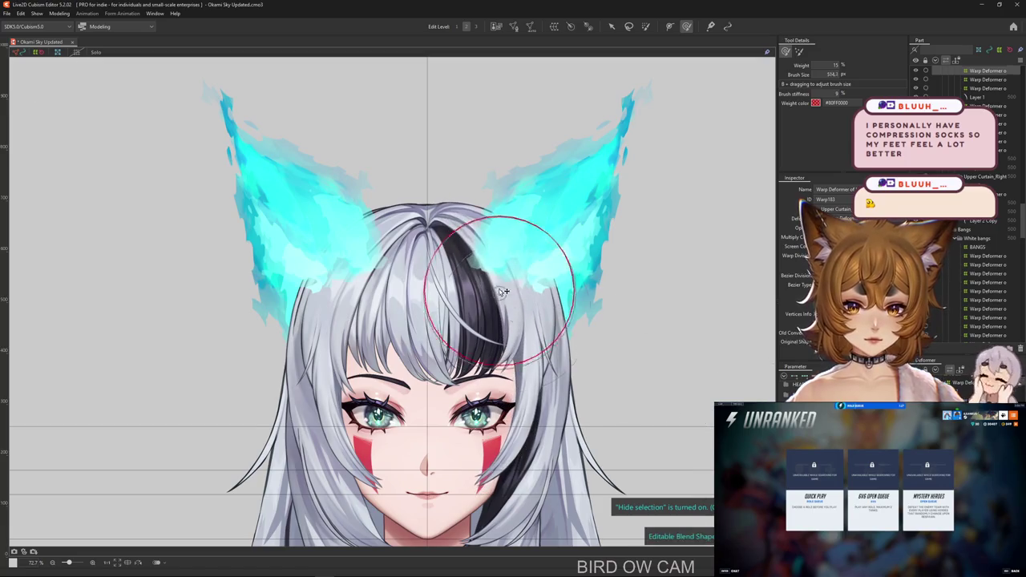
pyautogui.moveTo(465, 265)
pyautogui.mouseDown()
pyautogui.moveTo(489, 345)
pyautogui.moveTo(476, 263)
pyautogui.mouseUp()
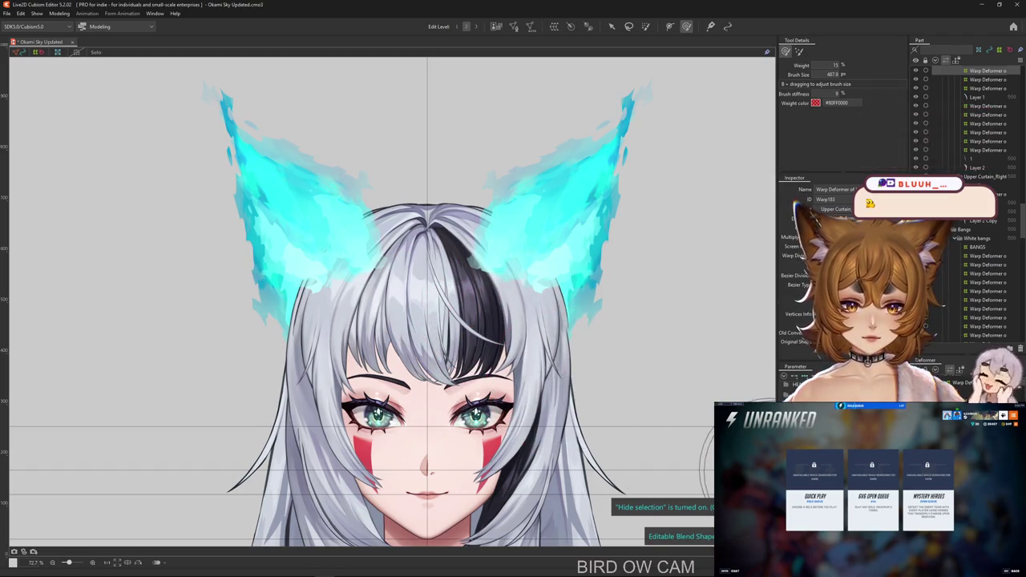
pyautogui.moveTo(489, 351); pyautogui.dragTo(32, 96)
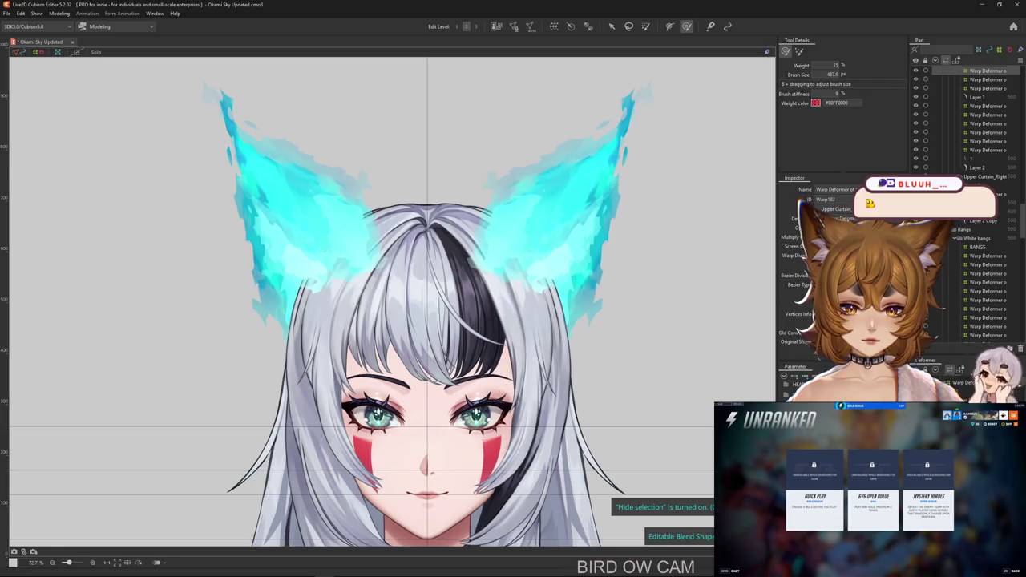
pyautogui.moveTo(481, 363); pyautogui.dragTo(516, 362)
pyautogui.scroll(-3, 311, 246)
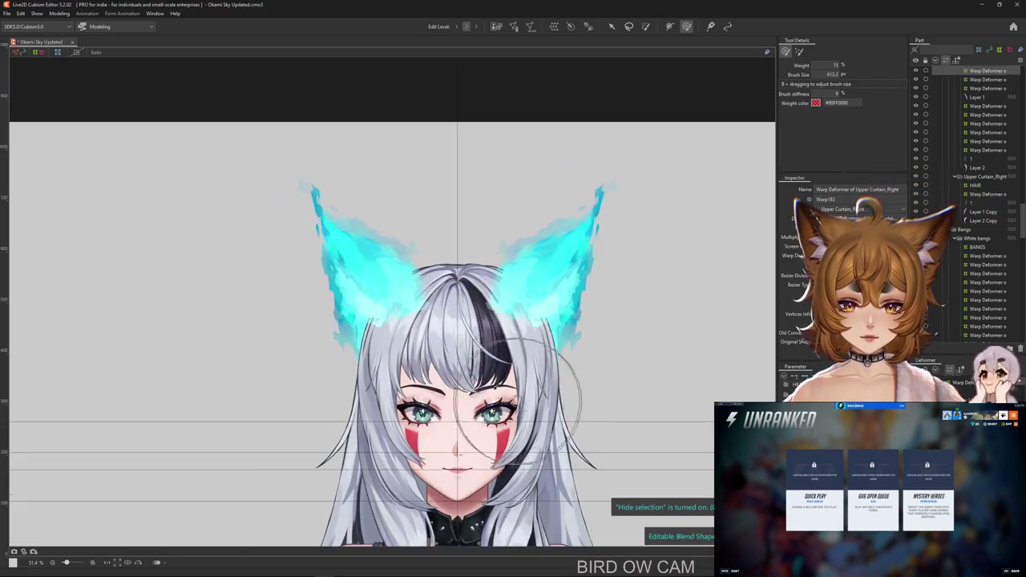
pyautogui.scroll(2, 311, 247)
# Reopen Physics Settings on the SIDE HAIR R Y group and tilt the preview head to test the sway.
pyautogui.click(59, 13)
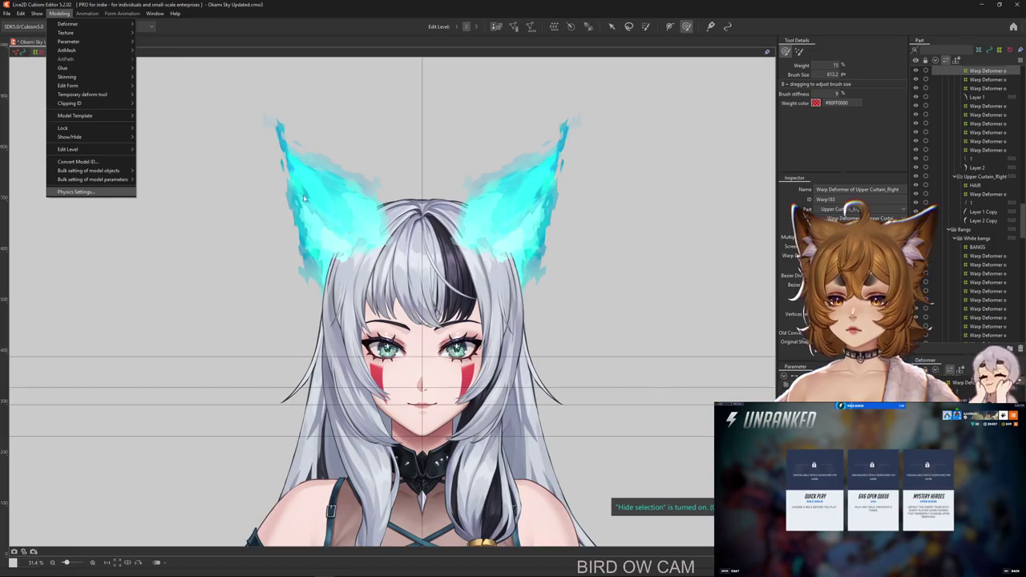
pyautogui.click(80, 193)
pyautogui.scroll(3, 728, 142)
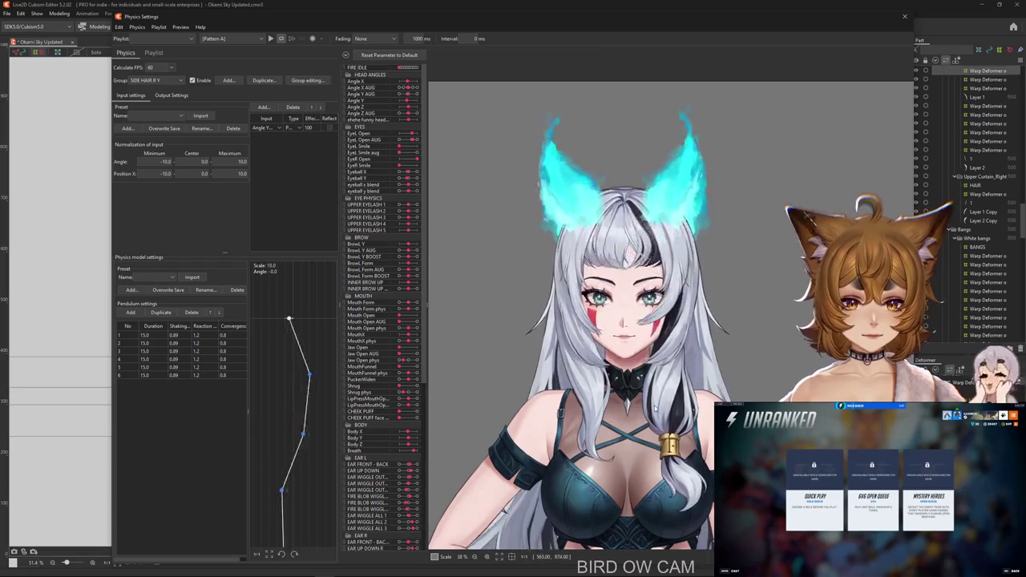
pyautogui.moveTo(664, 212); pyautogui.dragTo(643, 406)
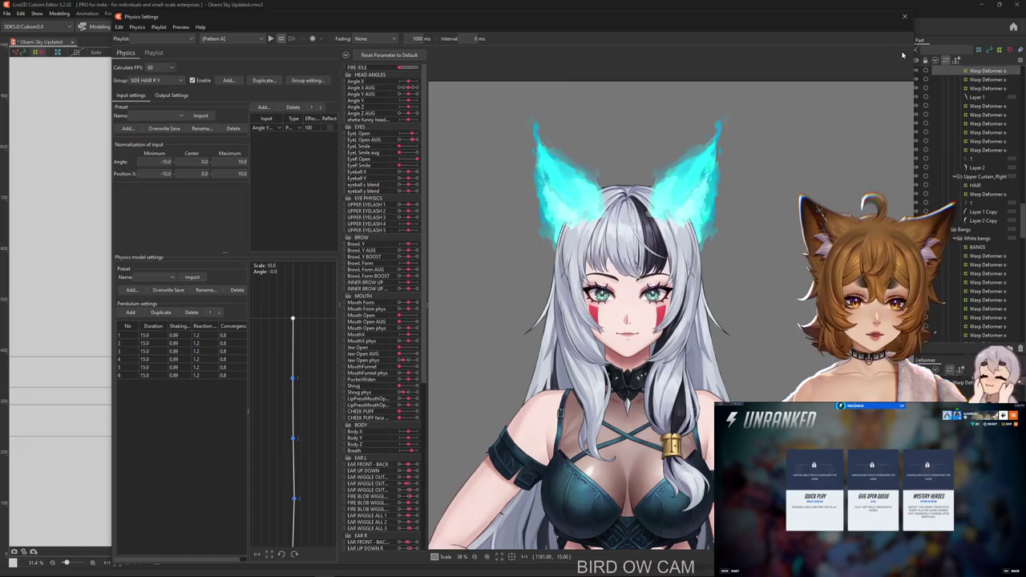
# Close the Physics Settings window to return to the Okami Sky model canvas.
pyautogui.click(903, 17)
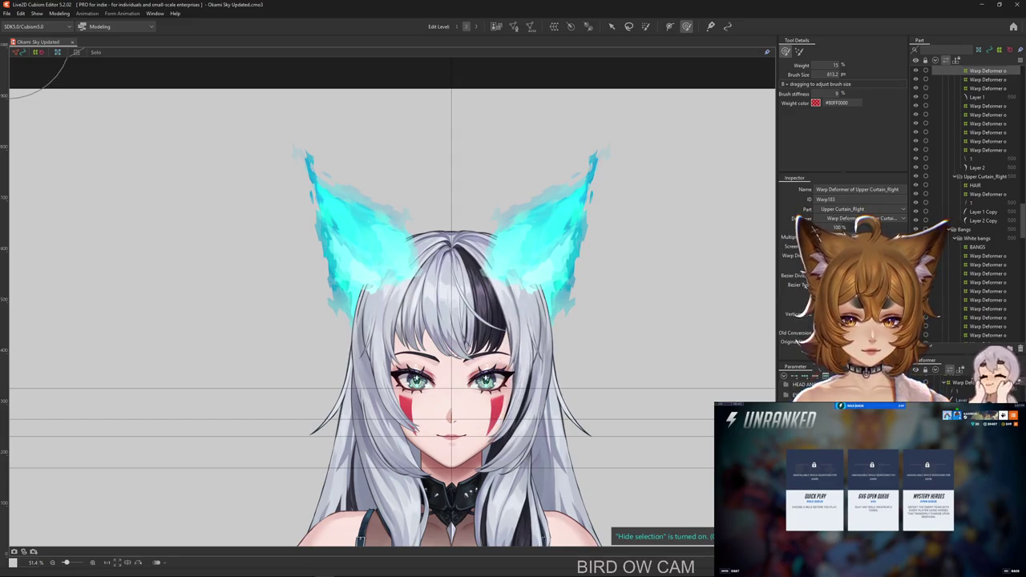
# Zoom in on the face, check the layers under the hair, and bring the lower face into view.
pyautogui.scroll(1, 343, 366)
pyautogui.scroll(1, 343, 366)
pyautogui.rightClick(421, 244)
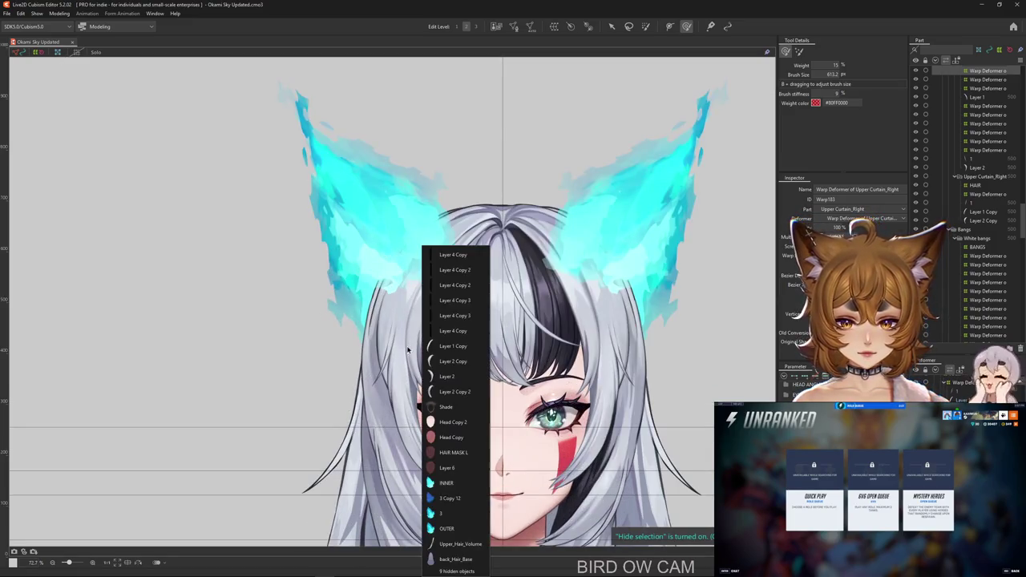
pyautogui.press('Escape')
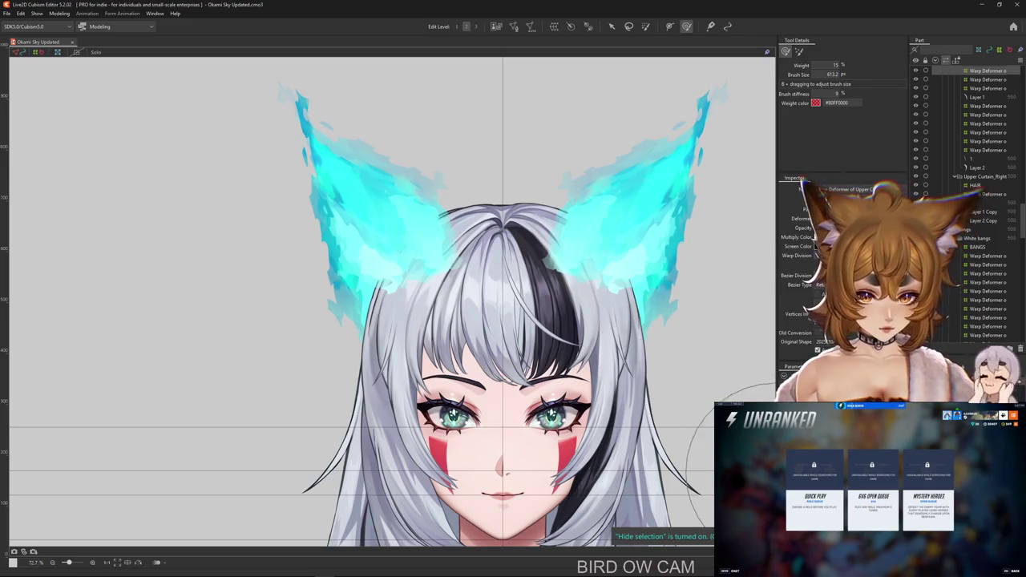
pyautogui.moveTo(592, 427)
pyautogui.mouseDown()
pyautogui.moveTo(553, 218)
pyautogui.moveTo(551, 253)
pyautogui.mouseUp()
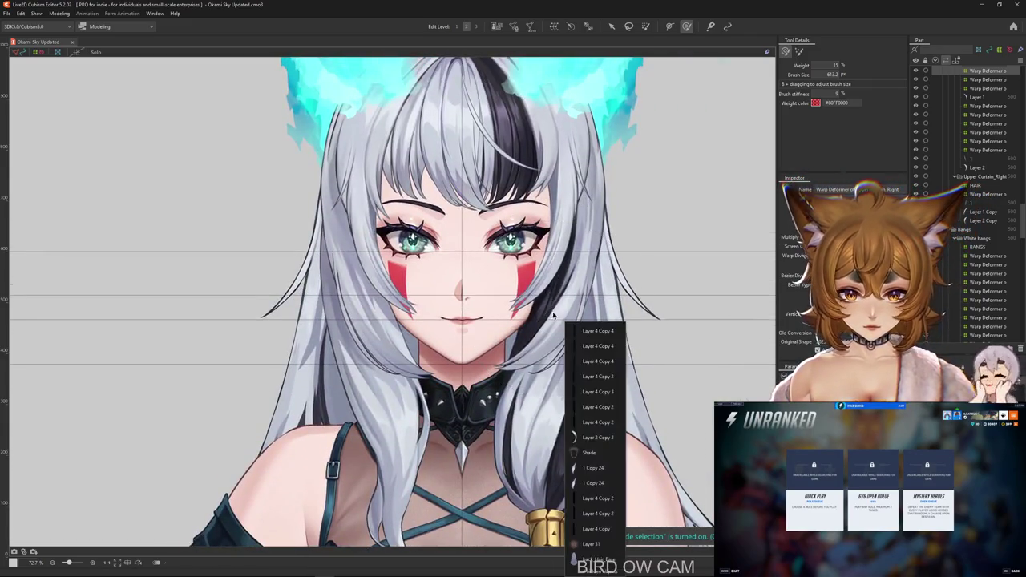
# Select the side hair layer from the layer-under-cursor list and frame the head and ears.
pyautogui.rightClick(567, 324)
pyautogui.click(582, 396)
pyautogui.scroll(3, 582, 396)
pyautogui.moveTo(353, 64); pyautogui.dragTo(349, 249)
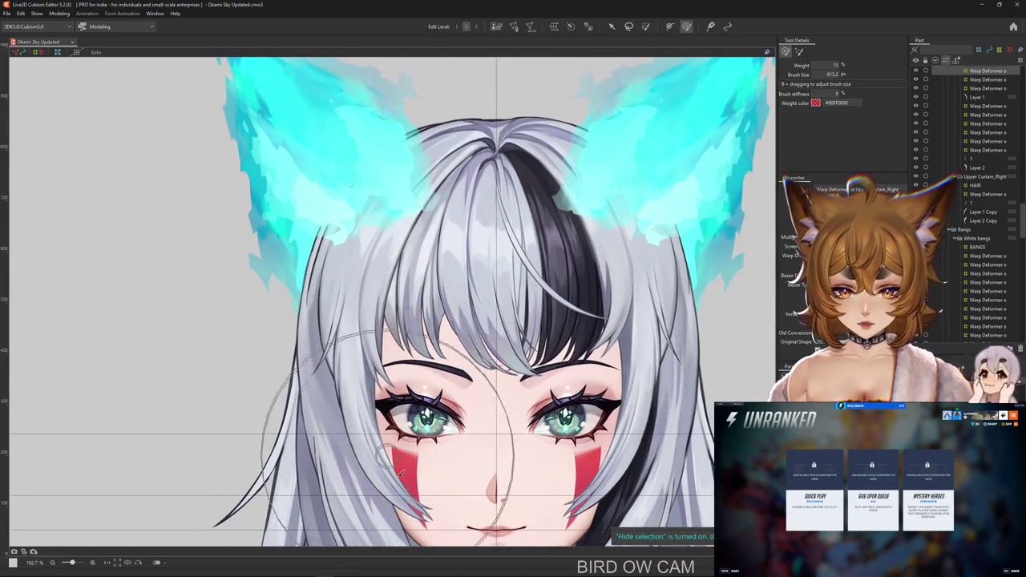
pyautogui.moveTo(430, 519); pyautogui.dragTo(427, 497)
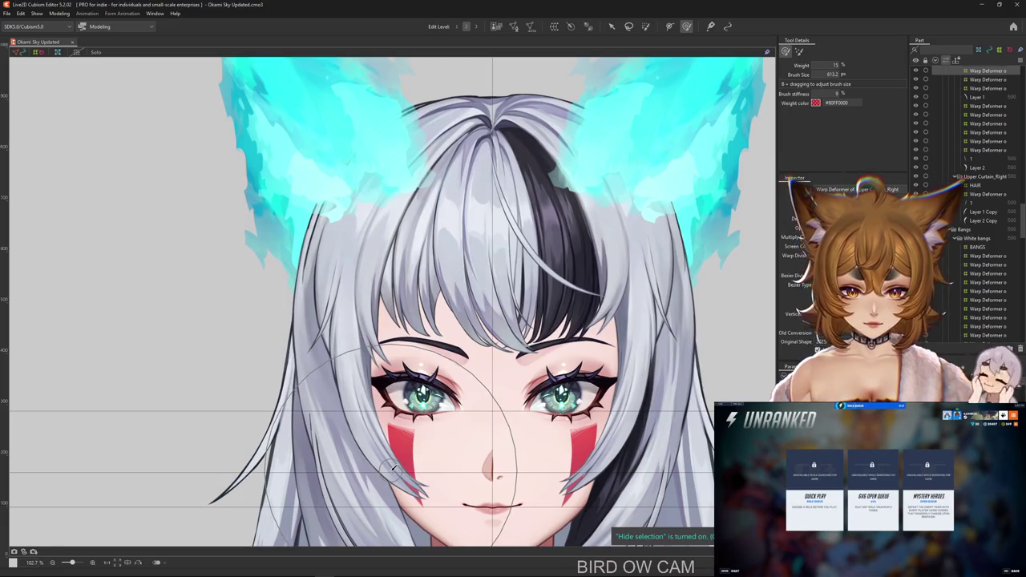
pyautogui.moveTo(387, 242); pyautogui.dragTo(383, 286)
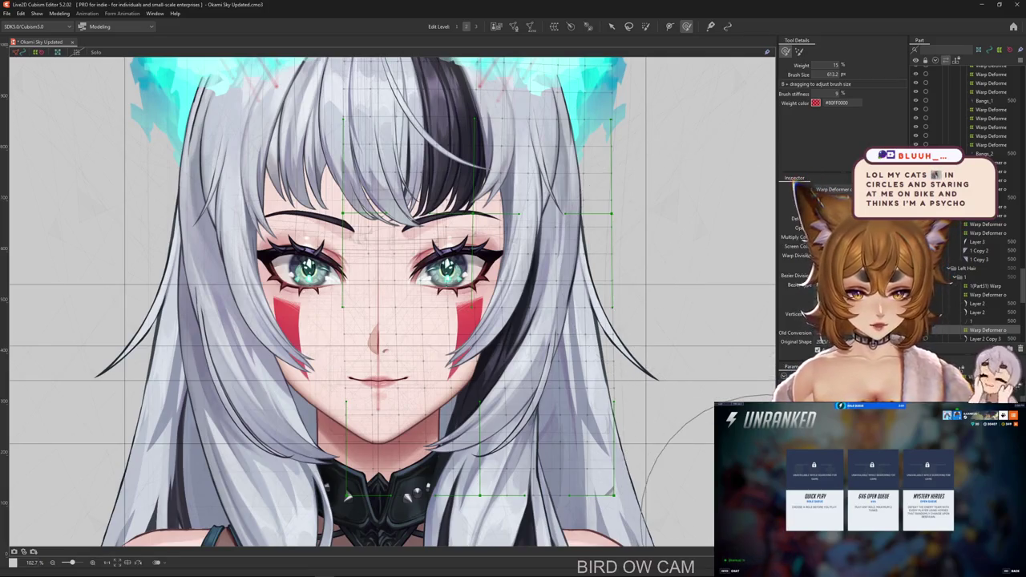
# Select the side hair strand's art mesh and create a new Blend Shape parameter for it.
pyautogui.click(985, 321)
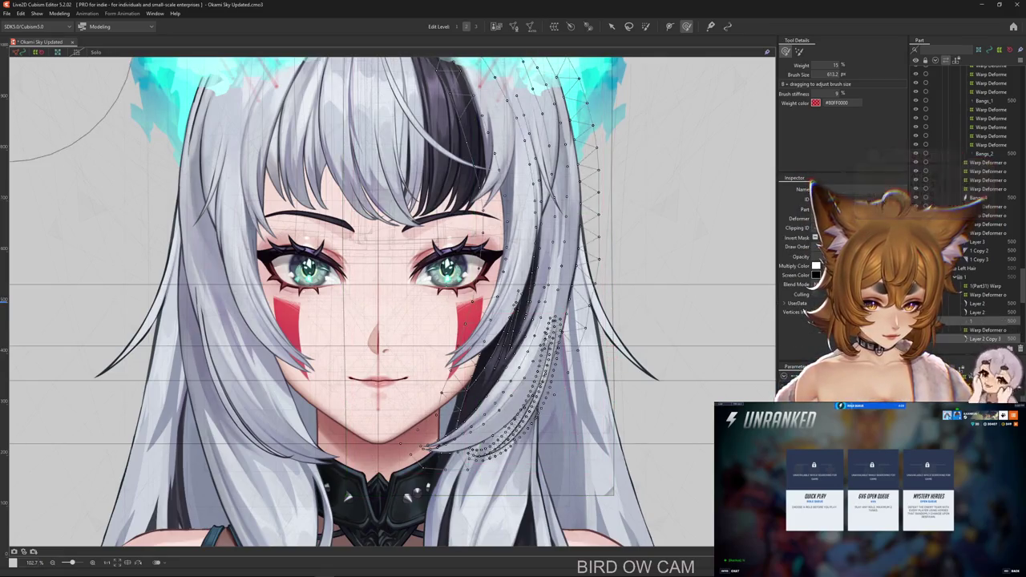
pyautogui.click(784, 375)
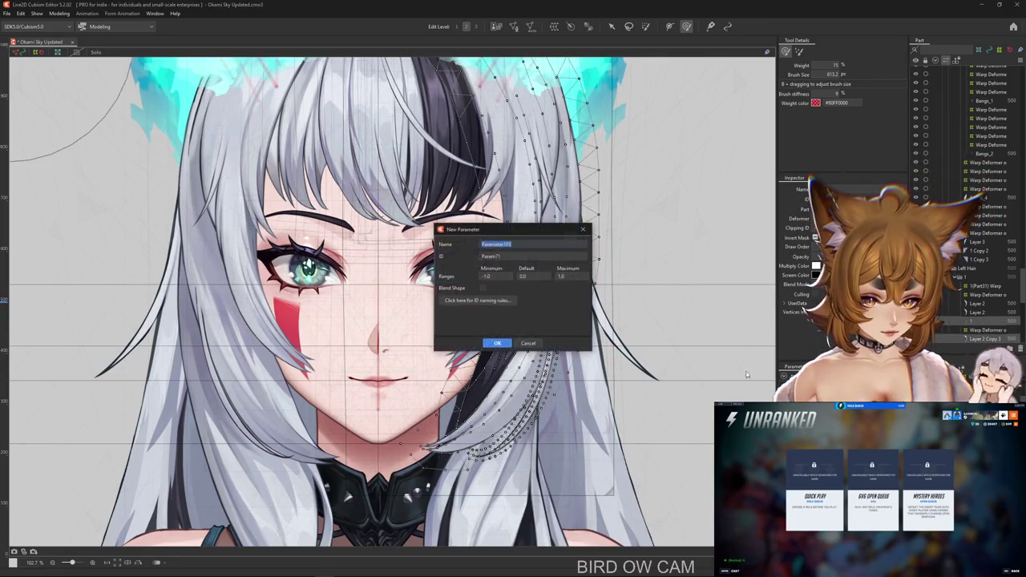
pyautogui.moveTo(481, 230); pyautogui.dragTo(494, 201)
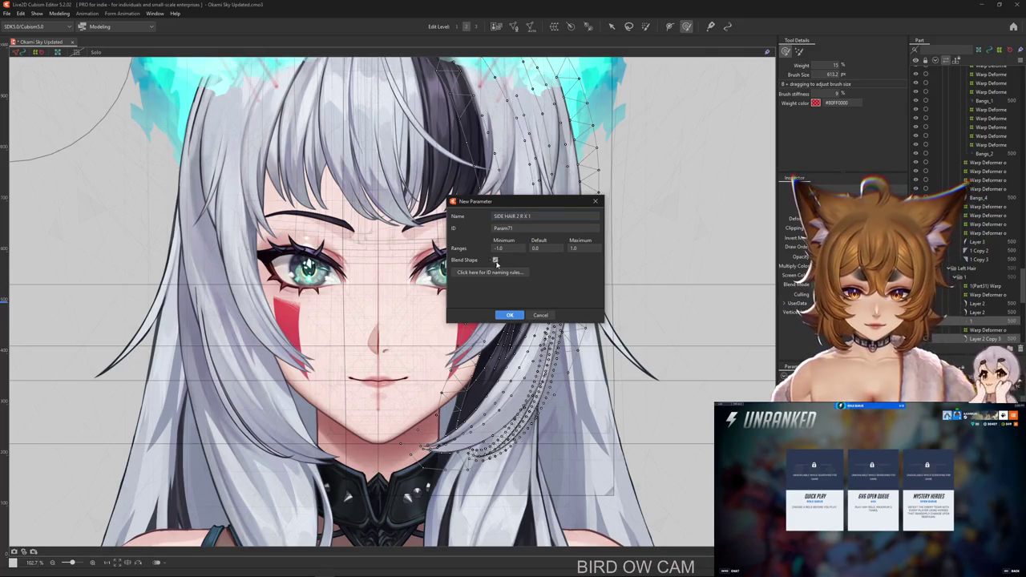
pyautogui.click(510, 315)
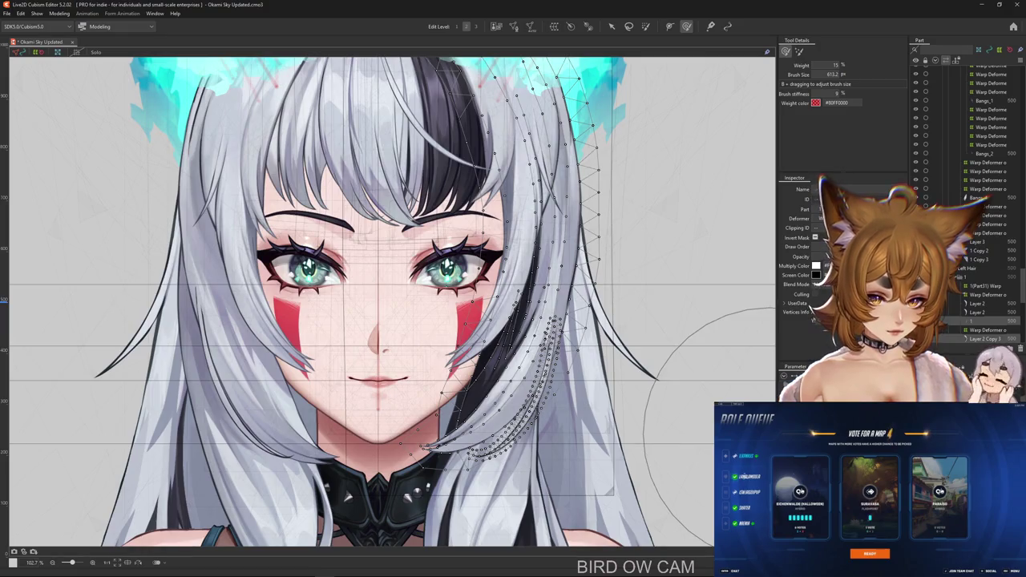
# Name the new parameter SIDE HAIR 2 R X and confirm it.
pyautogui.write('SIDE HAIR 2 R X')
pyautogui.press('Return')
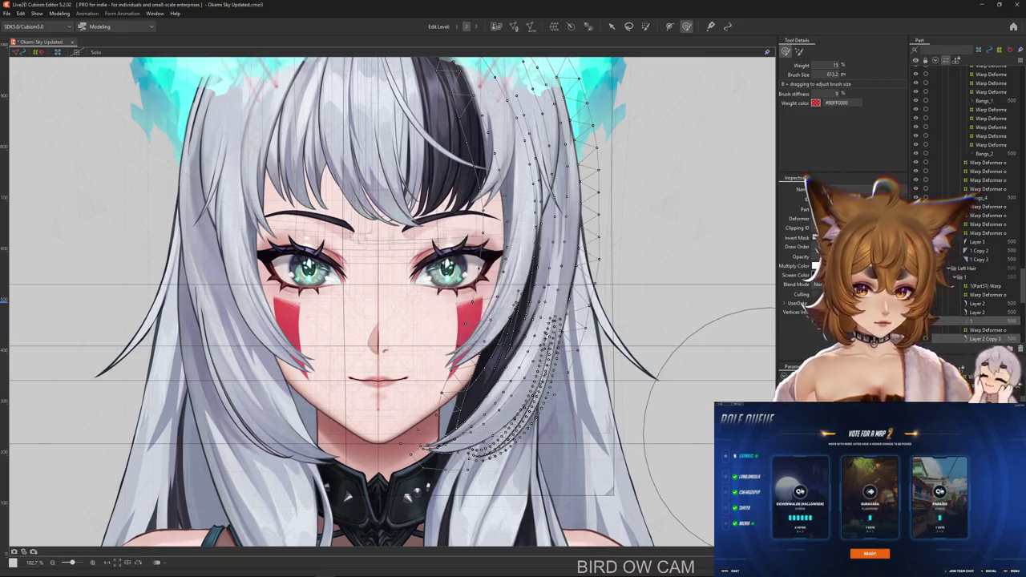
pyautogui.press('End')
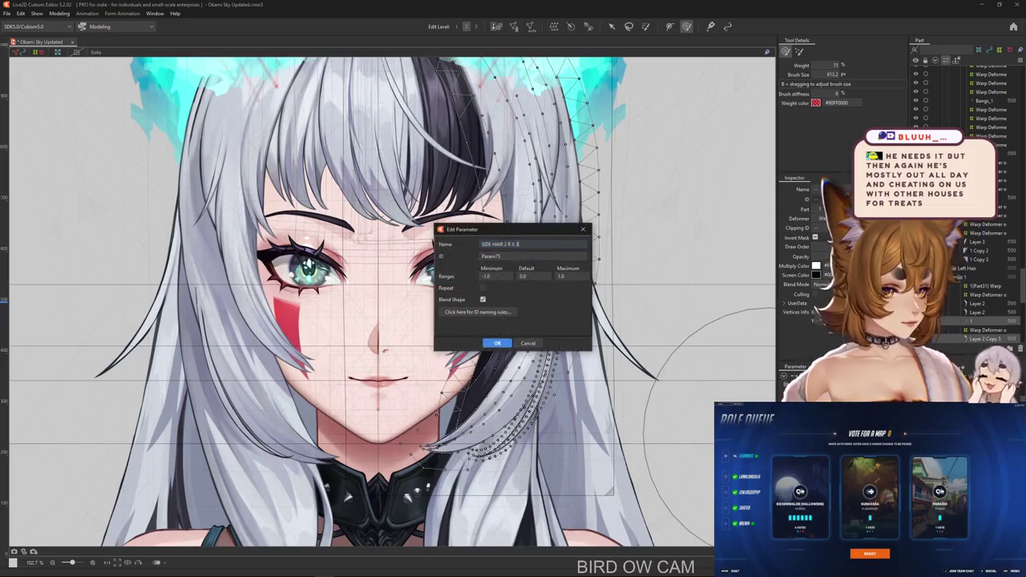
pyautogui.press('Return')
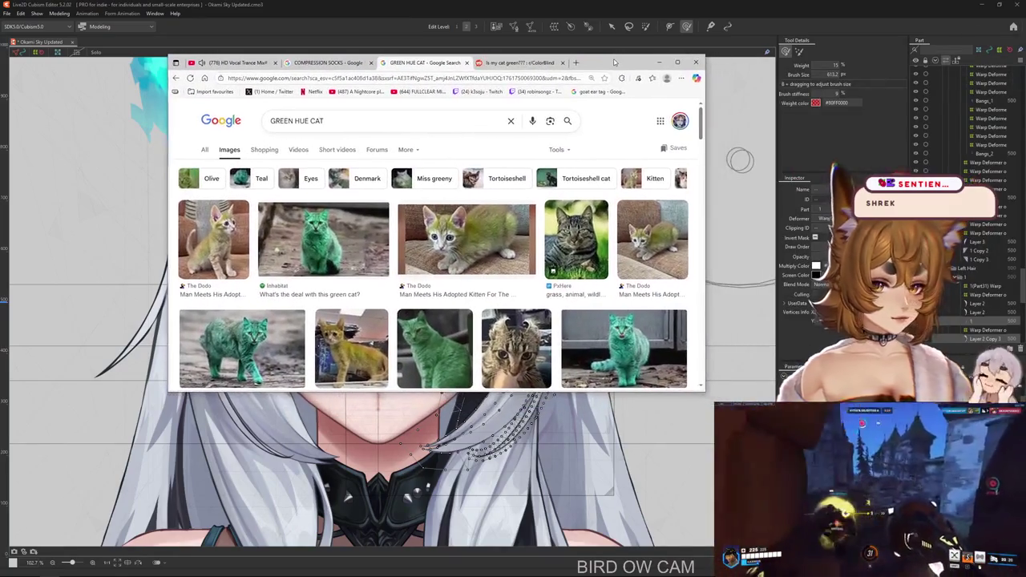
# Browse the GREEN HUE CAT image results, previewing the PxHere tabby cat image.
pyautogui.scroll(-2, 550, 239)
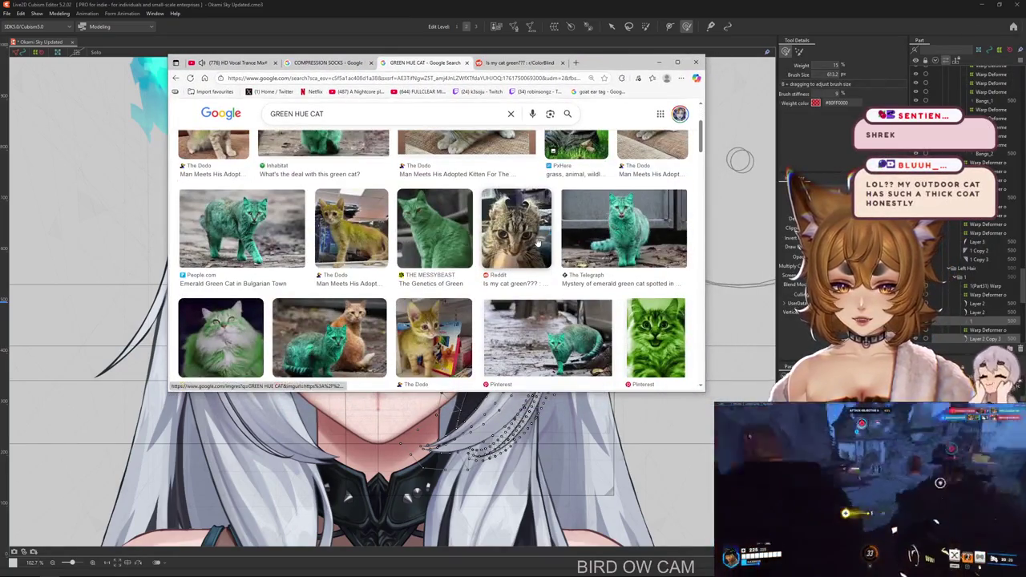
pyautogui.scroll(2, 539, 242)
pyautogui.click(576, 228)
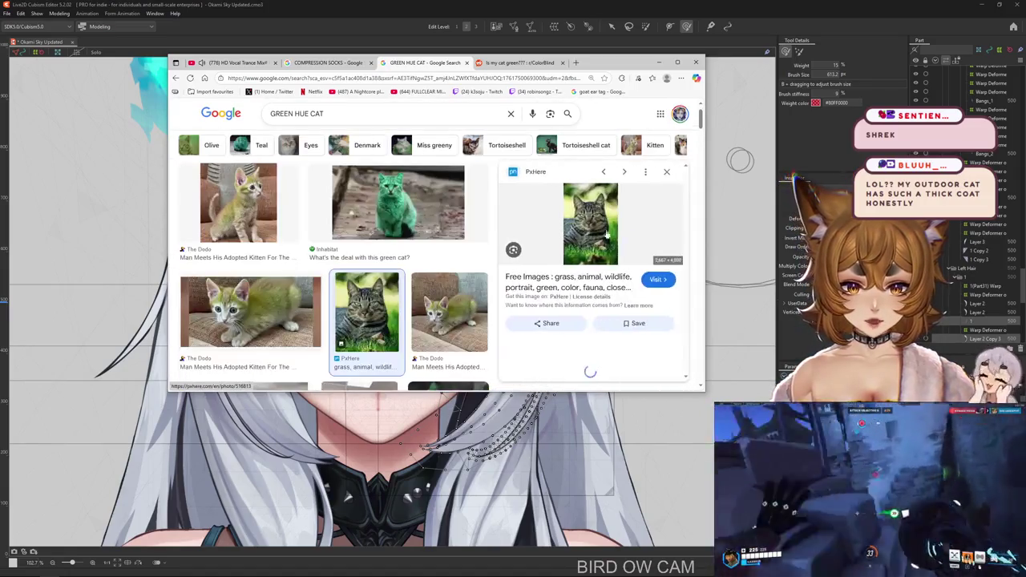
pyautogui.moveTo(705, 225); pyautogui.dragTo(775, 225)
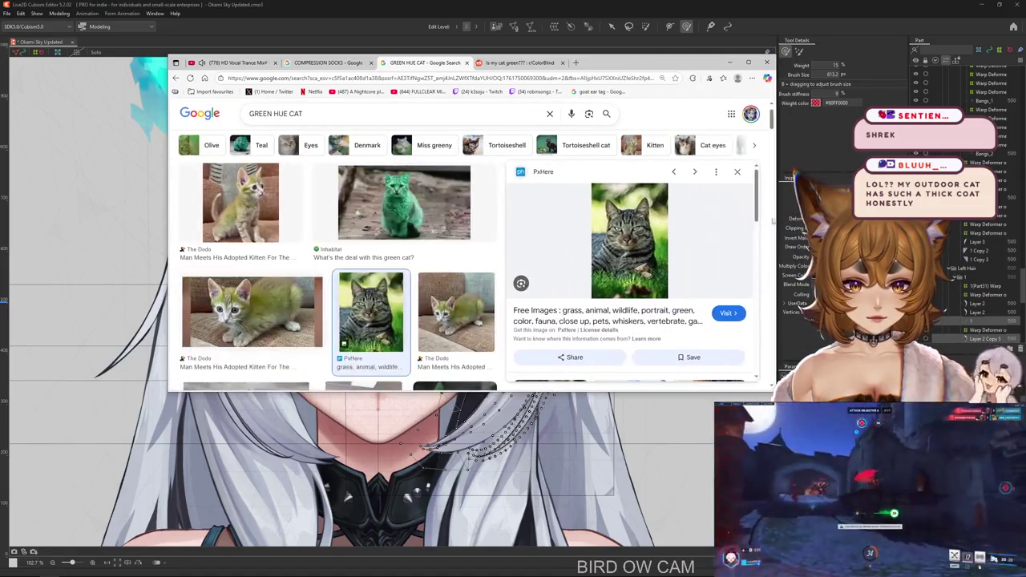
pyautogui.scroll(-2, 652, 230)
pyautogui.scroll(-2, 652, 229)
pyautogui.scroll(-2, 653, 229)
pyautogui.scroll(-3, 652, 229)
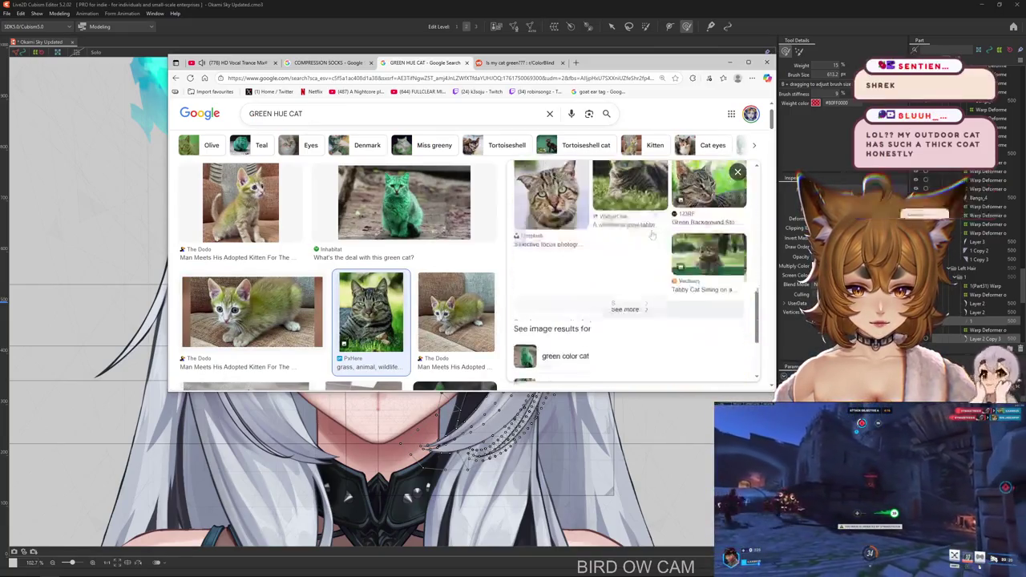
pyautogui.scroll(-2, 653, 229)
pyautogui.scroll(-2, 392, 251)
pyautogui.scroll(-2, 392, 251)
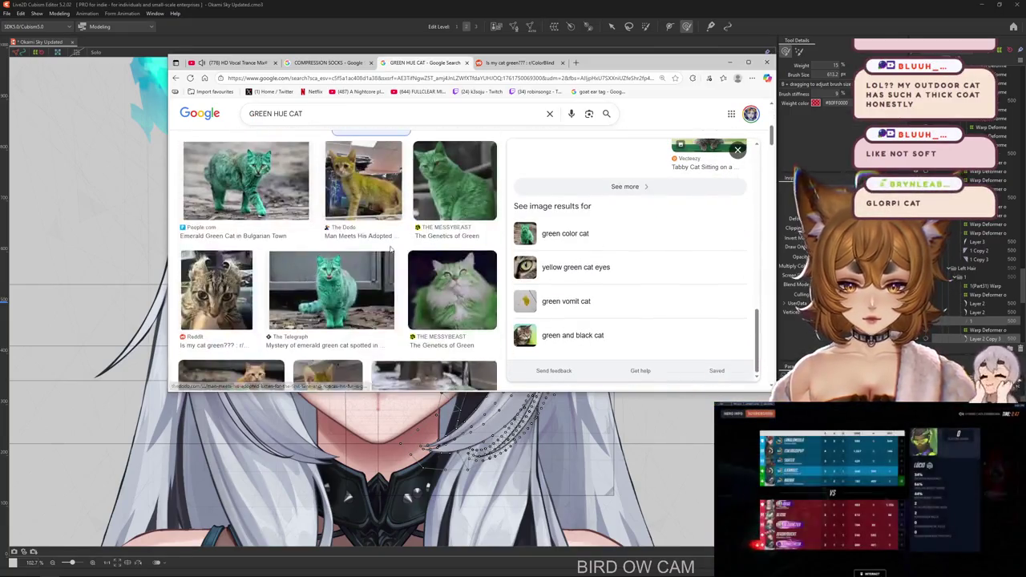
pyautogui.scroll(-2, 392, 251)
pyautogui.scroll(-2, 391, 251)
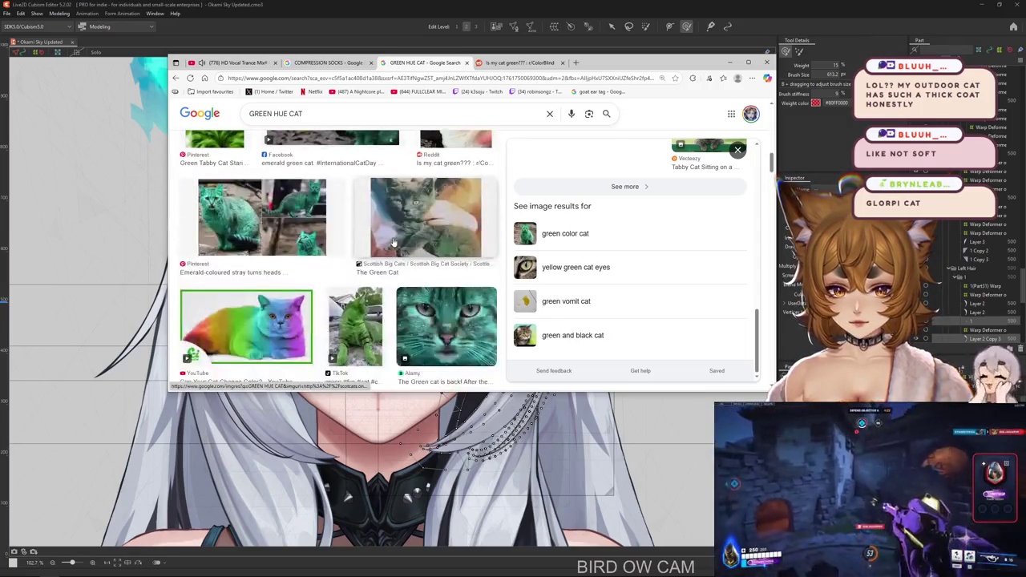
pyautogui.press('Escape')
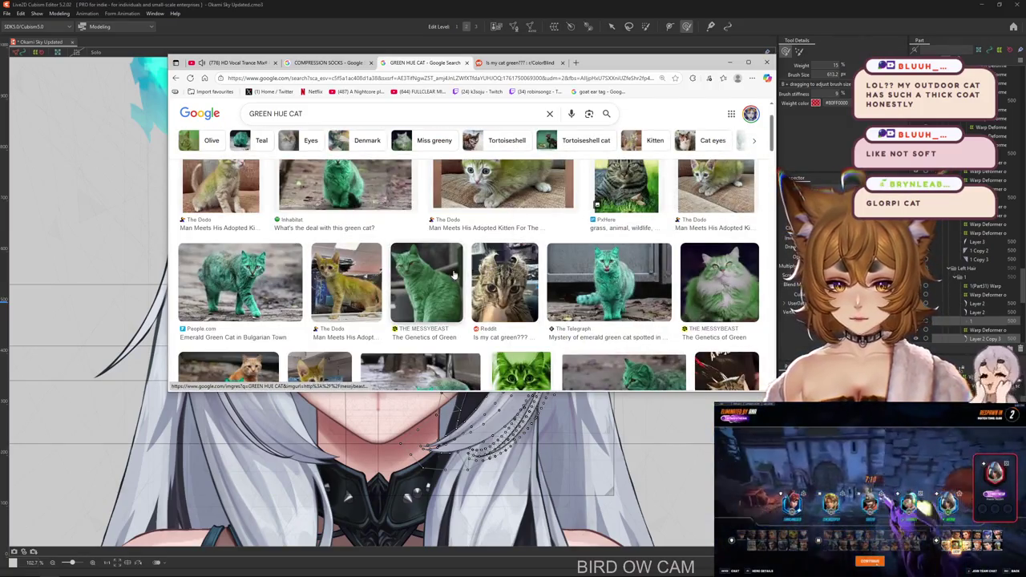
# Preview the Instagram cat meme image, then open the 'naturally green cat' related search.
pyautogui.scroll(-2, 447, 275)
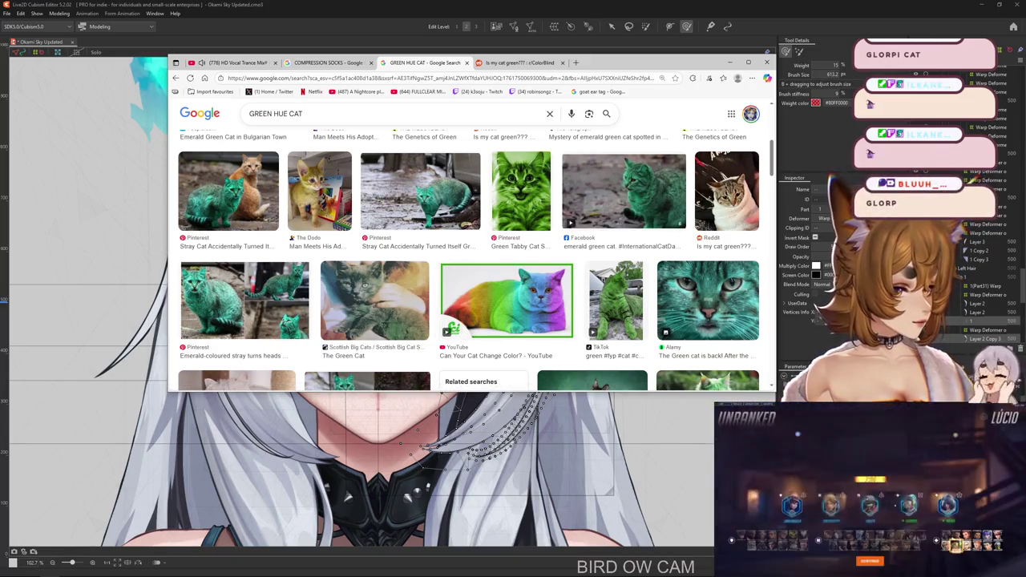
pyautogui.scroll(-3, 510, 315)
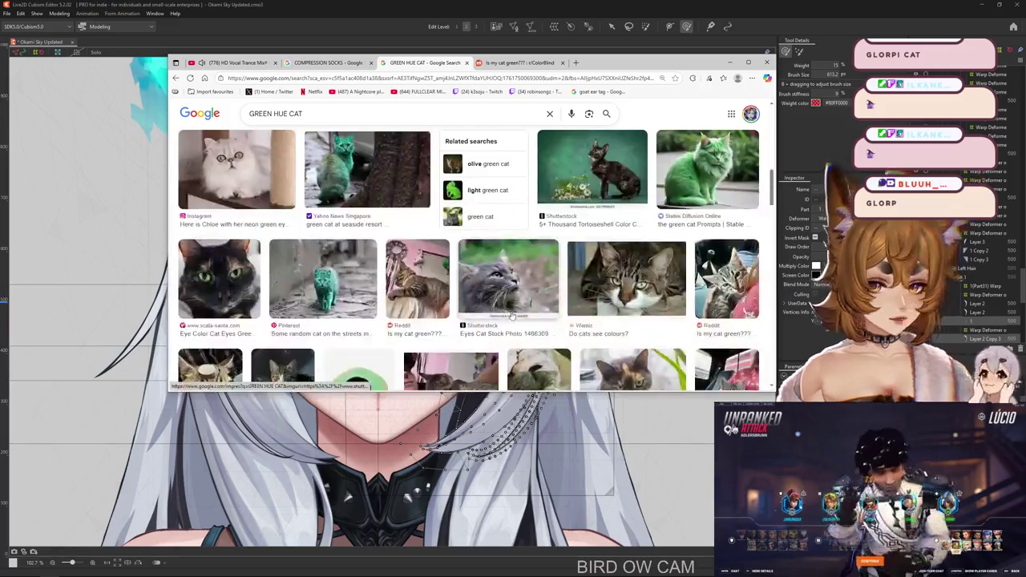
pyautogui.scroll(-3, 509, 315)
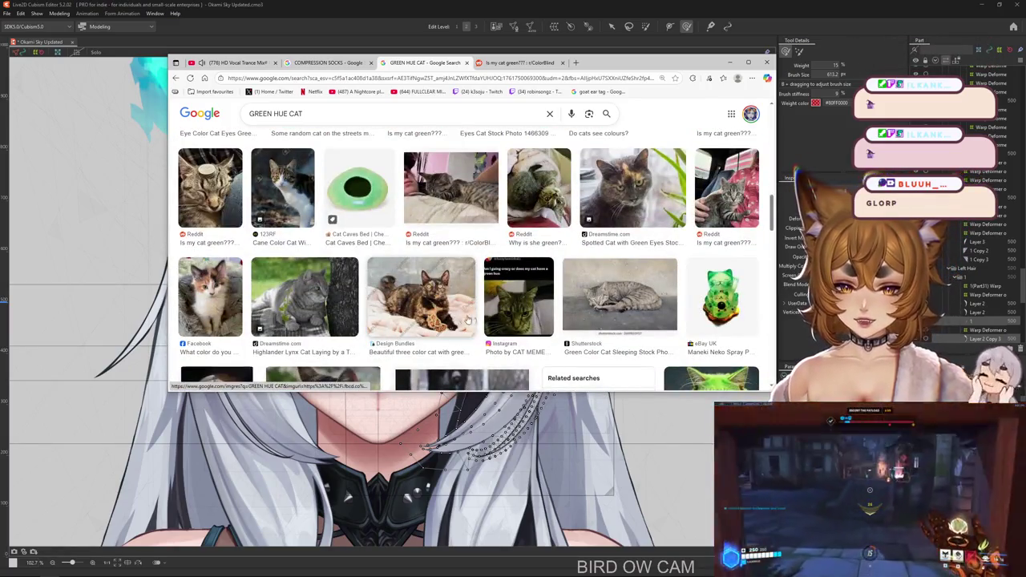
pyautogui.click(509, 315)
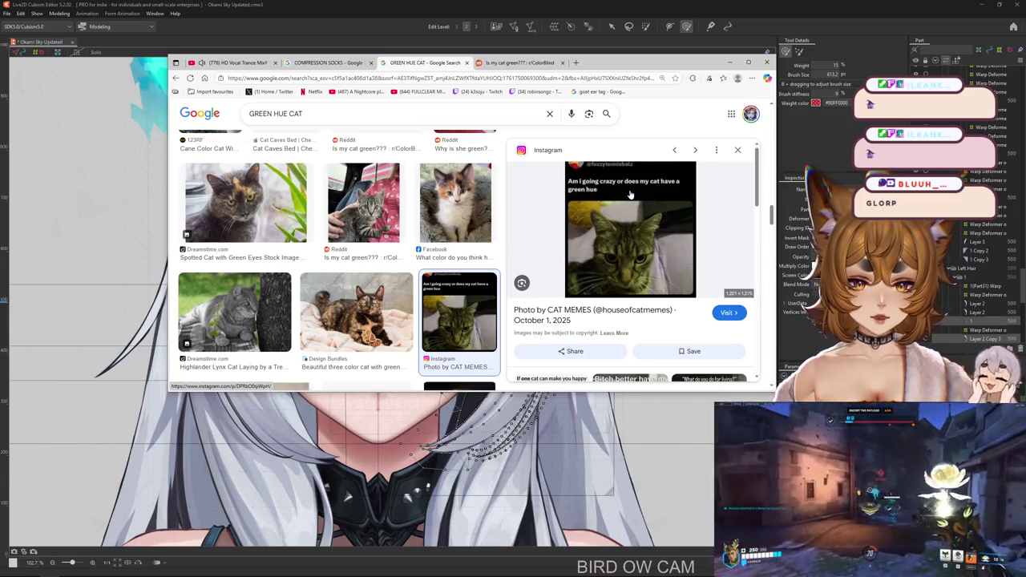
pyautogui.scroll(-3, 631, 228)
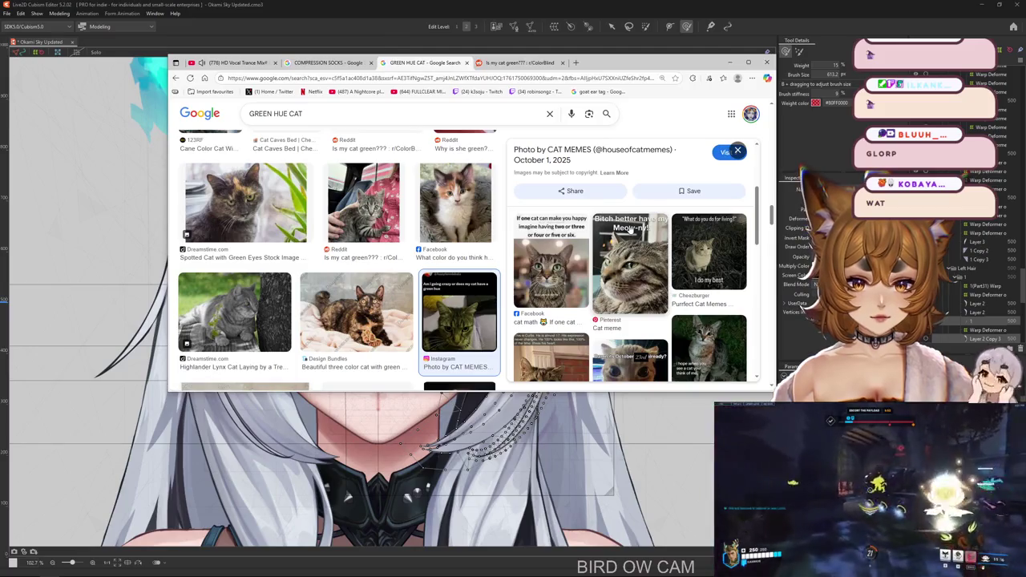
pyautogui.scroll(3, 631, 228)
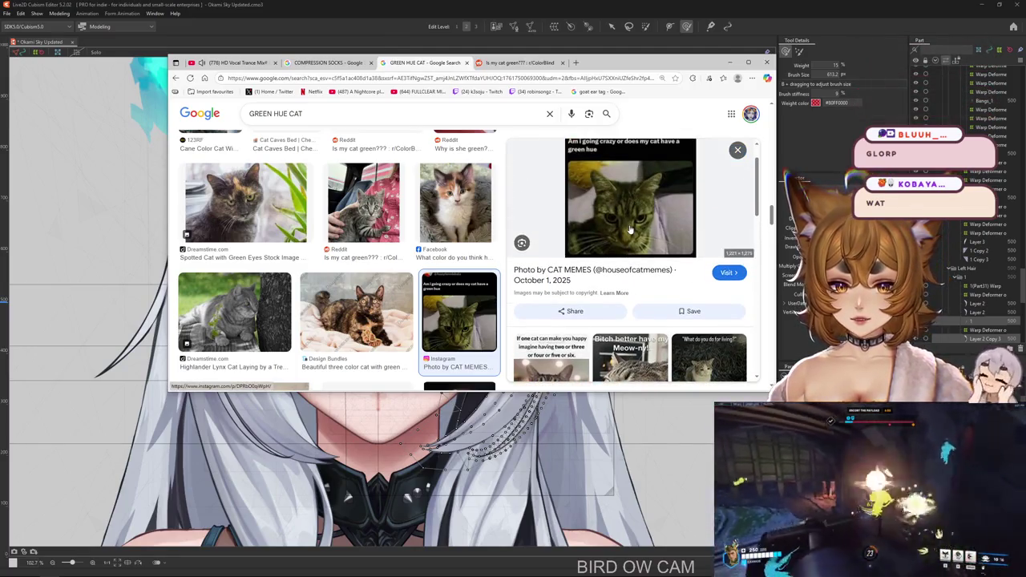
pyautogui.scroll(-5, 631, 241)
pyautogui.scroll(-3, 393, 246)
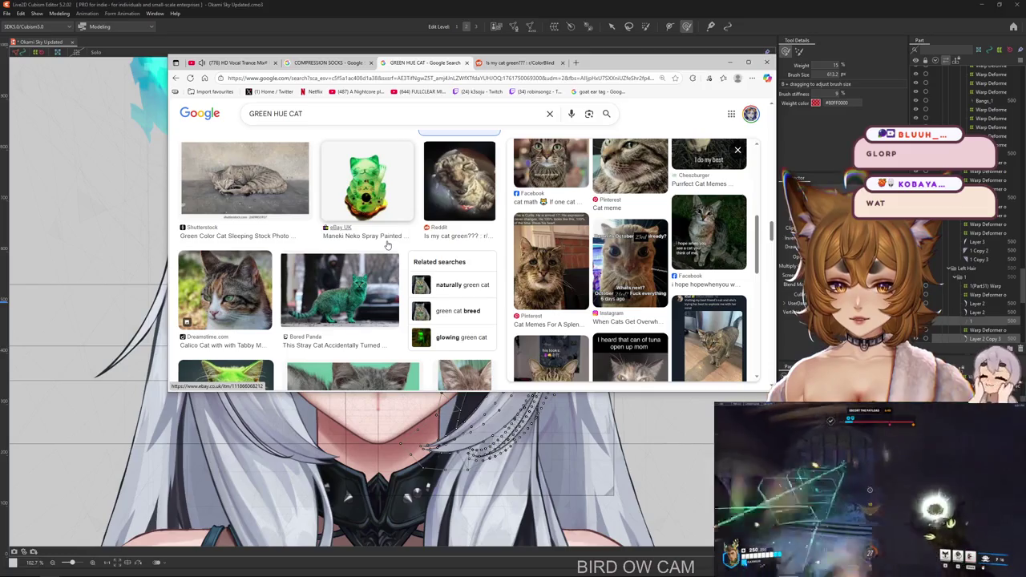
pyautogui.click(466, 293)
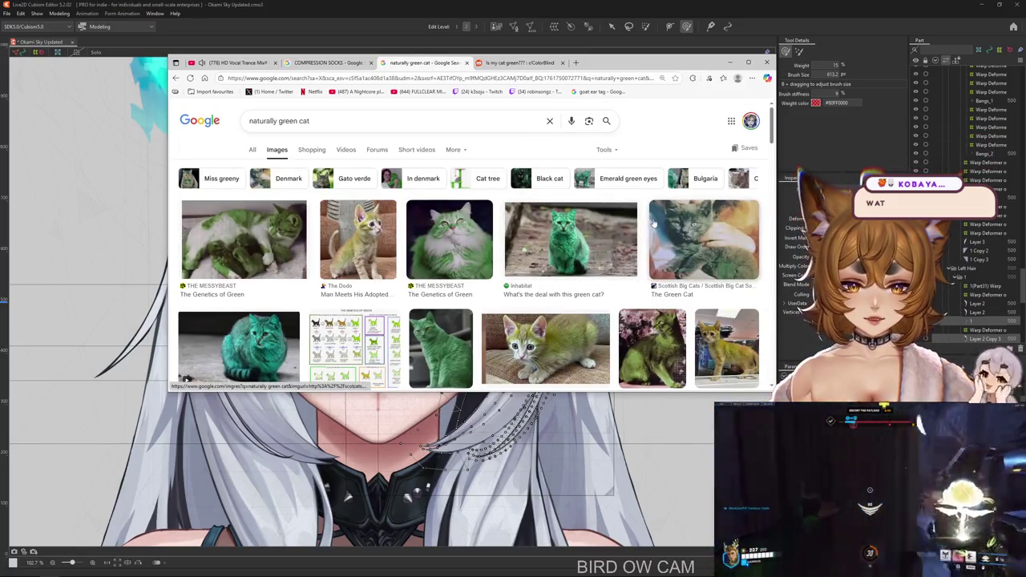
pyautogui.scroll(-3, 593, 235)
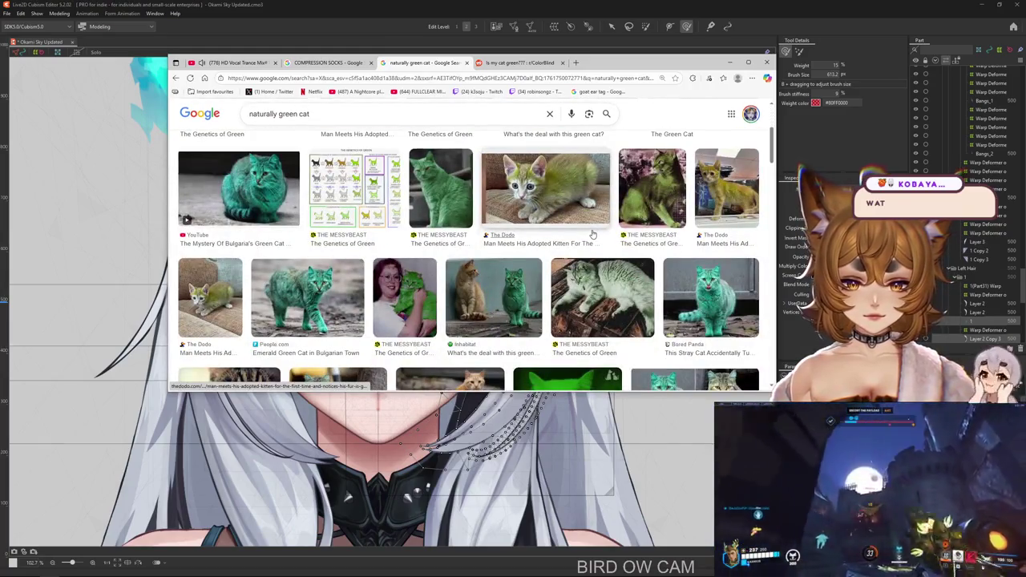
pyautogui.scroll(-1, 295, 257)
pyautogui.click(295, 257)
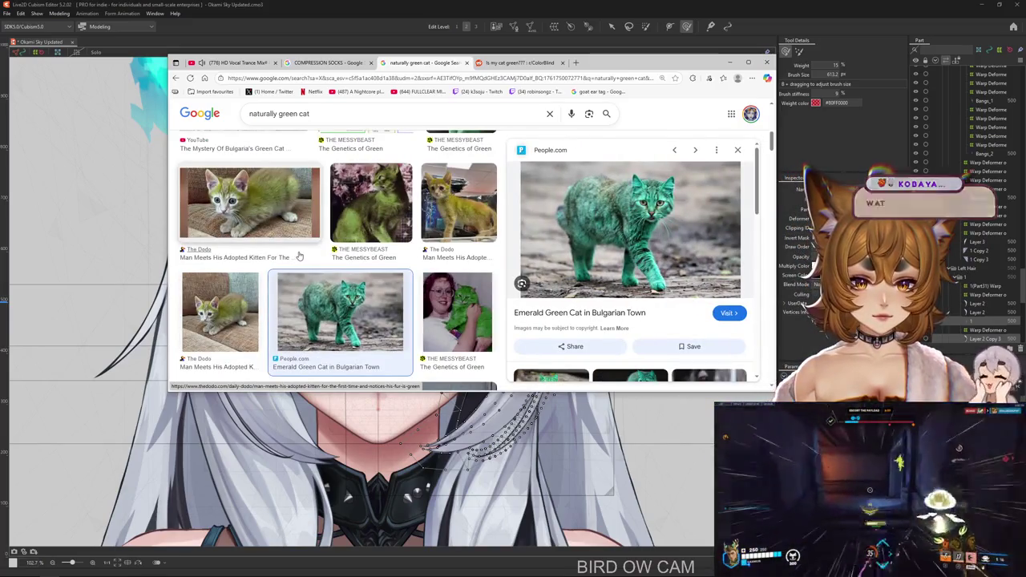
pyautogui.scroll(-2, 637, 254)
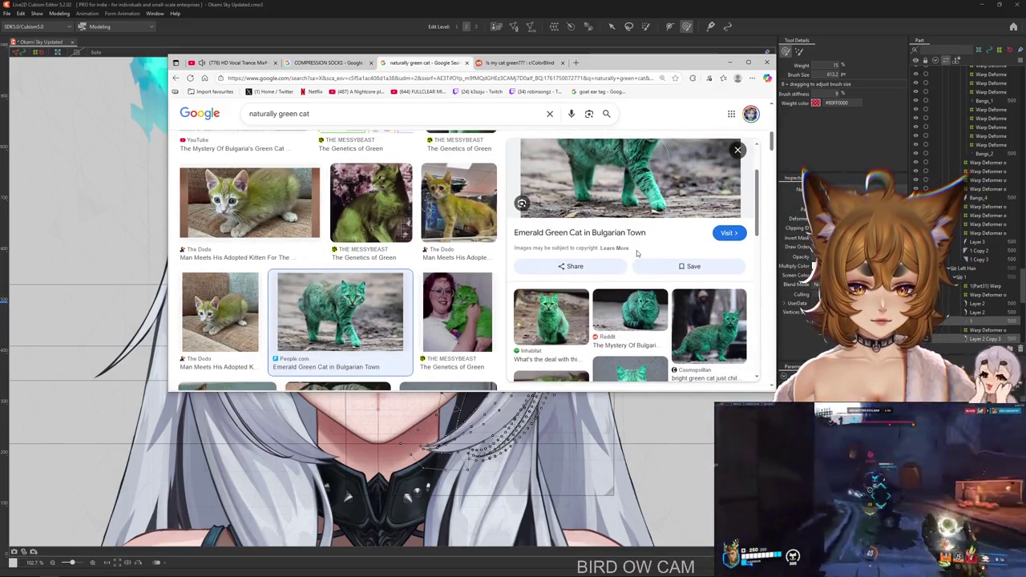
pyautogui.scroll(-3, 637, 254)
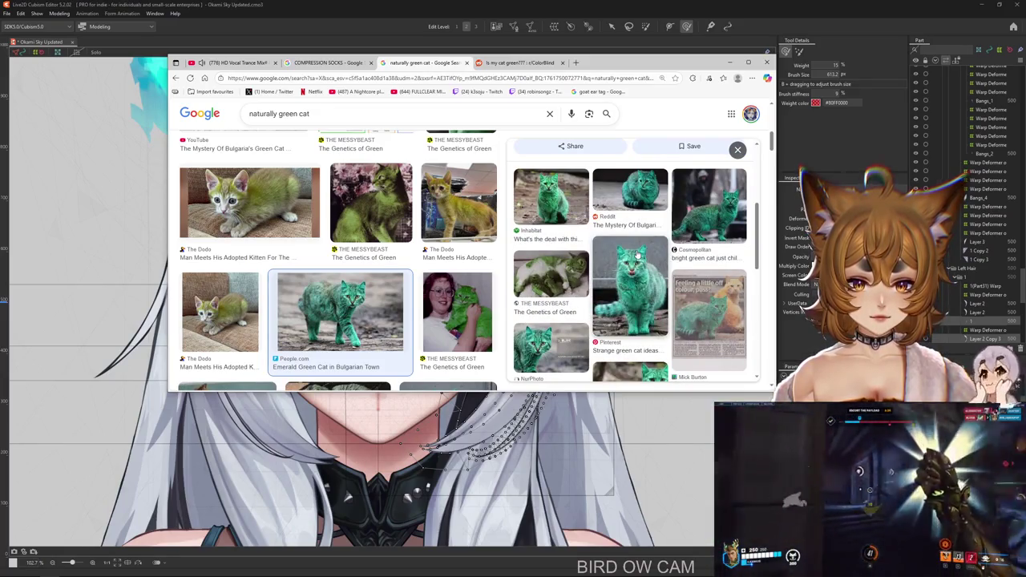
pyautogui.scroll(-1, 637, 254)
pyautogui.scroll(-2, 637, 254)
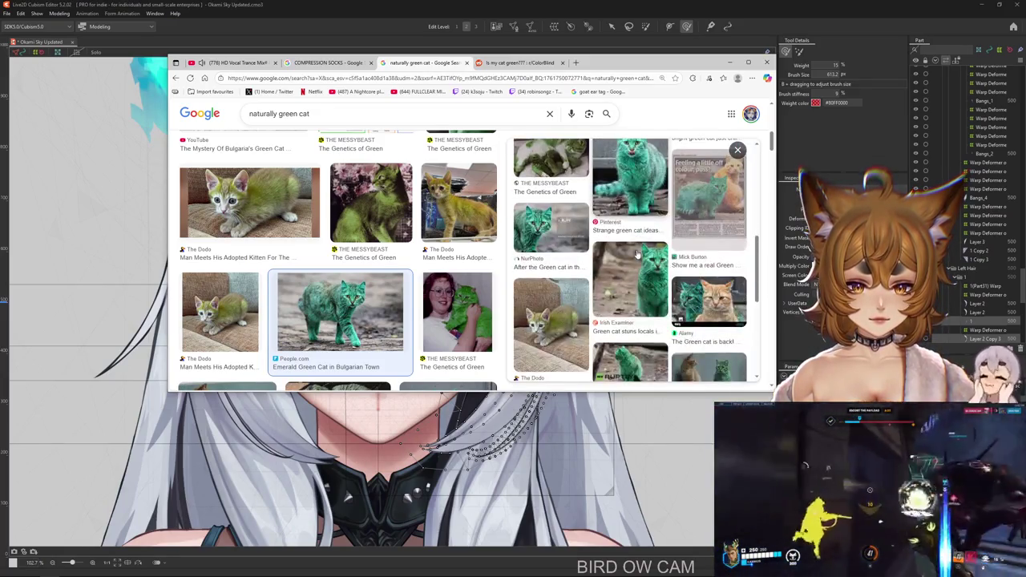
pyautogui.press('Escape')
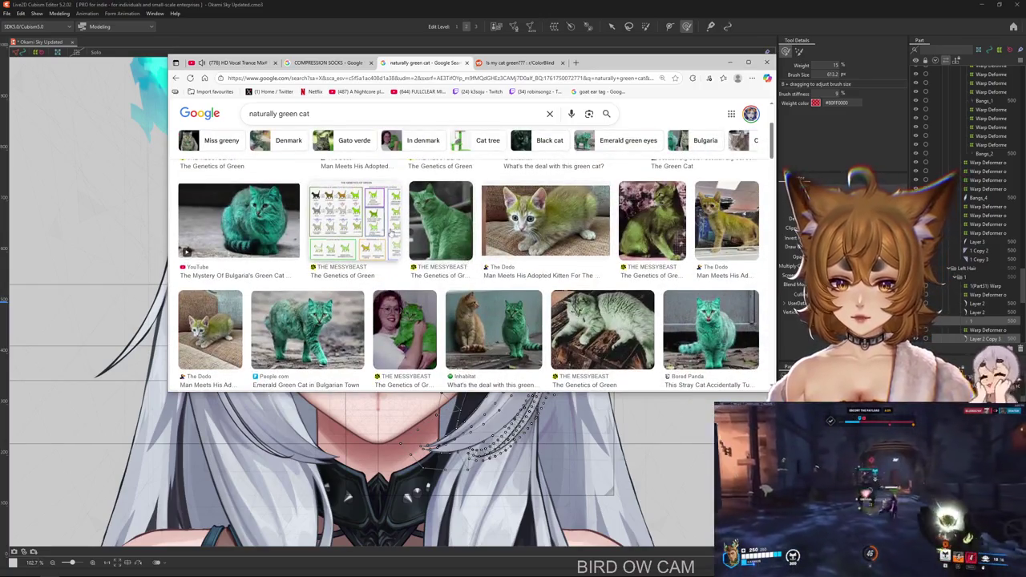
pyautogui.click(369, 219)
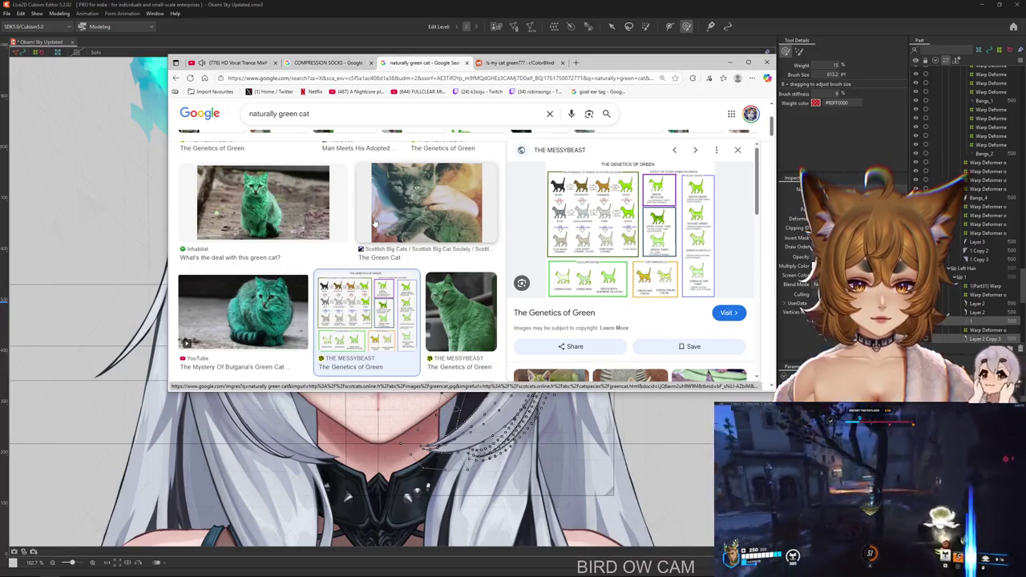
pyautogui.press('Escape')
pyautogui.scroll(-2, 375, 232)
pyautogui.scroll(-2, 375, 244)
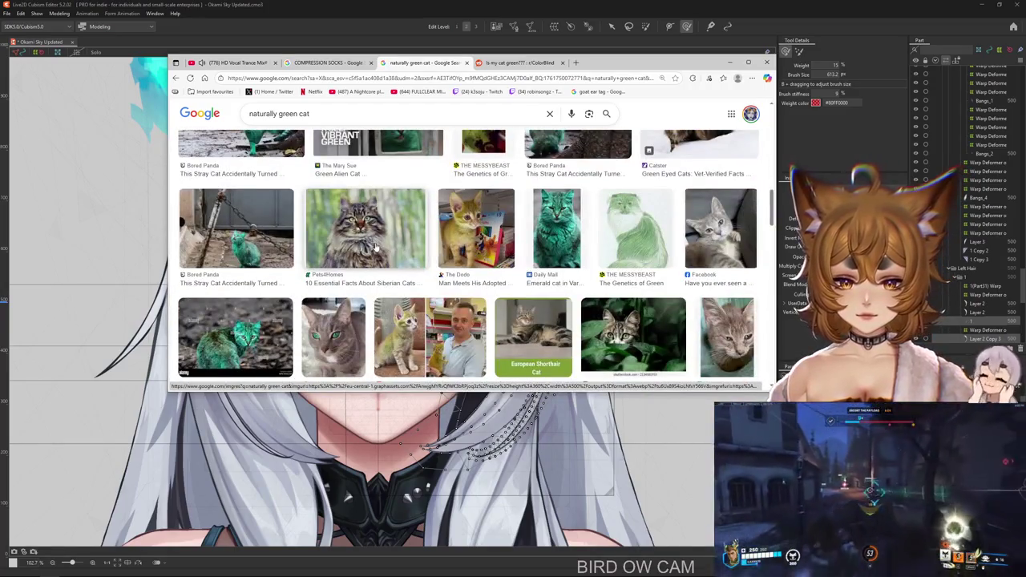
pyautogui.scroll(5, 374, 247)
pyautogui.scroll(3, 321, 200)
pyautogui.moveTo(311, 114); pyautogui.dragTo(206, 126)
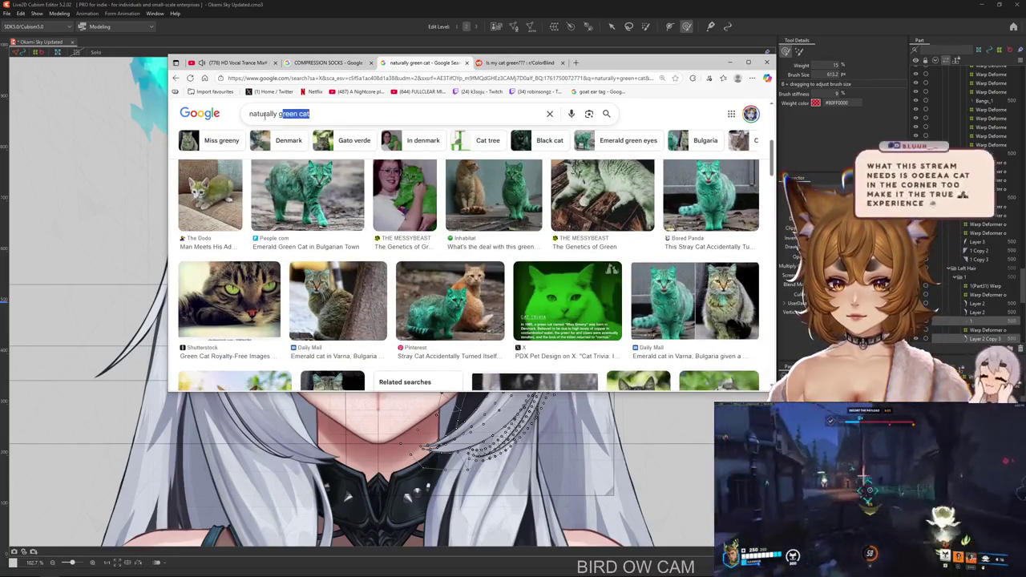
# From the Miss greeny results, search Google Images for OLIVE GREEN CAT.
pyautogui.click(216, 141)
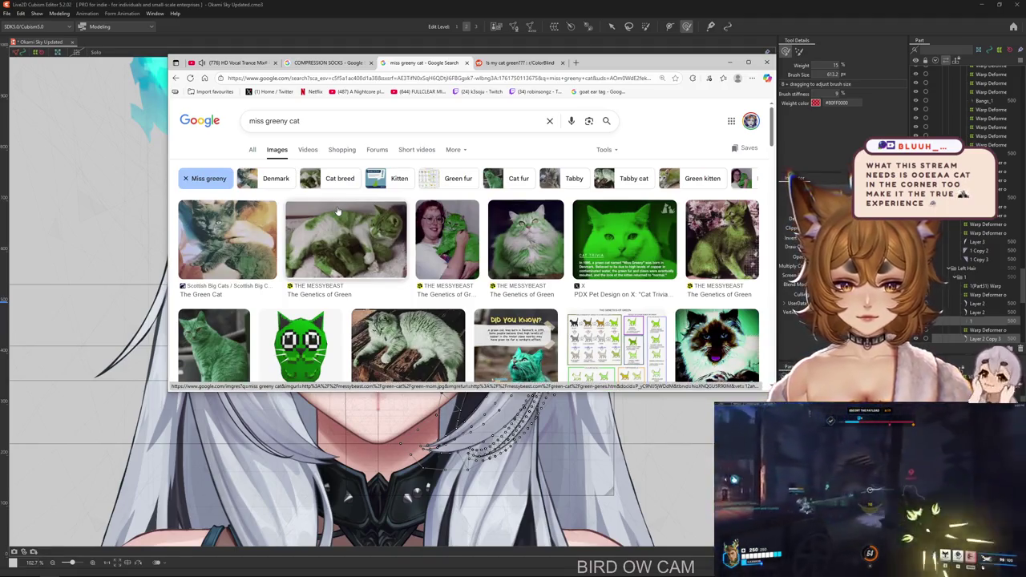
pyautogui.moveTo(308, 121); pyautogui.dragTo(200, 126)
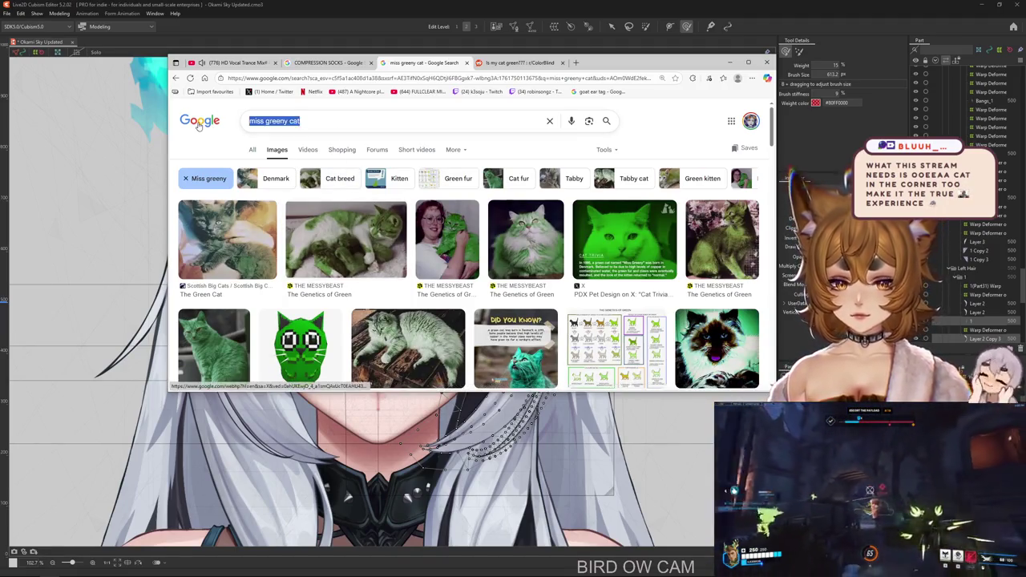
pyautogui.write('olIVE GREEN CAT')
pyautogui.press('Return')
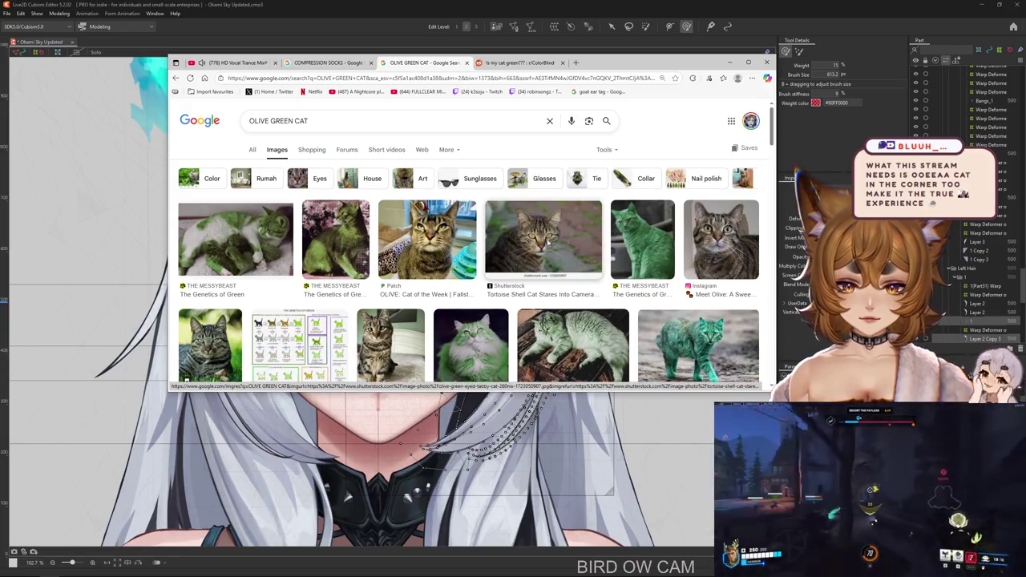
# Preview the tortoiseshell cat photo and switch to the Reddit post 'Is my cat green???'.
pyautogui.click(548, 245)
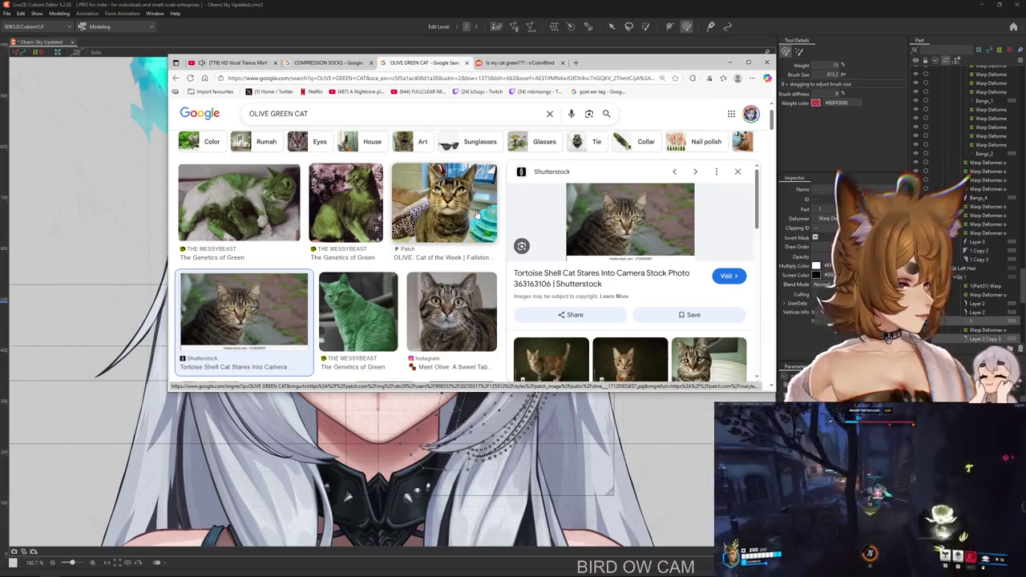
pyautogui.scroll(-1, 411, 232)
pyautogui.scroll(-1, 411, 233)
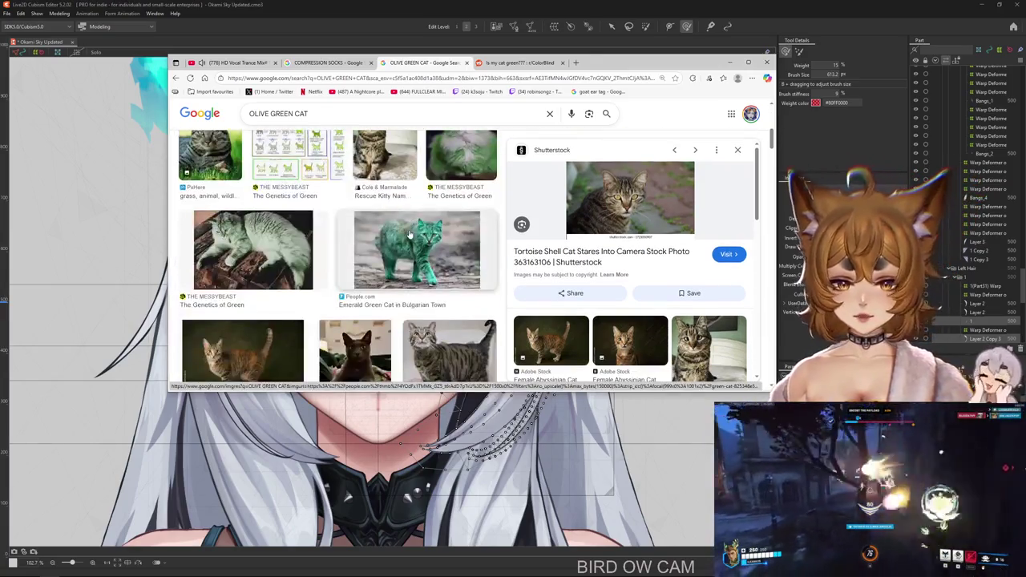
pyautogui.scroll(-2, 409, 234)
pyautogui.scroll(-2, 409, 237)
pyautogui.scroll(-2, 408, 238)
pyautogui.scroll(-2, 408, 238)
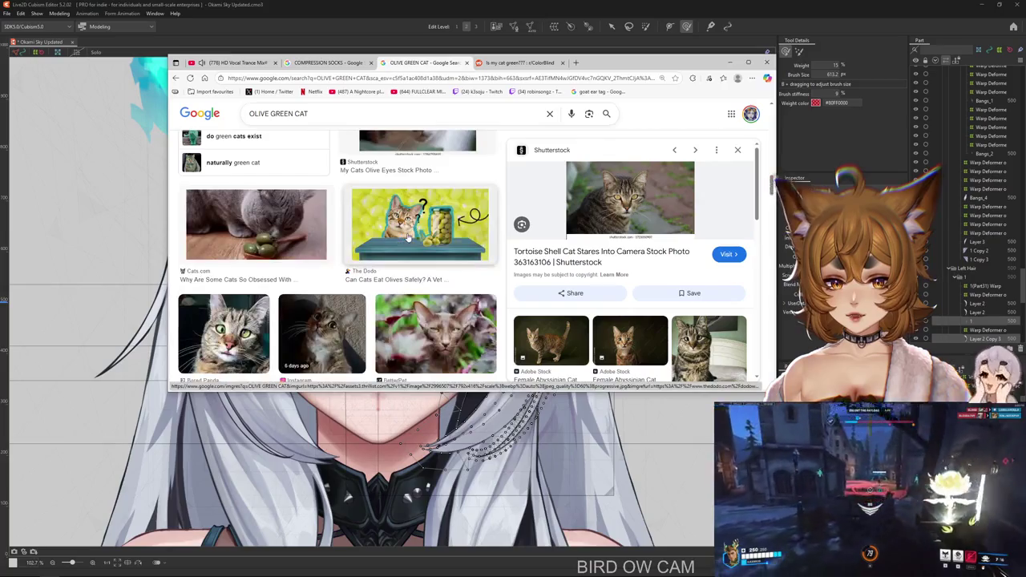
pyautogui.scroll(-3, 412, 225)
pyautogui.scroll(3, 422, 195)
pyautogui.scroll(2, 422, 195)
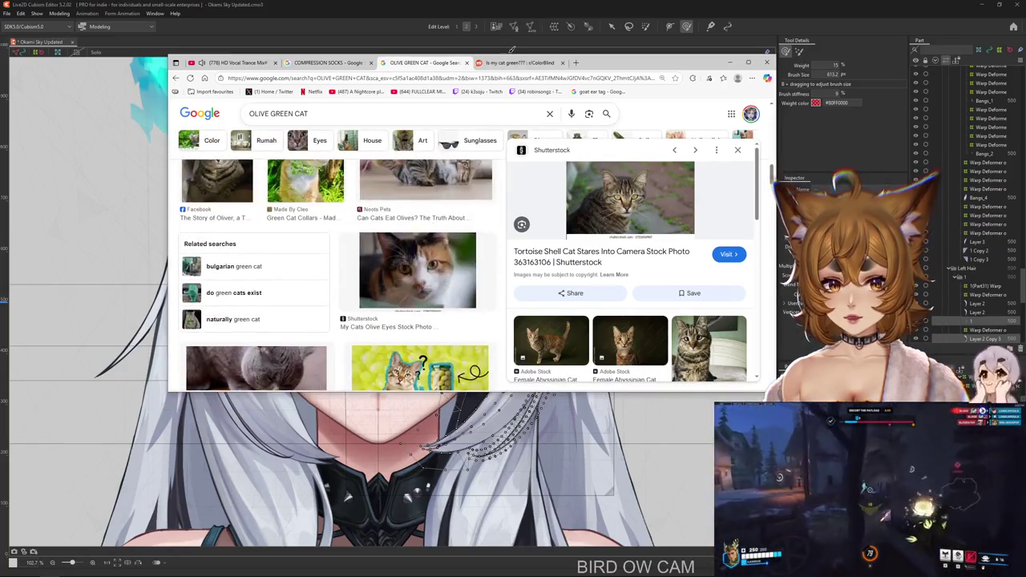
pyautogui.click(512, 64)
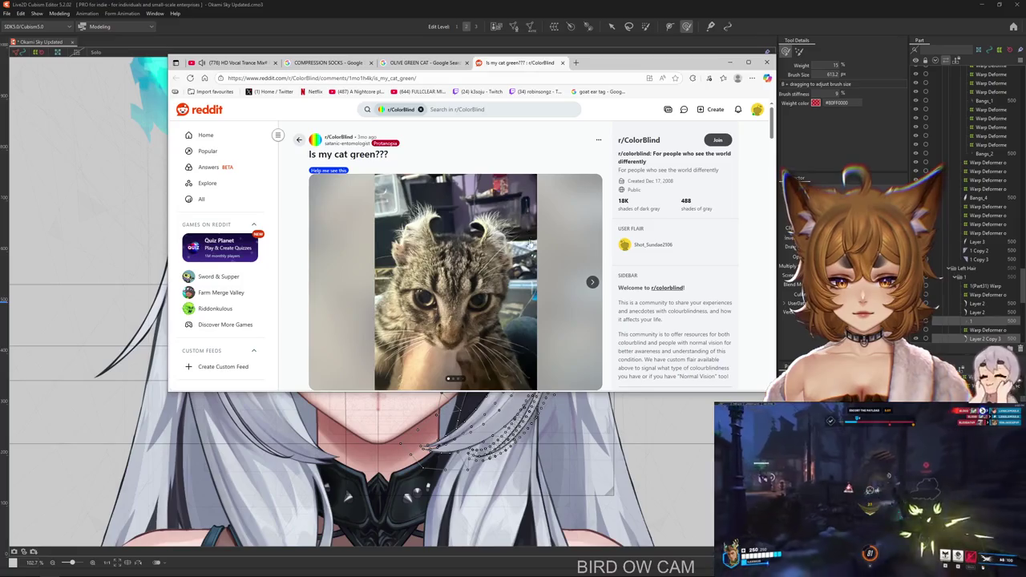
# Page through the cat photos in the 'Is my cat green???' post gallery.
pyautogui.scroll(-1, 570, 262)
pyautogui.click(591, 242)
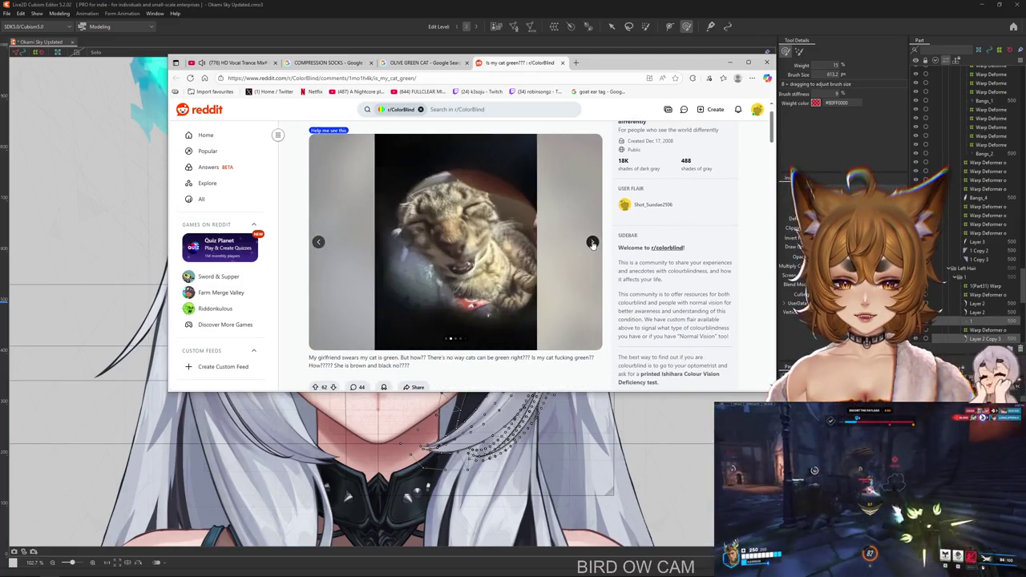
pyautogui.click(591, 242)
pyautogui.click(591, 242)
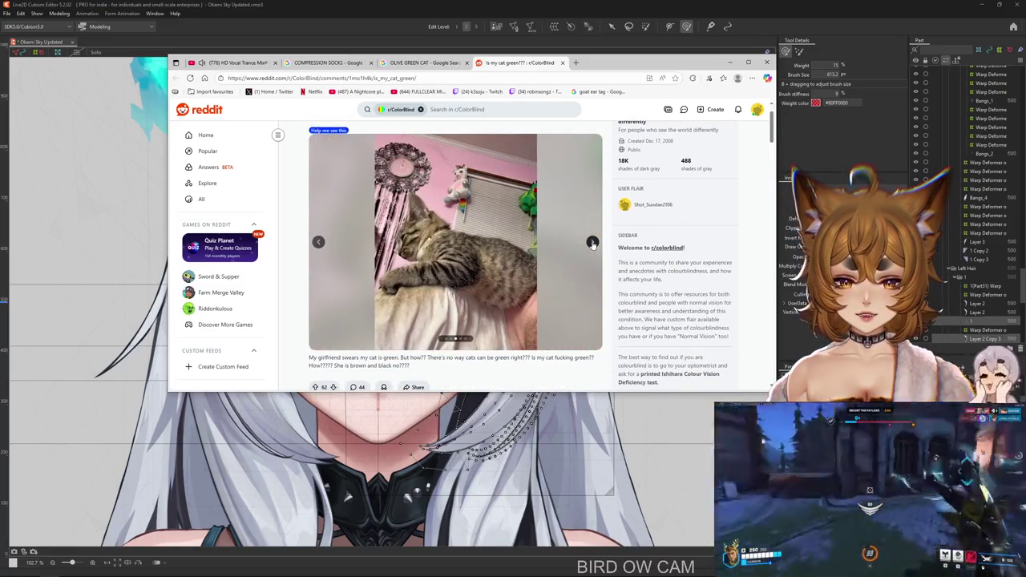
pyautogui.click(591, 242)
pyautogui.click(592, 242)
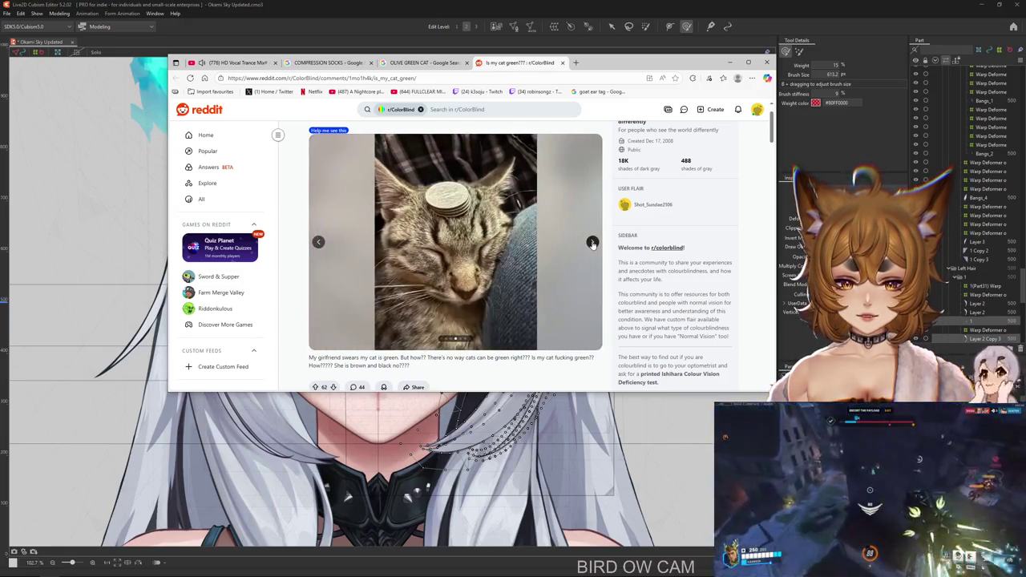
# Skim the comments, then close the Reddit tab and move the browser off the canvas.
pyautogui.scroll(-3, 592, 243)
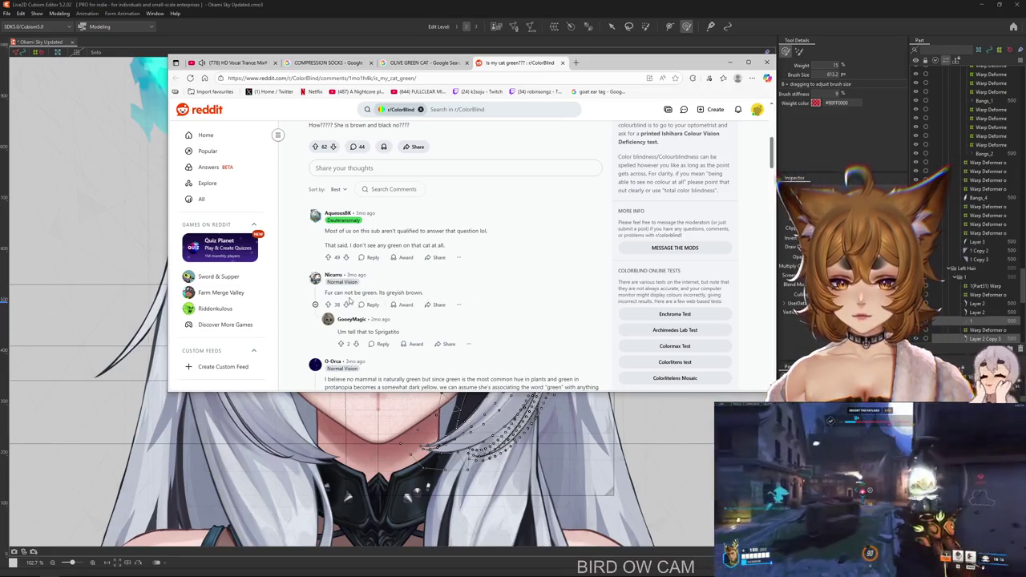
pyautogui.scroll(-3, 499, 286)
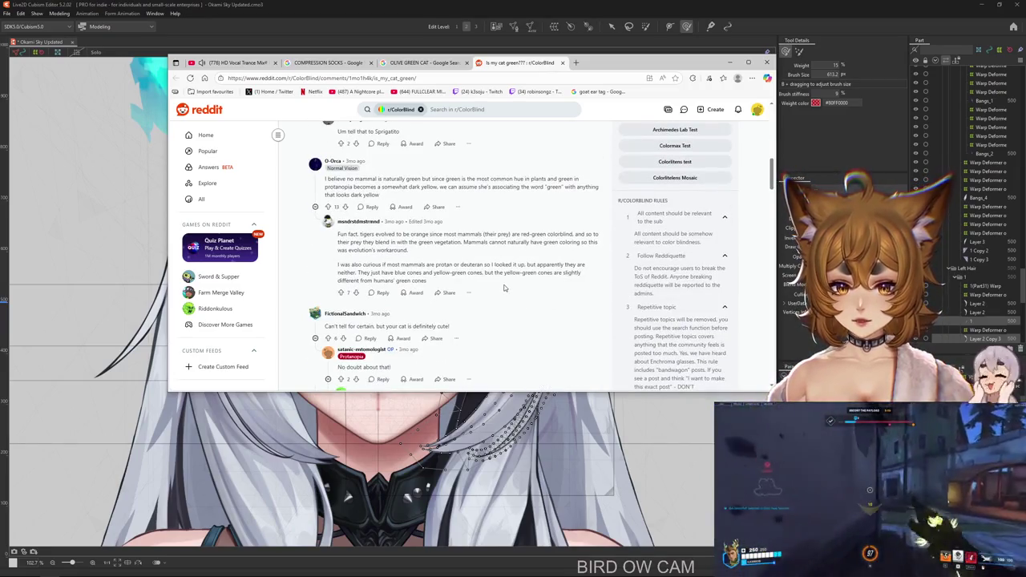
pyautogui.scroll(3, 504, 288)
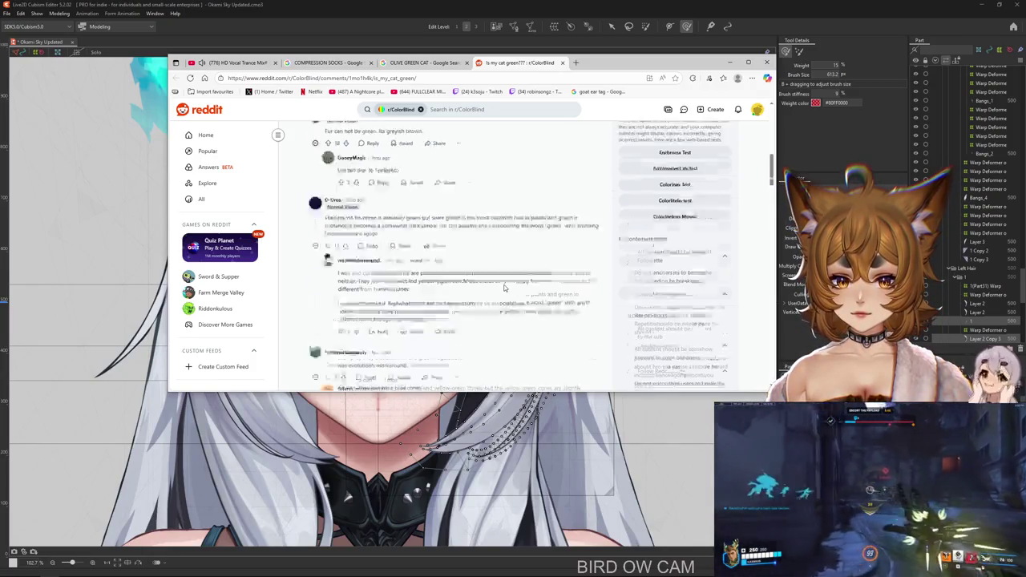
pyautogui.click(561, 62)
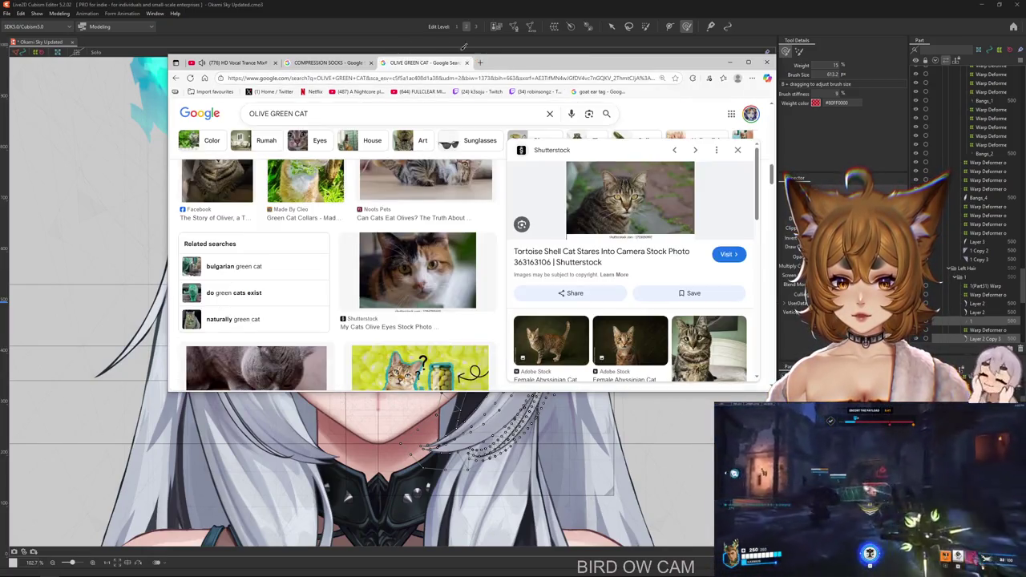
pyautogui.moveTo(561, 62); pyautogui.dragTo(1025, 64)
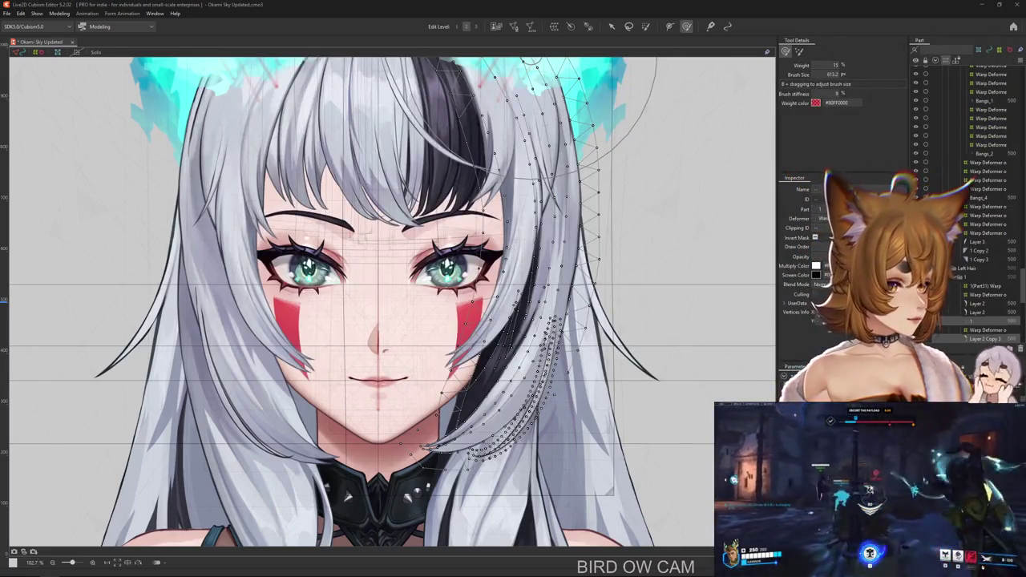
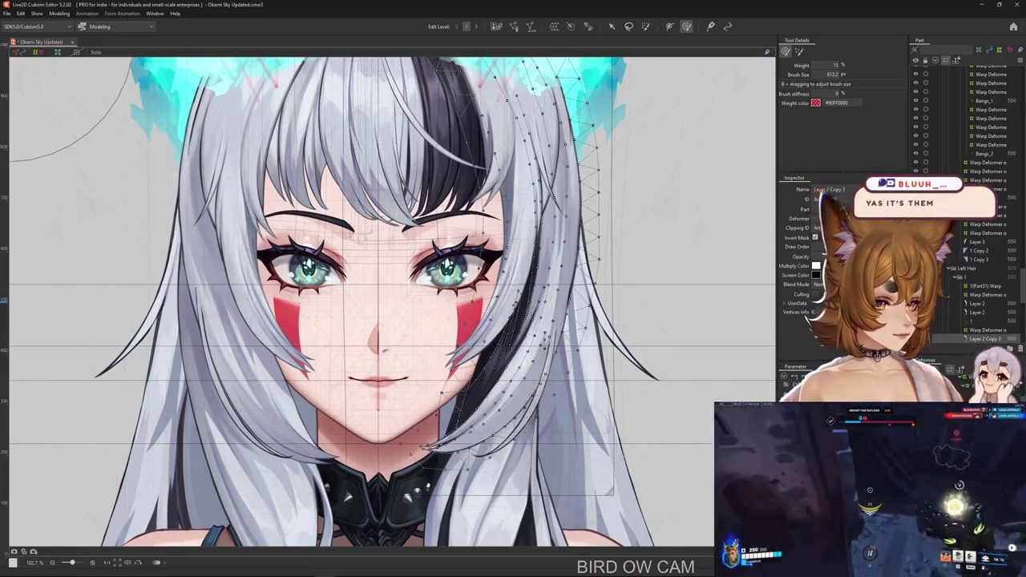
# Solo the white-and-black front bang mesh and start a temporary 2×2 deform on its warp deformer.
pyautogui.click(990, 329)
pyautogui.scroll(-3, 593, 393)
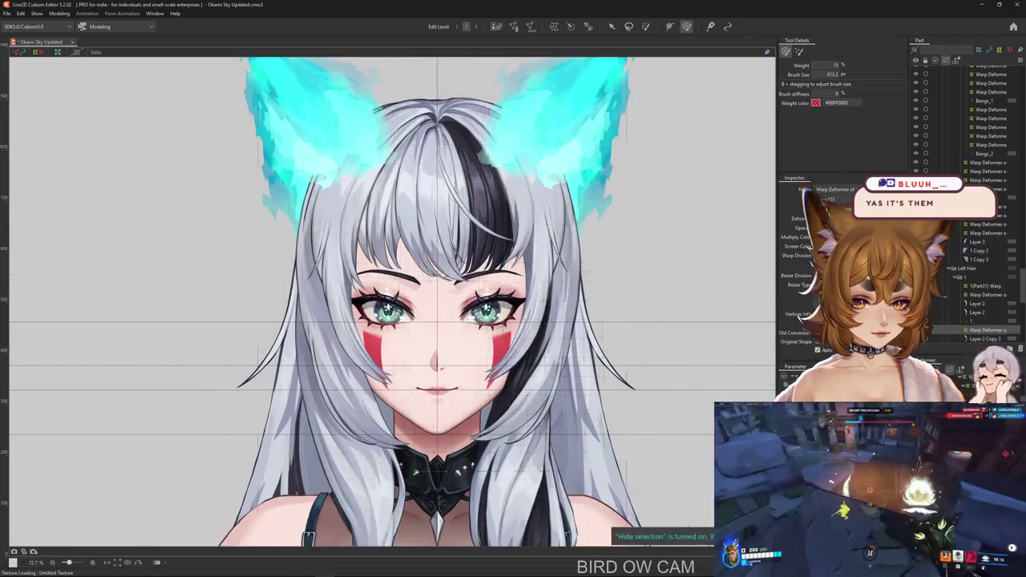
pyautogui.moveTo(762, 473); pyautogui.dragTo(677, 473)
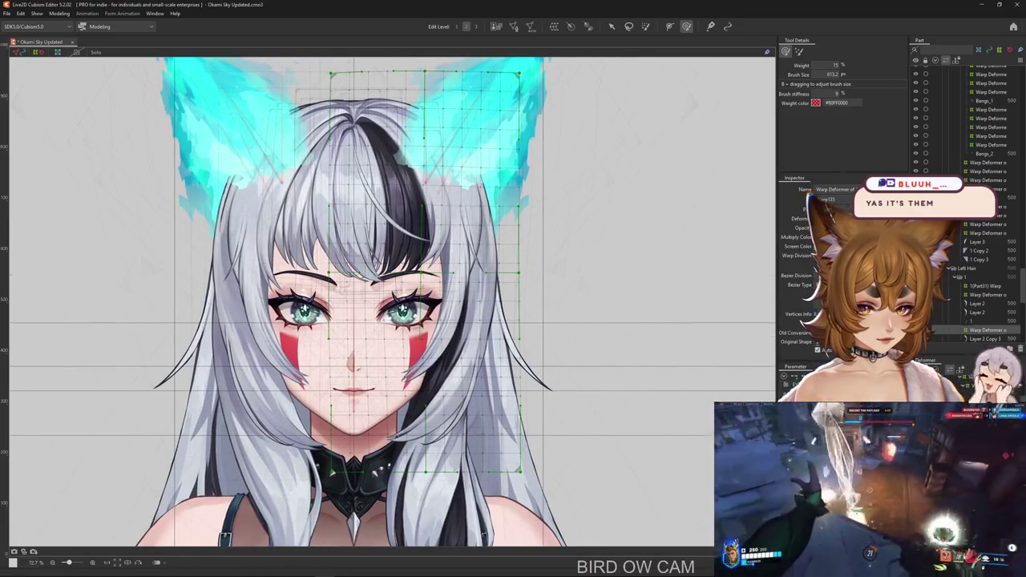
pyautogui.hotkey('ctrl', 'h')
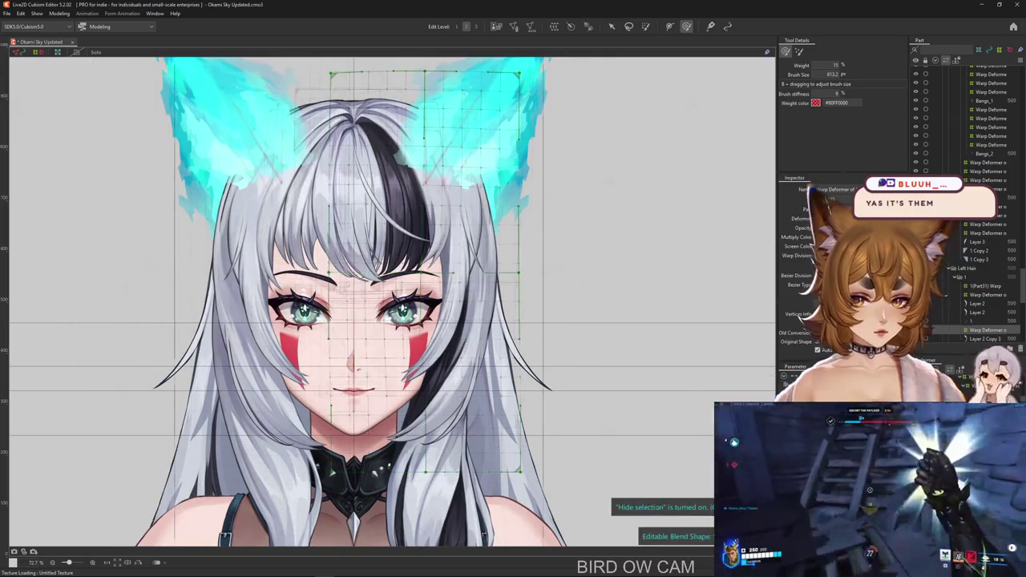
pyautogui.click(473, 264)
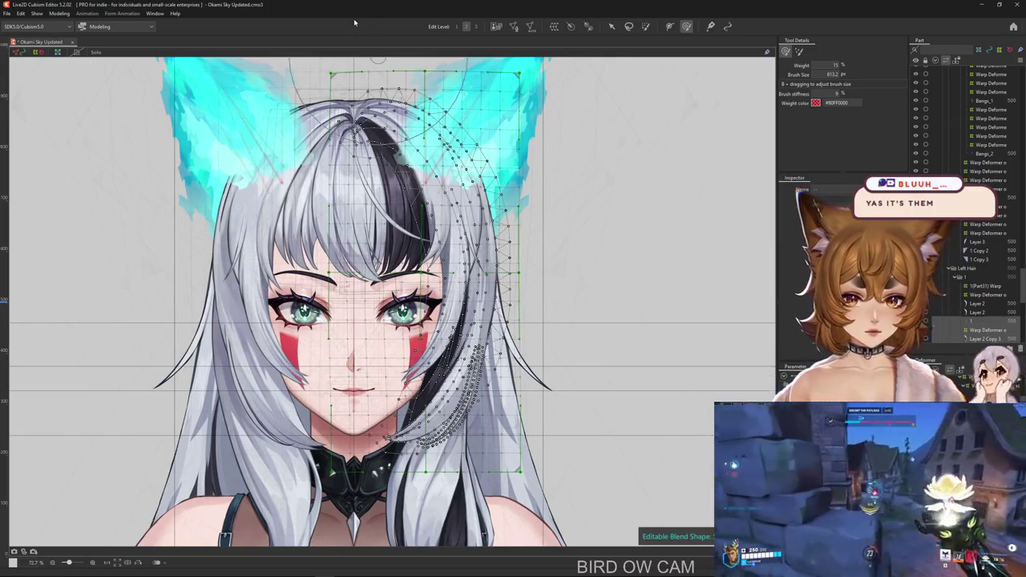
pyautogui.click(95, 52)
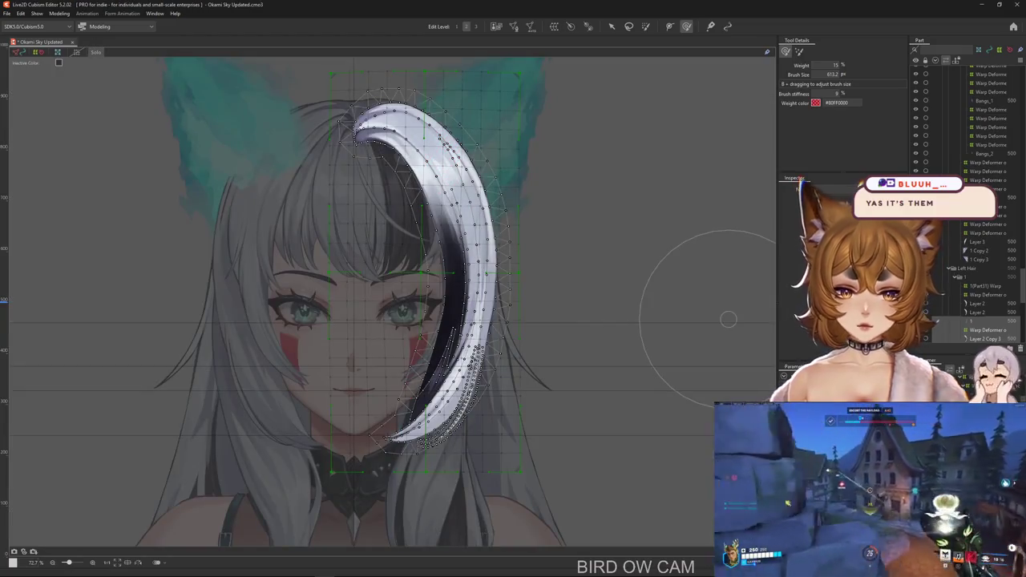
pyautogui.click(609, 309)
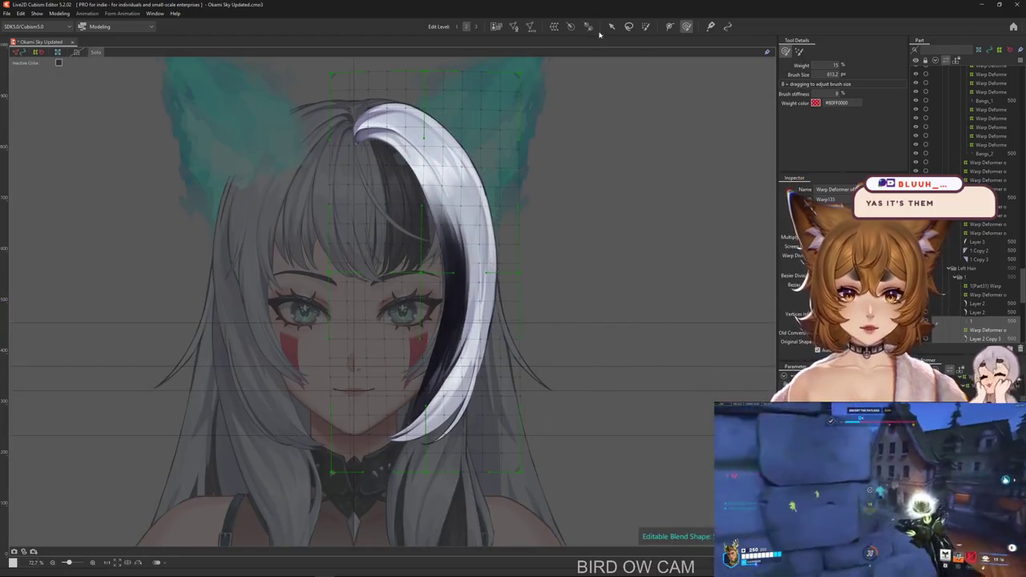
pyautogui.click(610, 26)
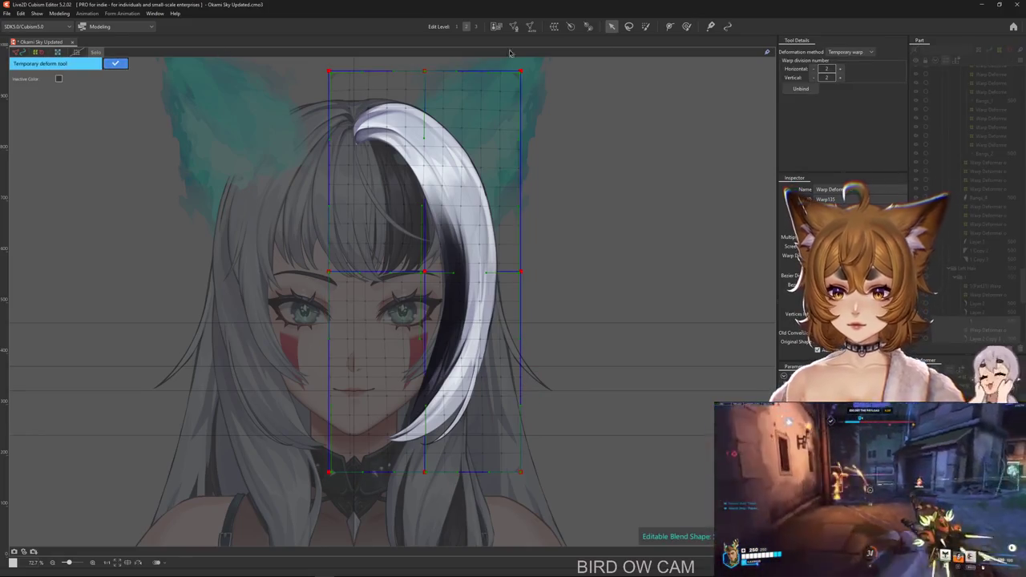
# Trace a temporary path from the strand's root to its lower end and pull the end to bend it.
pyautogui.click(849, 51)
pyautogui.click(848, 107)
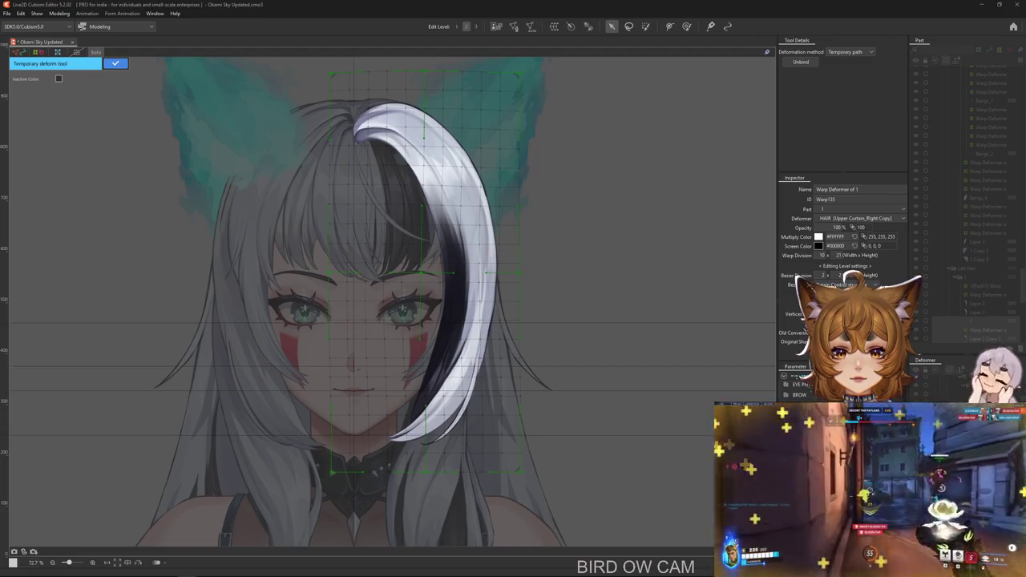
pyautogui.click(292, 128)
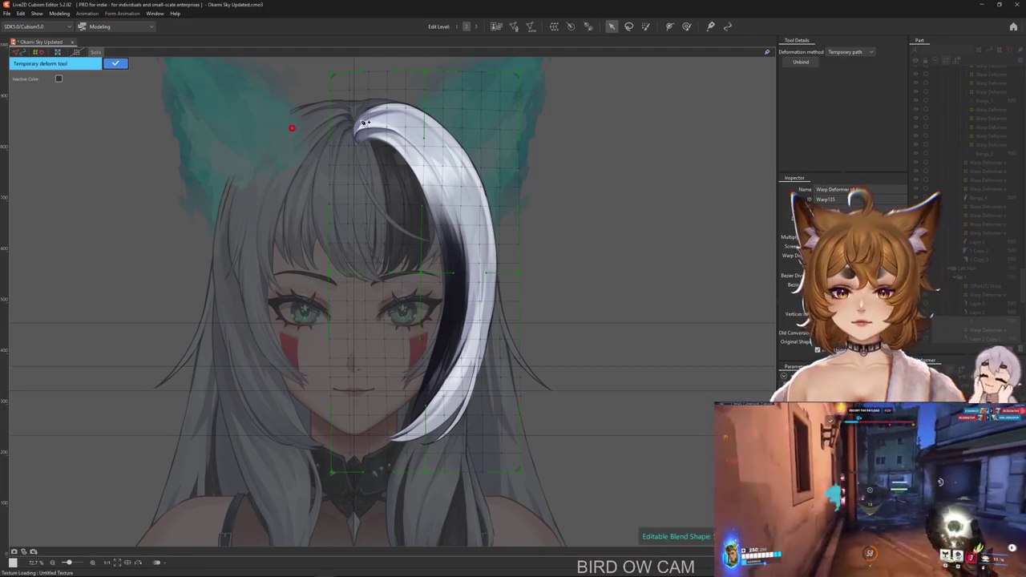
pyautogui.click(410, 137)
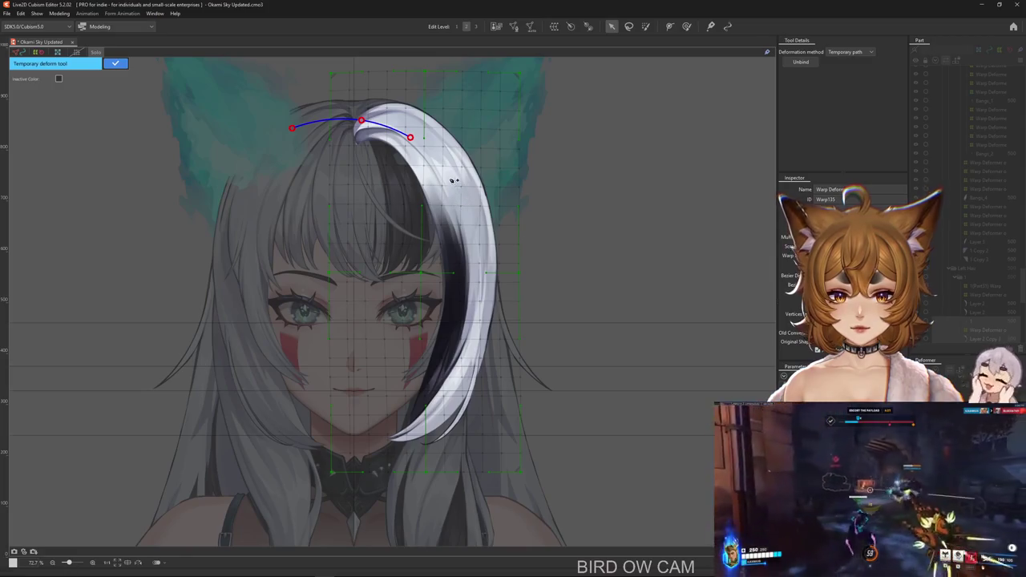
pyautogui.click(398, 529)
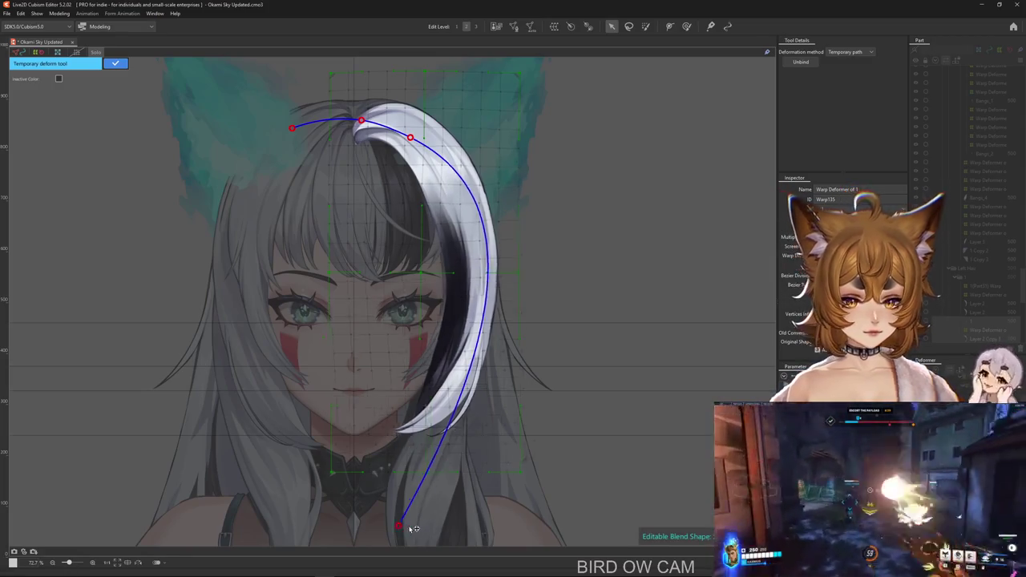
pyautogui.moveTo(398, 529); pyautogui.dragTo(473, 534)
pyautogui.press('Return')
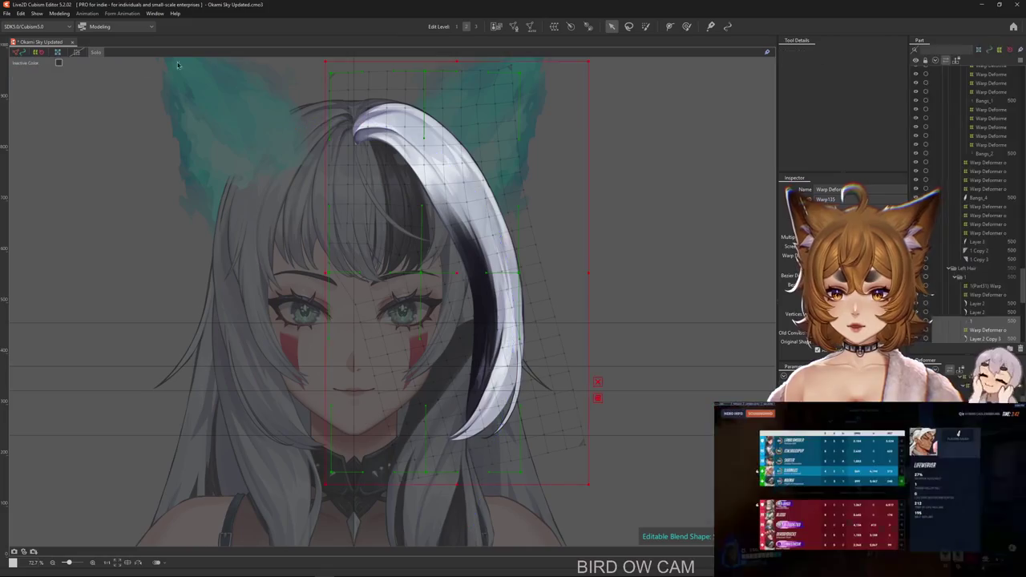
# Enlarge the deformation brush to about 976 px, then return to selection.
pyautogui.click(687, 26)
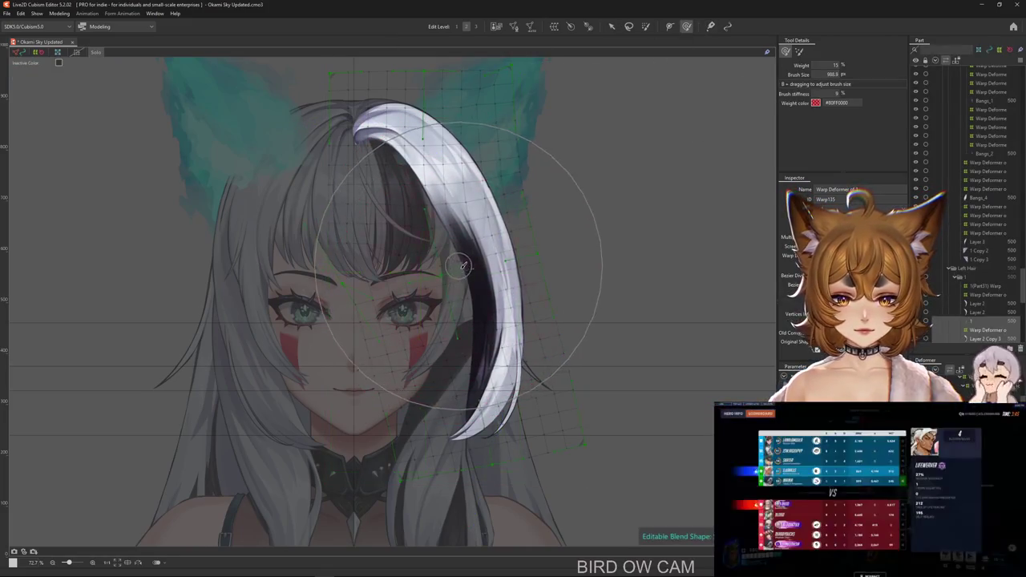
pyautogui.moveTo(483, 295); pyautogui.dragTo(513, 296)
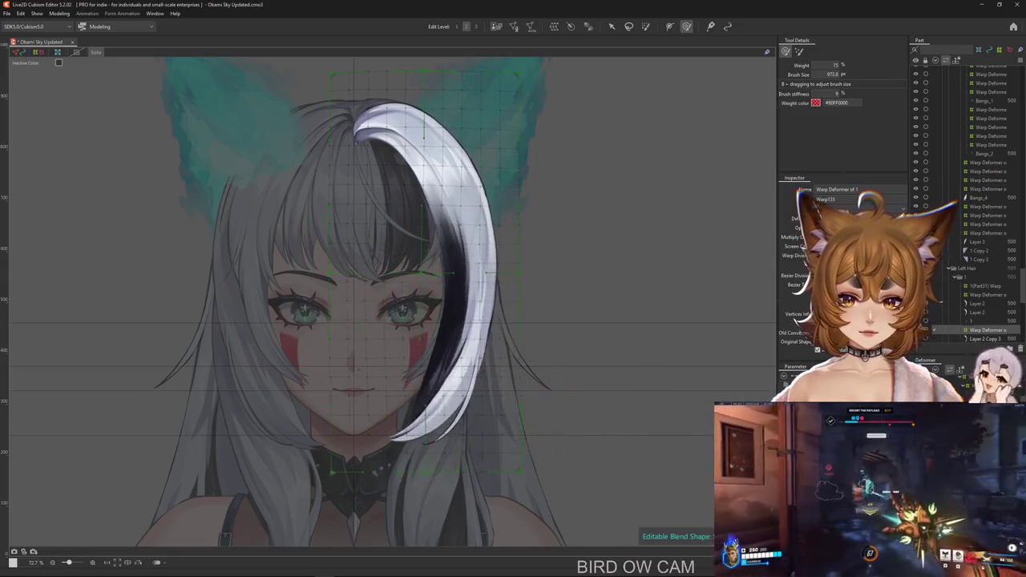
pyautogui.click(611, 26)
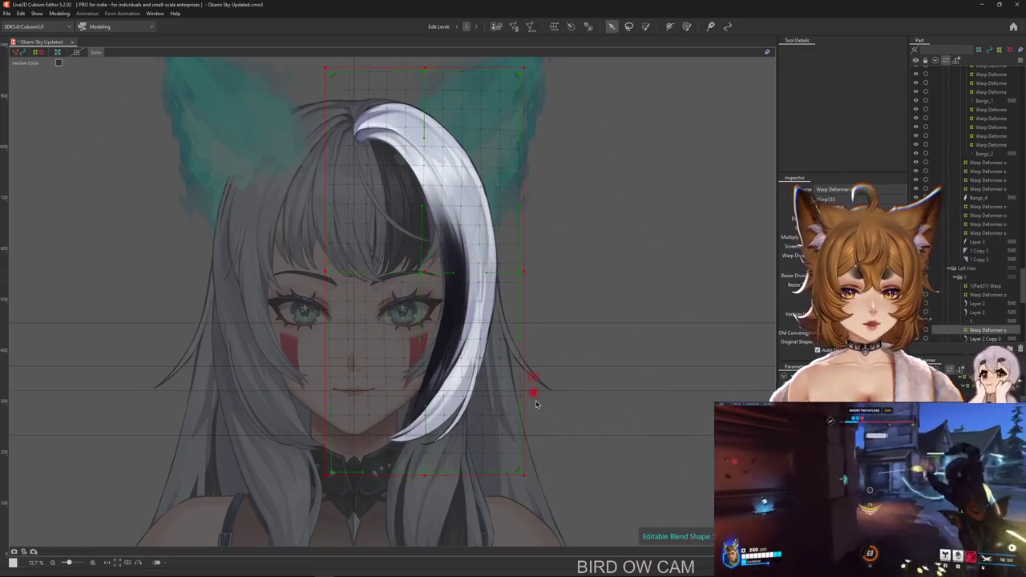
# Trace a second temporary path along the strand and curve its end further into a crescent.
pyautogui.hotkey('ctrl', 'shift', 't')
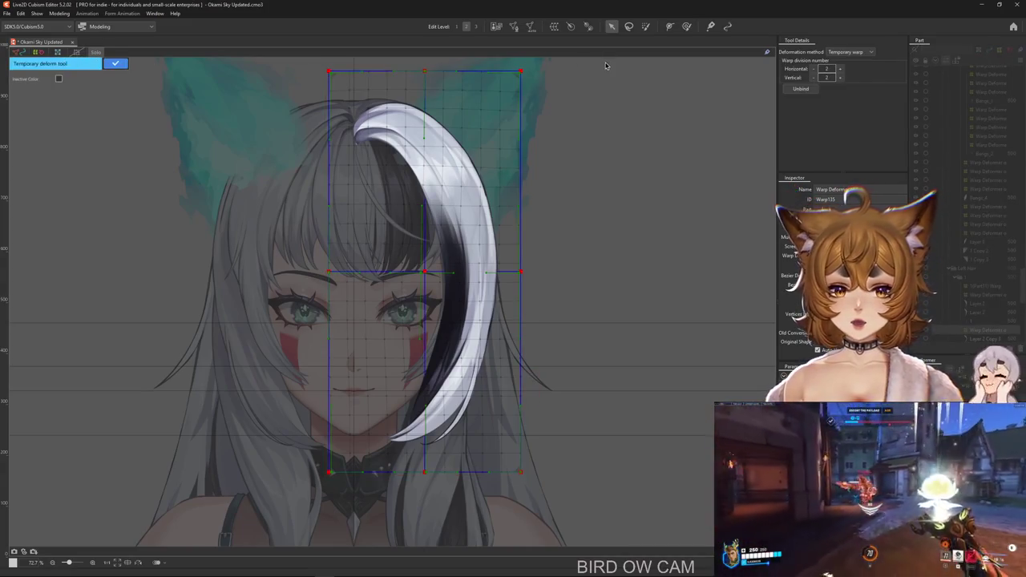
pyautogui.click(849, 52)
pyautogui.click(842, 107)
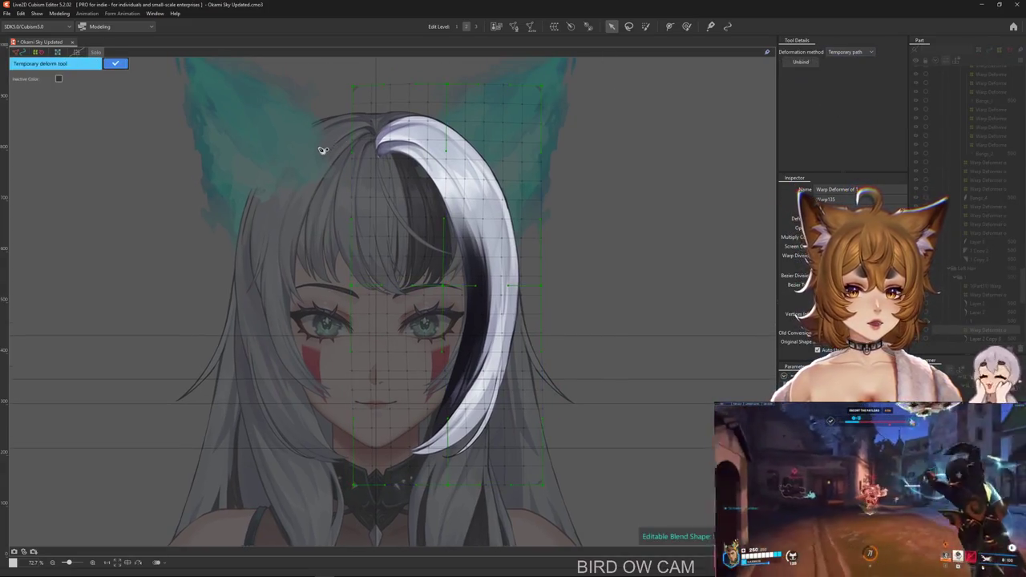
pyautogui.click(422, 138)
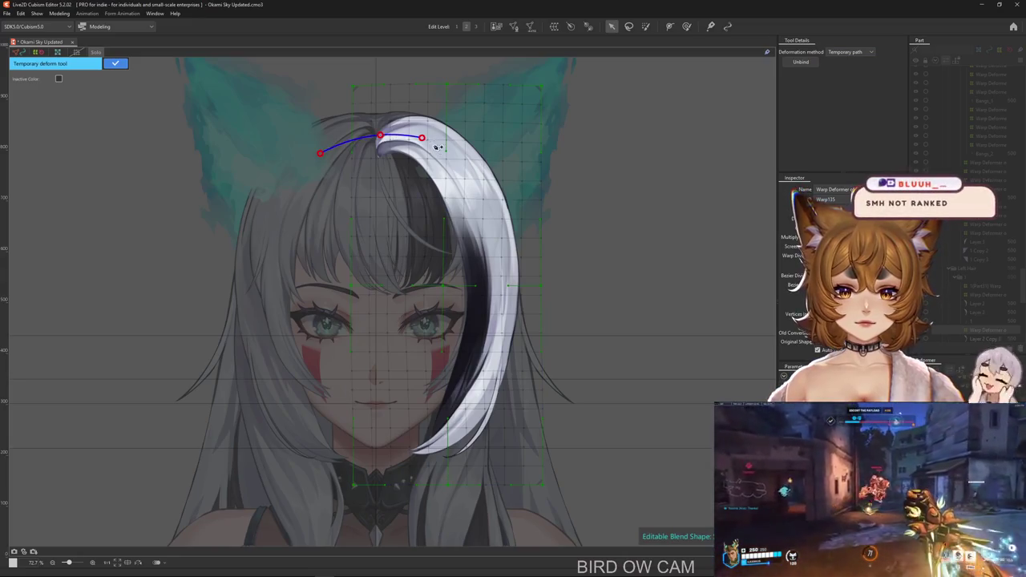
pyautogui.click(442, 515)
pyautogui.moveTo(493, 384); pyautogui.dragTo(449, 417)
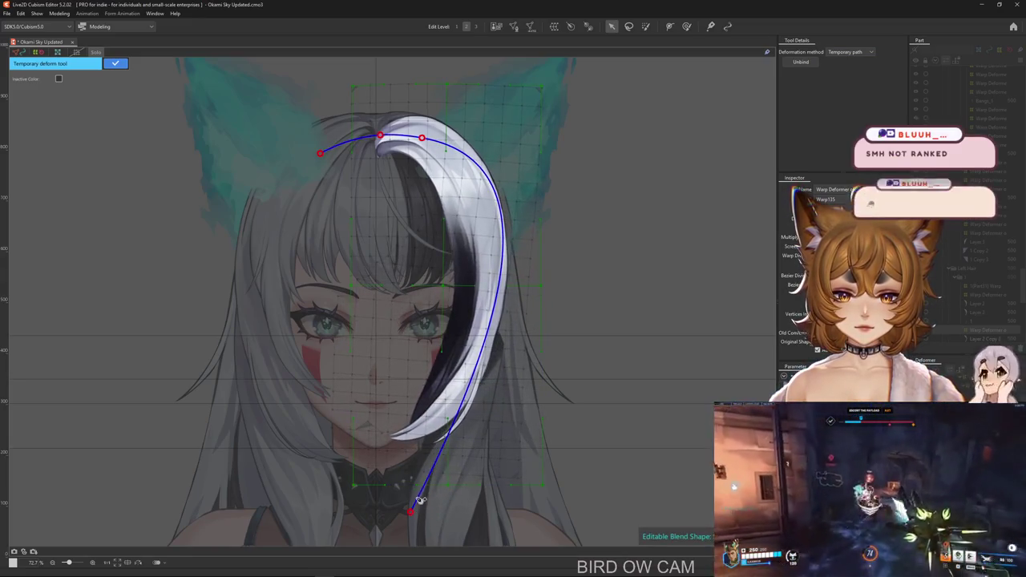
pyautogui.hotkey('ctrl', 'z')
pyautogui.moveTo(497, 183); pyautogui.dragTo(462, 169)
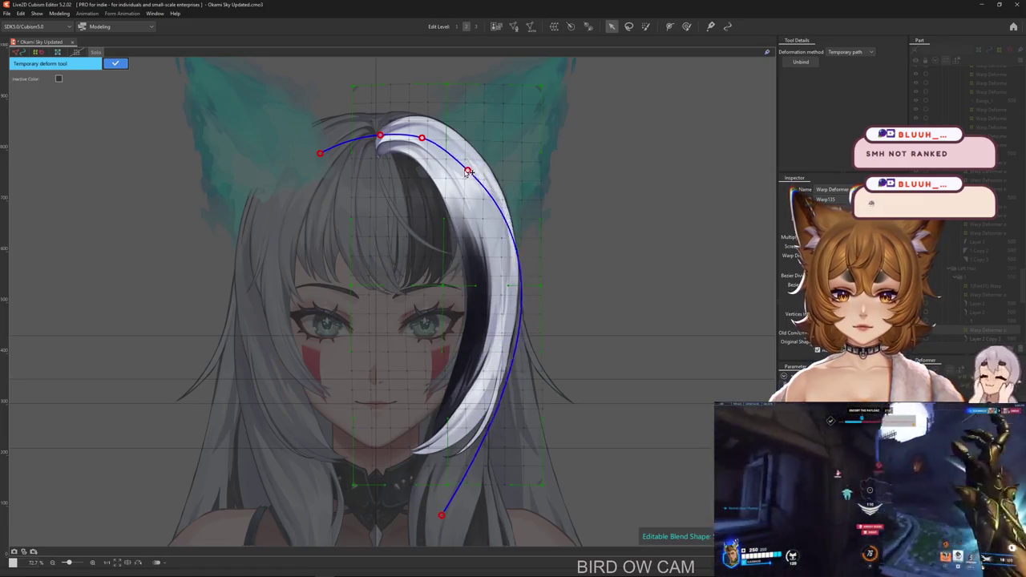
pyautogui.moveTo(442, 517); pyautogui.dragTo(341, 492)
pyautogui.click(114, 63)
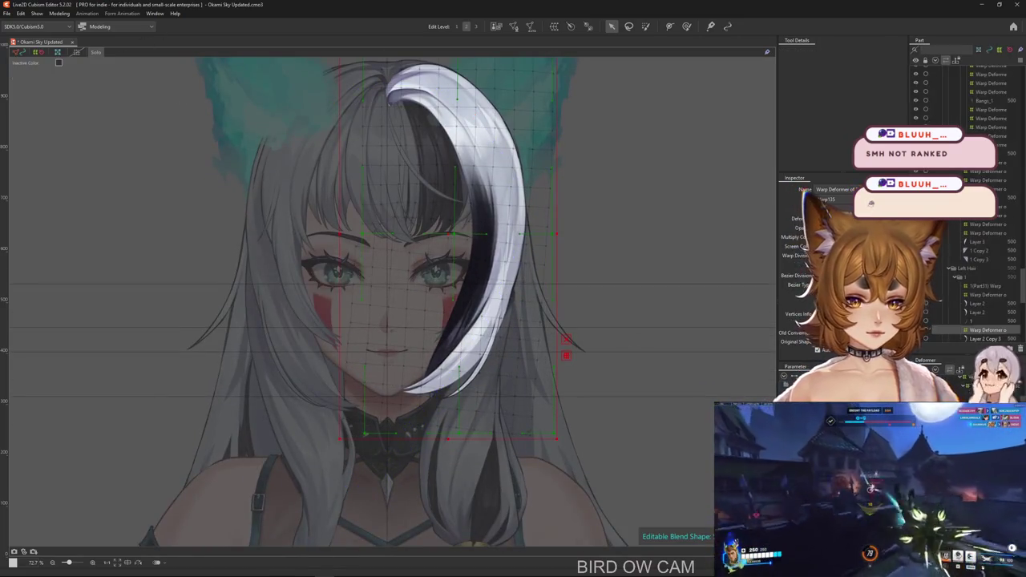
# Size the deformation brush to about 710 px, then switch to the 25% weight brush over the strand.
pyautogui.click(682, 26)
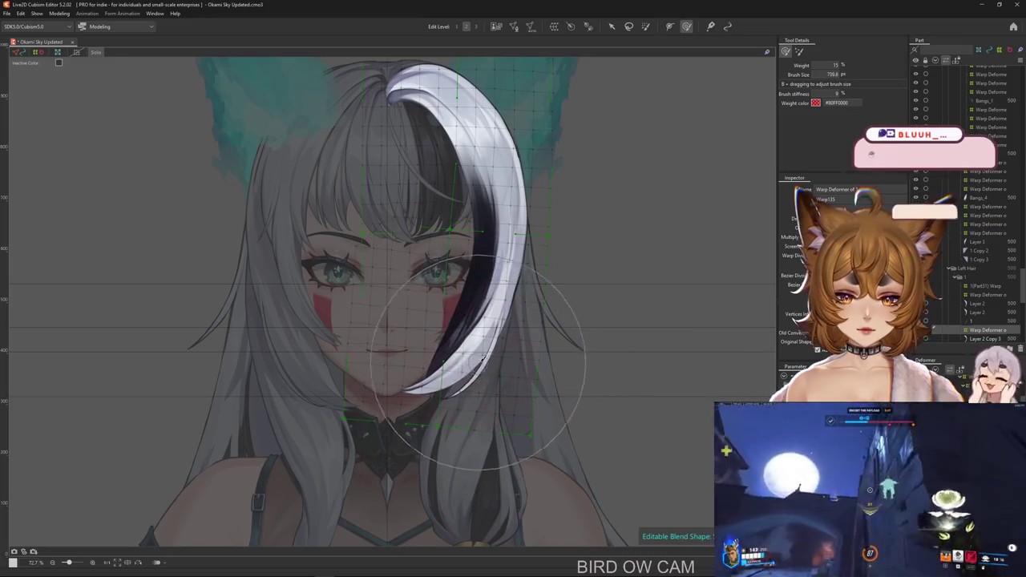
pyautogui.moveTo(494, 436)
pyautogui.mouseDown()
pyautogui.moveTo(558, 257)
pyautogui.moveTo(537, 309)
pyautogui.moveTo(501, 313)
pyautogui.mouseUp()
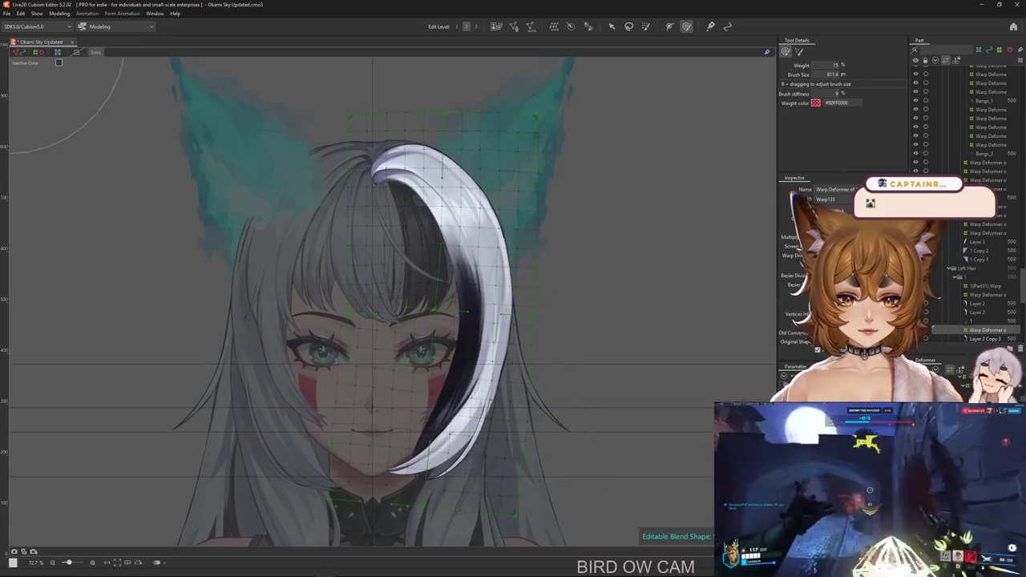
pyautogui.click(646, 25)
pyautogui.moveTo(371, 149)
pyautogui.mouseDown()
pyautogui.moveTo(377, 200)
pyautogui.moveTo(282, 145)
pyautogui.mouseUp()
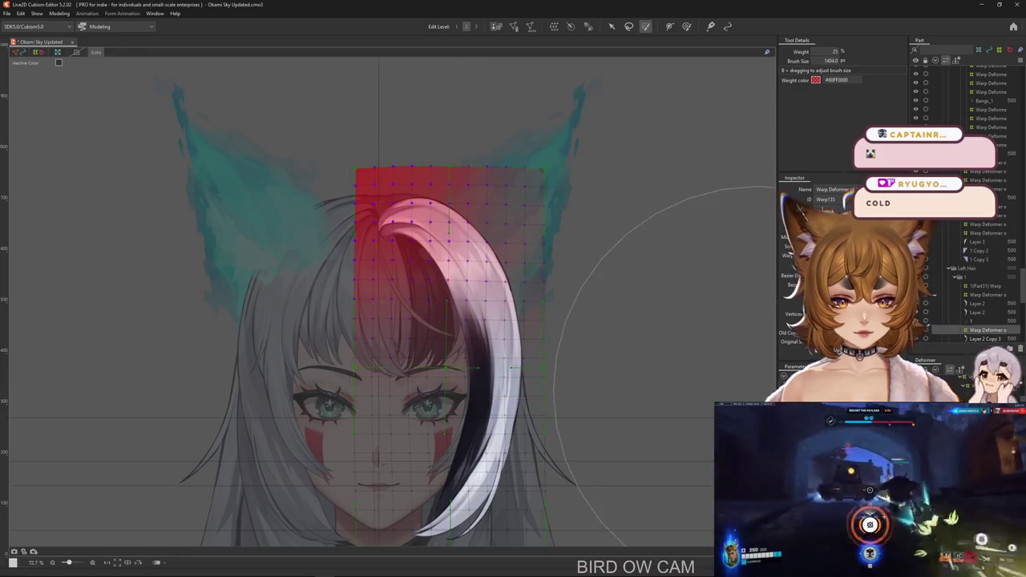
pyautogui.click(961, 377)
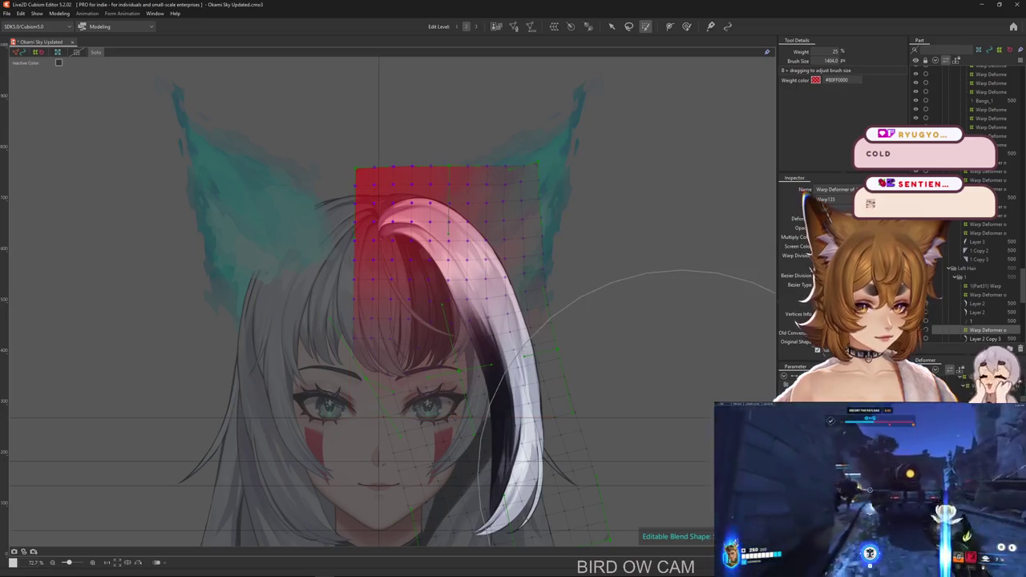
pyautogui.hotkey('ctrl', 'z')
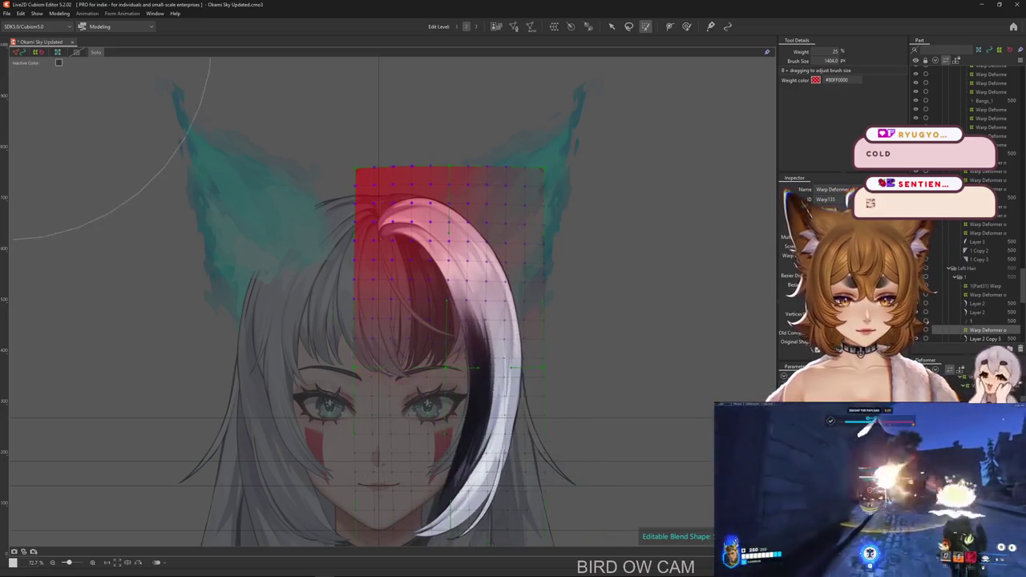
pyautogui.moveTo(373, 159); pyautogui.dragTo(250, 128)
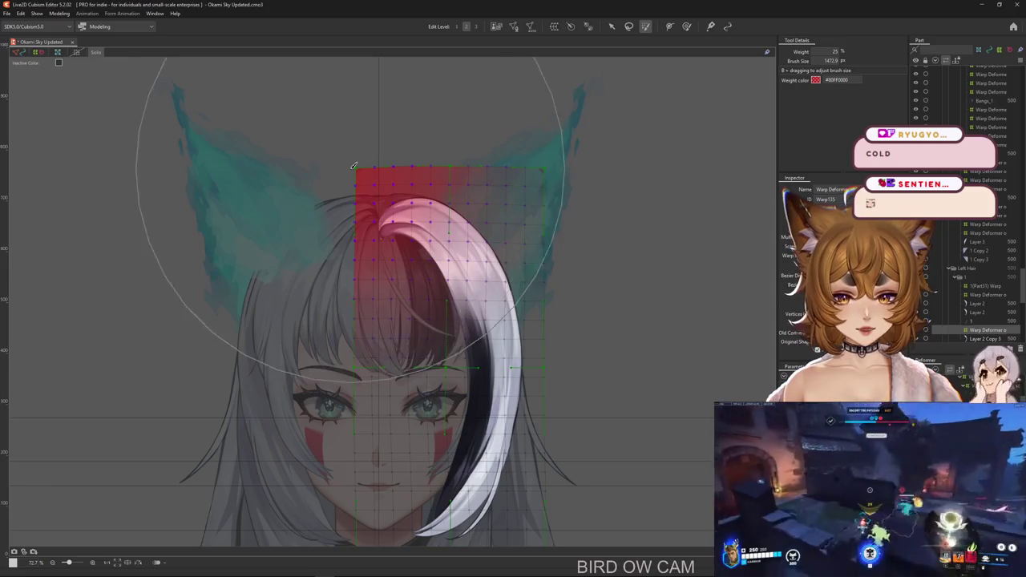
pyautogui.moveTo(617, 248); pyautogui.dragTo(593, 265)
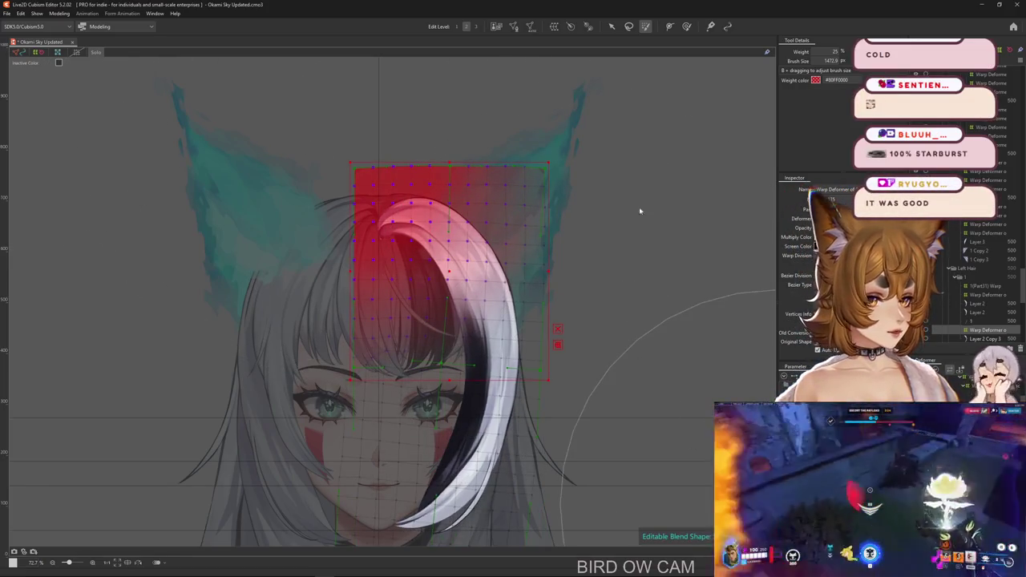
pyautogui.press('b')
pyautogui.press('h')
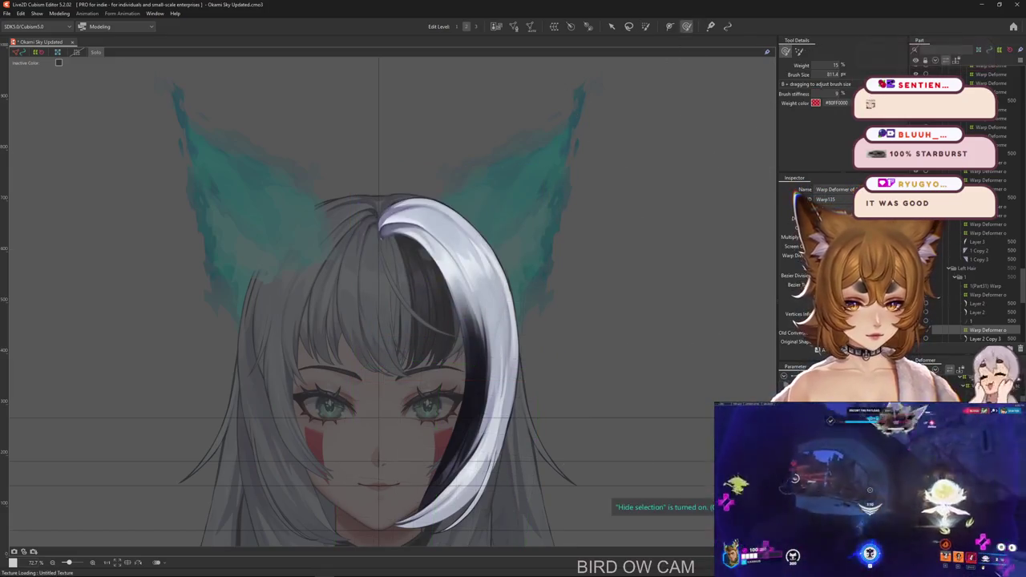
pyautogui.moveTo(580, 415); pyautogui.dragTo(572, 331)
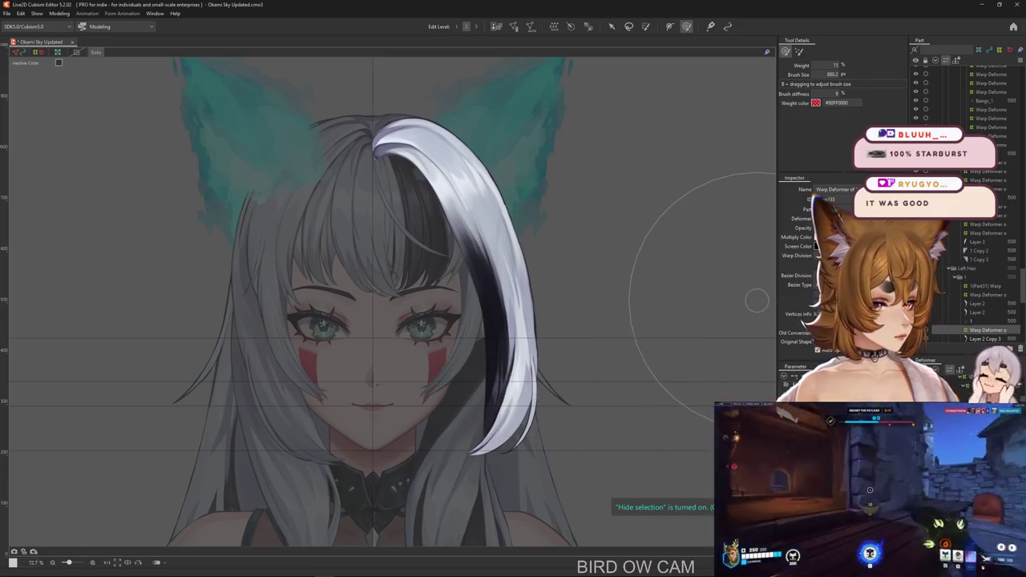
pyautogui.moveTo(756, 300); pyautogui.dragTo(557, 360)
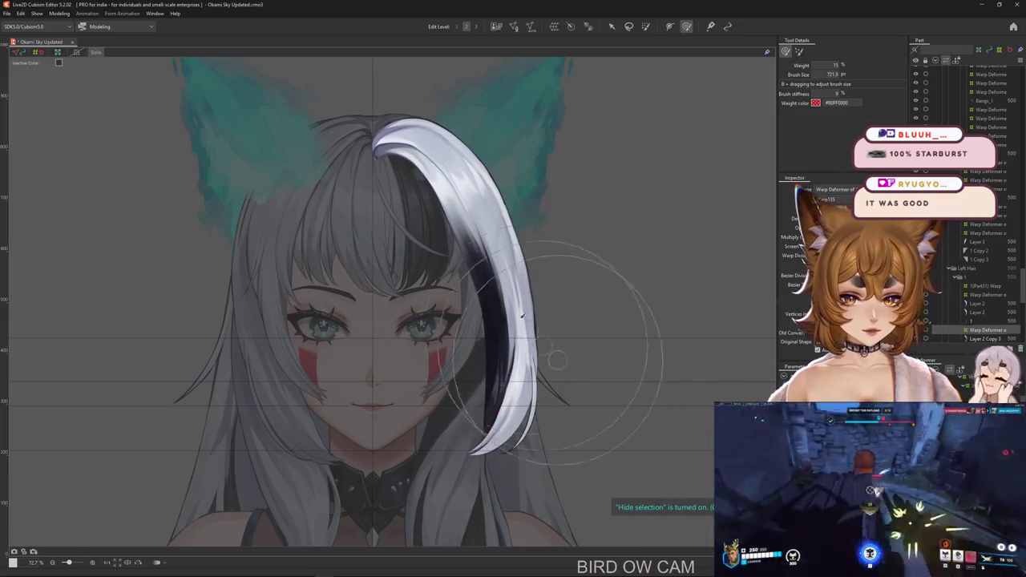
pyautogui.moveTo(557, 360); pyautogui.dragTo(693, 397)
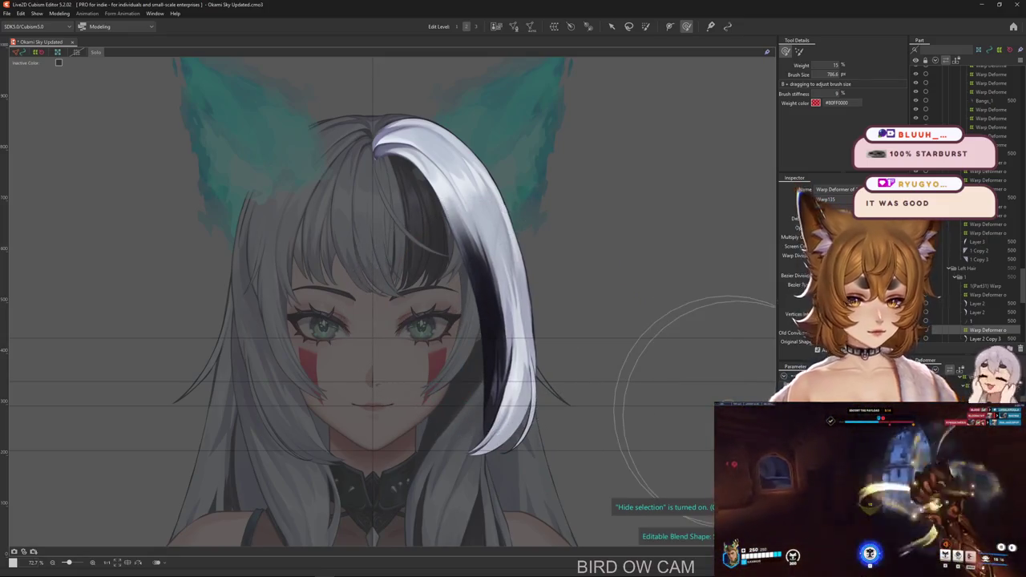
pyautogui.moveTo(550, 194)
pyautogui.mouseDown()
pyautogui.moveTo(610, 214)
pyautogui.moveTo(514, 347)
pyautogui.mouseUp()
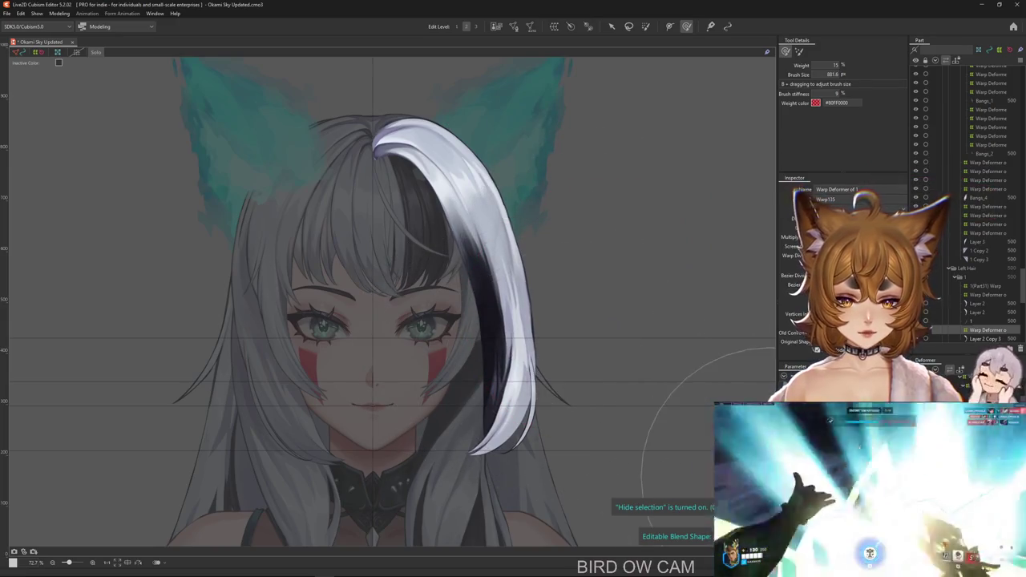
pyautogui.moveTo(621, 415)
pyautogui.mouseDown()
pyautogui.moveTo(646, 344)
pyautogui.moveTo(630, 376)
pyautogui.mouseUp()
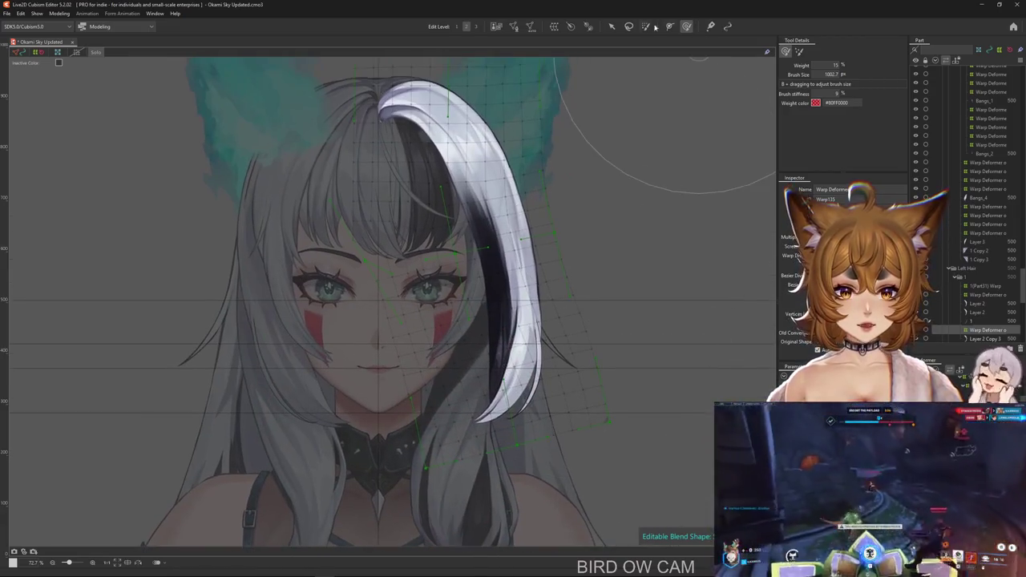
# Paint weight over the strand's upper warp grid, then push the strand left with an enlarged deform brush.
pyautogui.click(645, 26)
pyautogui.moveTo(465, 336); pyautogui.dragTo(681, 148)
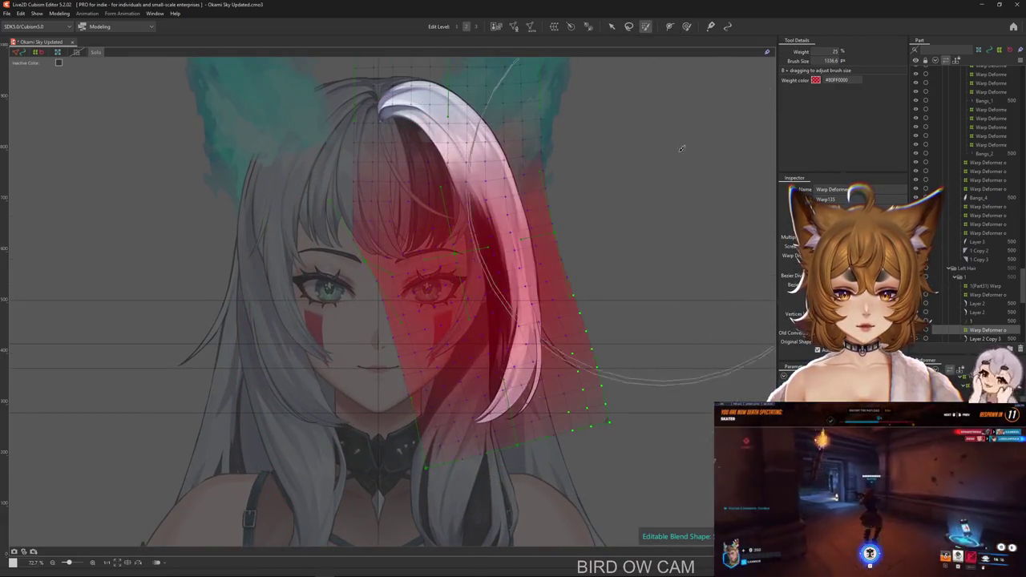
pyautogui.click(686, 26)
pyautogui.hotkey('ctrl', 'h')
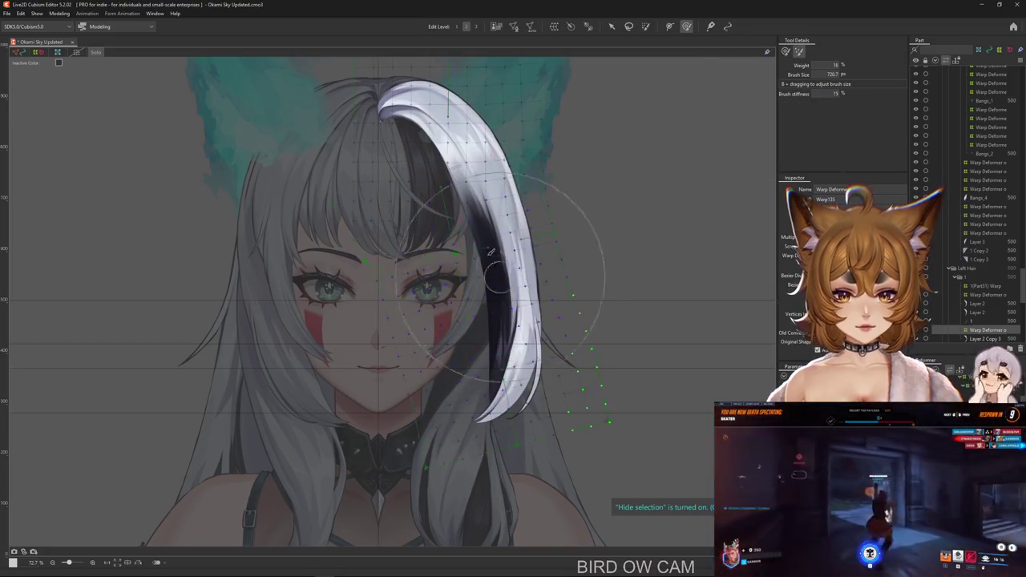
pyautogui.moveTo(490, 252); pyautogui.dragTo(581, 348)
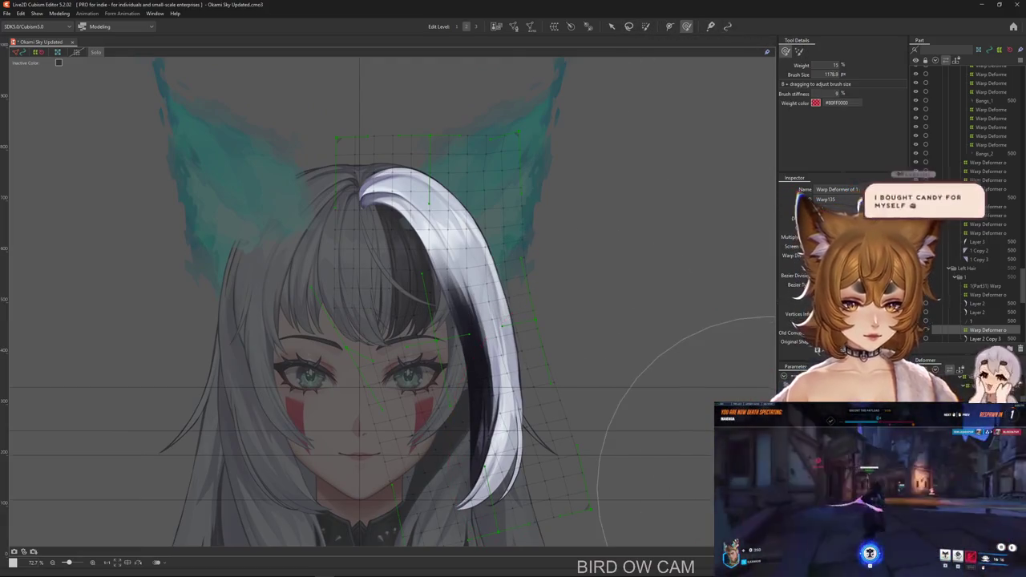
pyautogui.moveTo(497, 361); pyautogui.dragTo(424, 361)
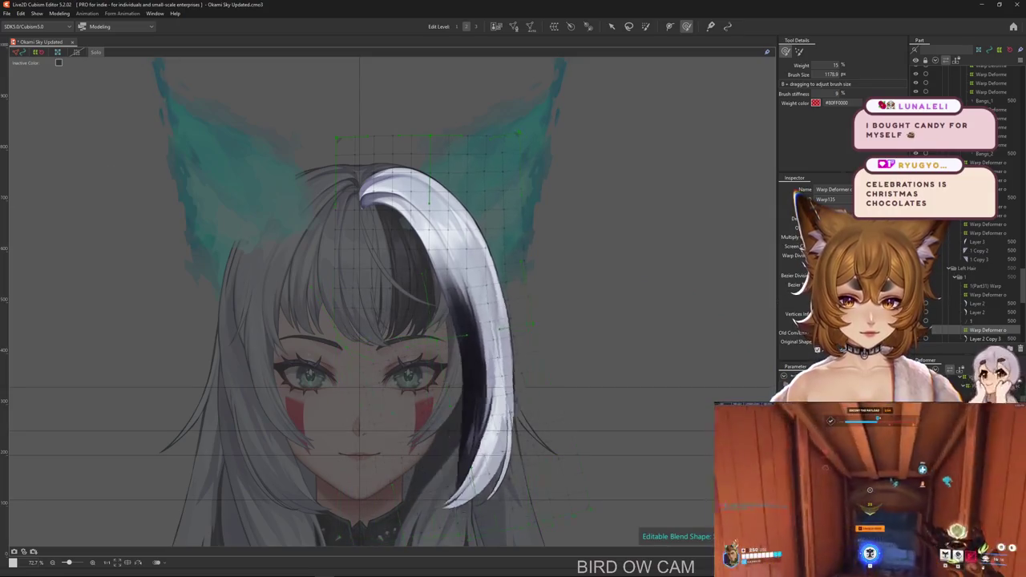
# Undo and redo the strand's bend to keep the curved shape, and clear the deformer selection.
pyautogui.click(645, 25)
pyautogui.scroll(2, 361, 112)
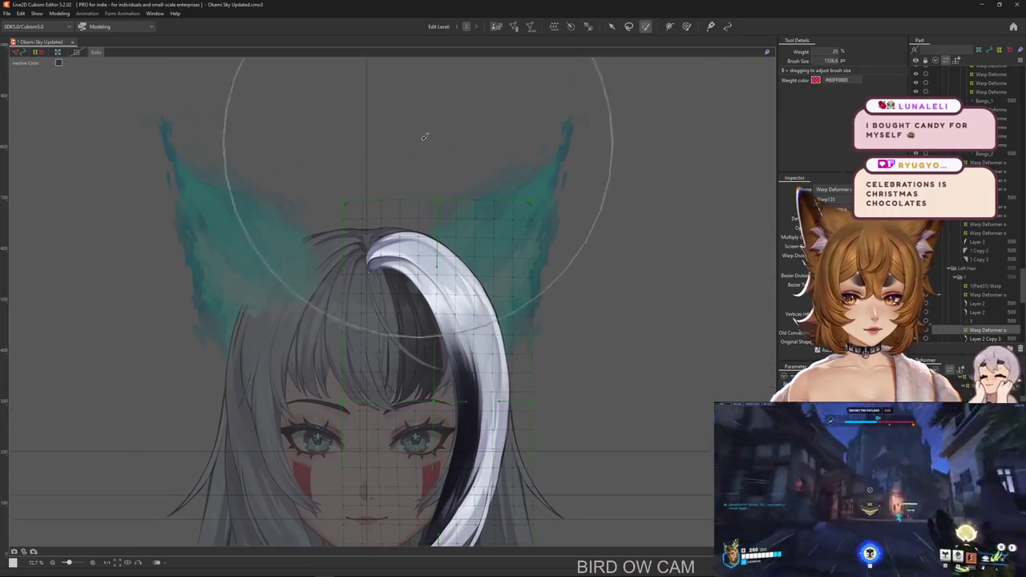
pyautogui.hotkey('ctrl', 'z')
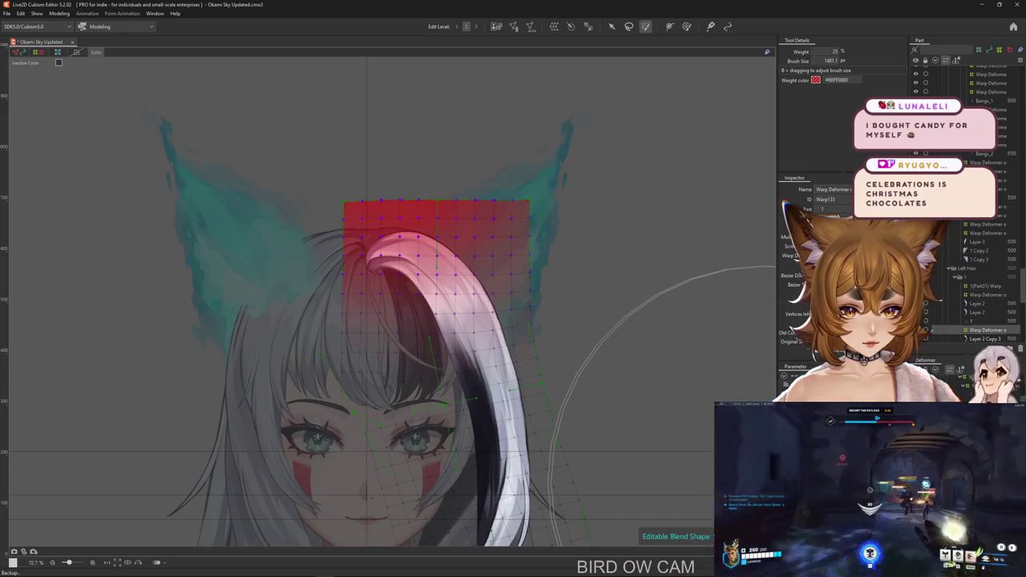
pyautogui.hotkey('ctrl', 'z')
pyautogui.hotkey('ctrl', 'z')
pyautogui.hotkey('ctrl', 'z')
pyautogui.hotkey('ctrl', 'z')
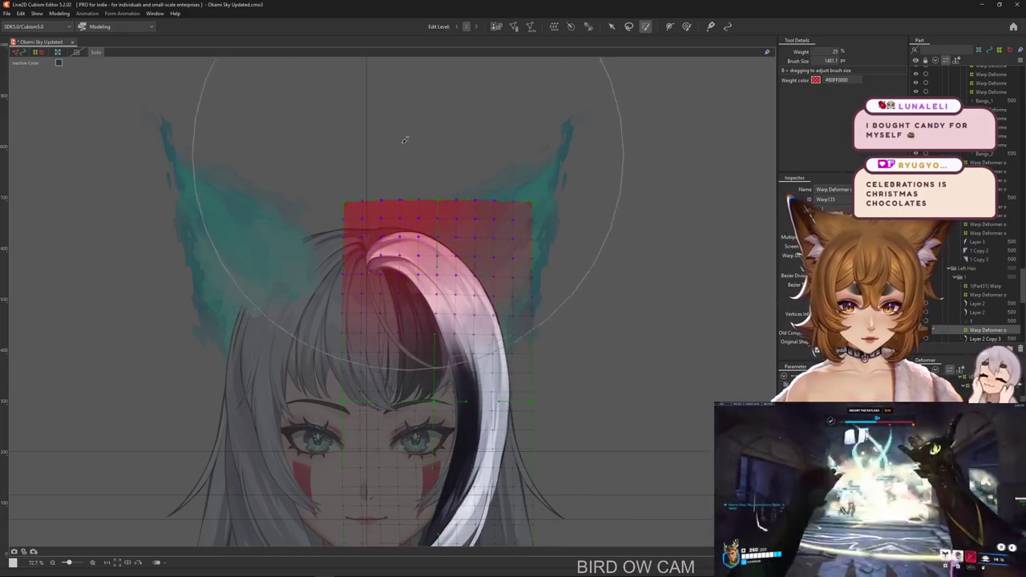
pyautogui.hotkey('ctrl', 'y')
pyautogui.hotkey('ctrl', 'y')
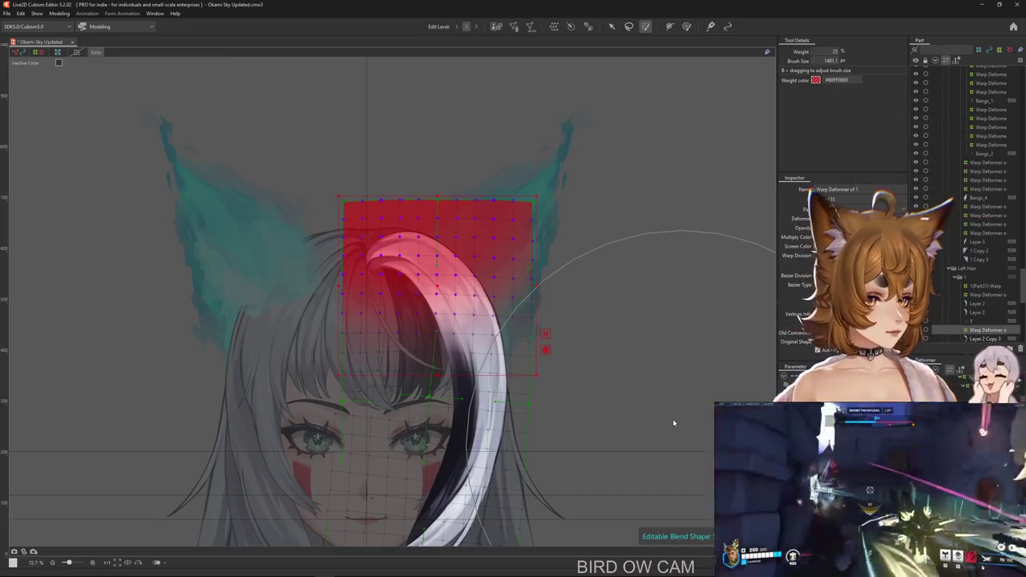
pyautogui.click(675, 416)
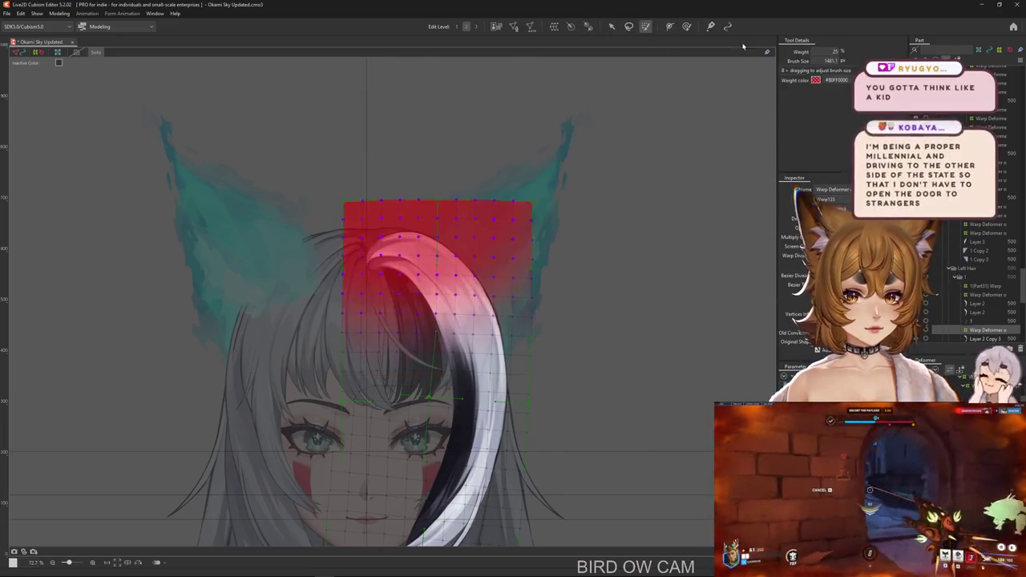
pyautogui.click(687, 26)
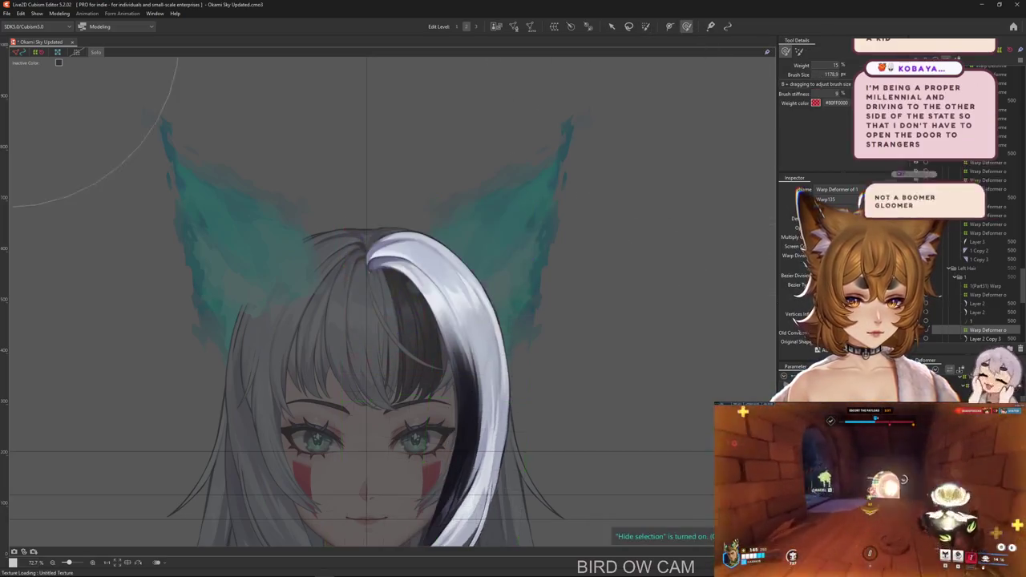
# Bend the white hair strand further left with a smaller deform brush.
pyautogui.moveTo(577, 414); pyautogui.dragTo(573, 289)
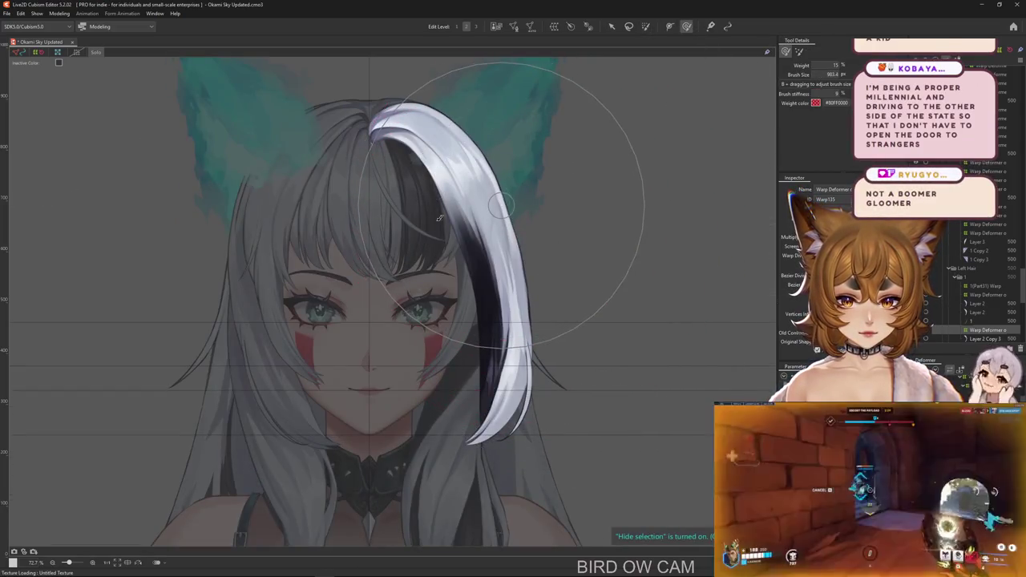
pyautogui.moveTo(470, 190)
pyautogui.mouseDown()
pyautogui.moveTo(440, 262)
pyautogui.moveTo(534, 376)
pyautogui.mouseUp()
pyautogui.scroll(-1, 541, 403)
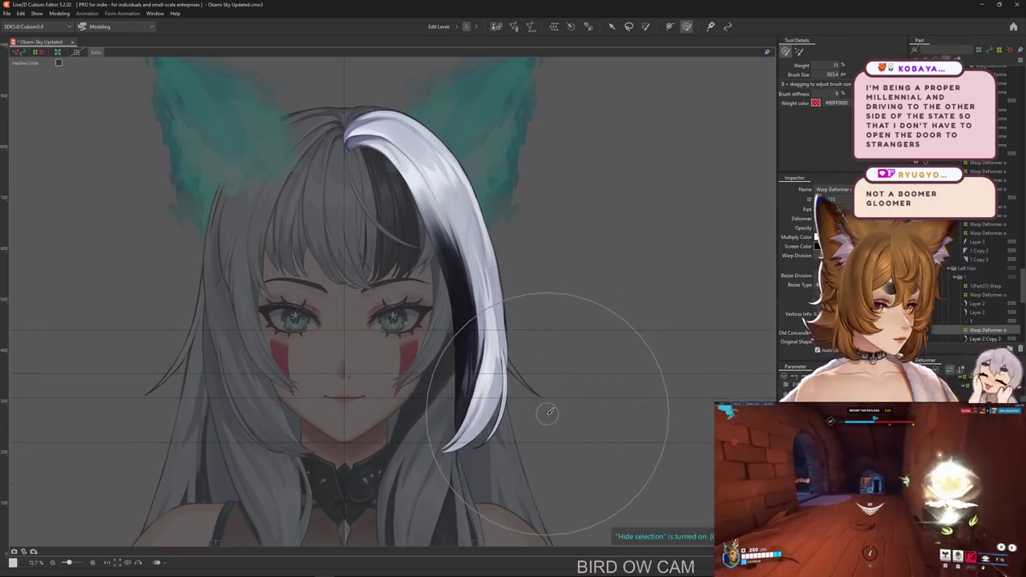
pyautogui.moveTo(737, 436); pyautogui.dragTo(589, 446)
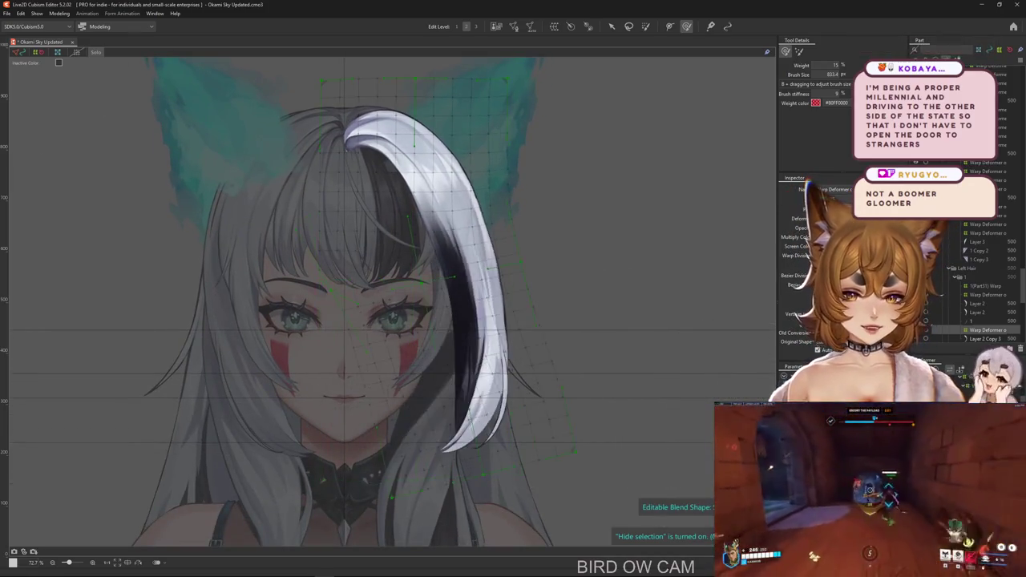
pyautogui.moveTo(313, 491)
pyautogui.mouseDown()
pyautogui.moveTo(415, 459)
pyautogui.moveTo(385, 435)
pyautogui.mouseUp()
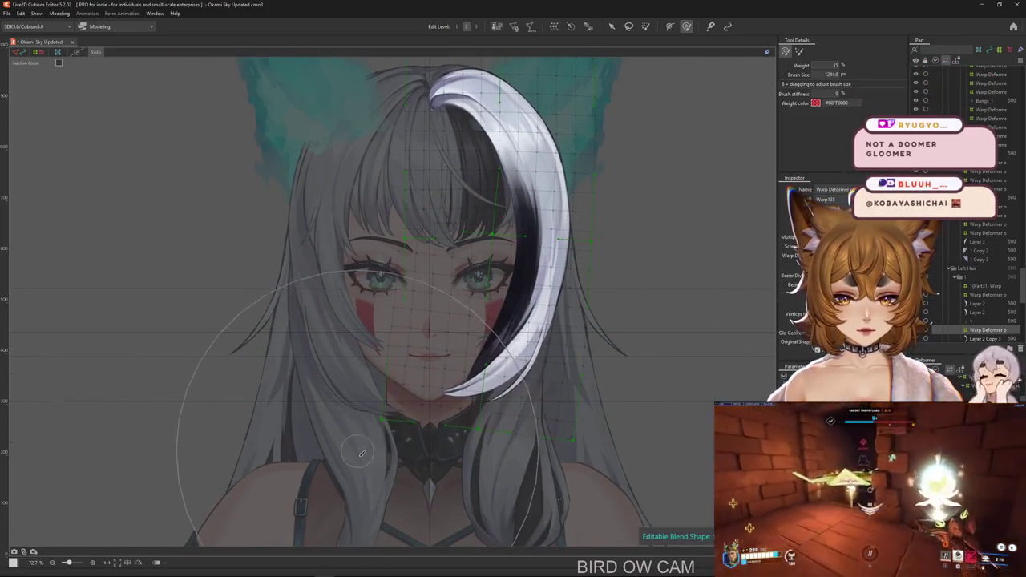
pyautogui.moveTo(389, 394); pyautogui.dragTo(371, 428)
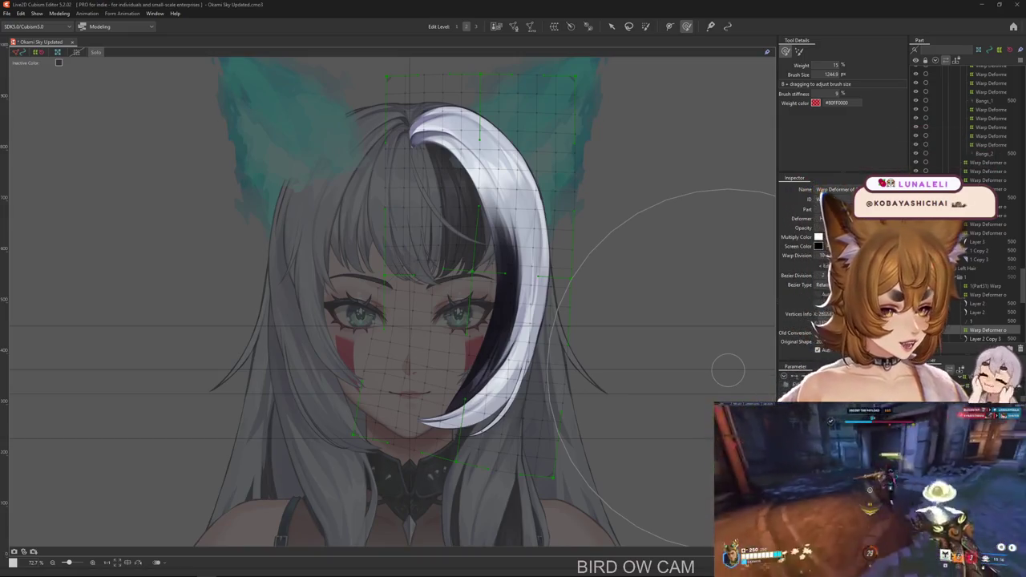
pyautogui.scroll(-2, 577, 256)
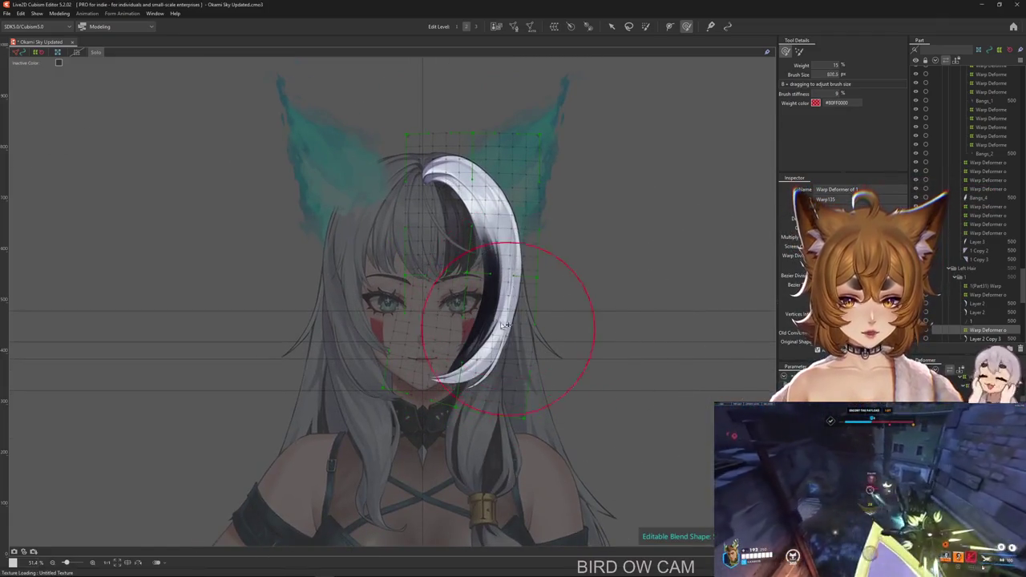
pyautogui.moveTo(504, 325); pyautogui.dragTo(514, 340)
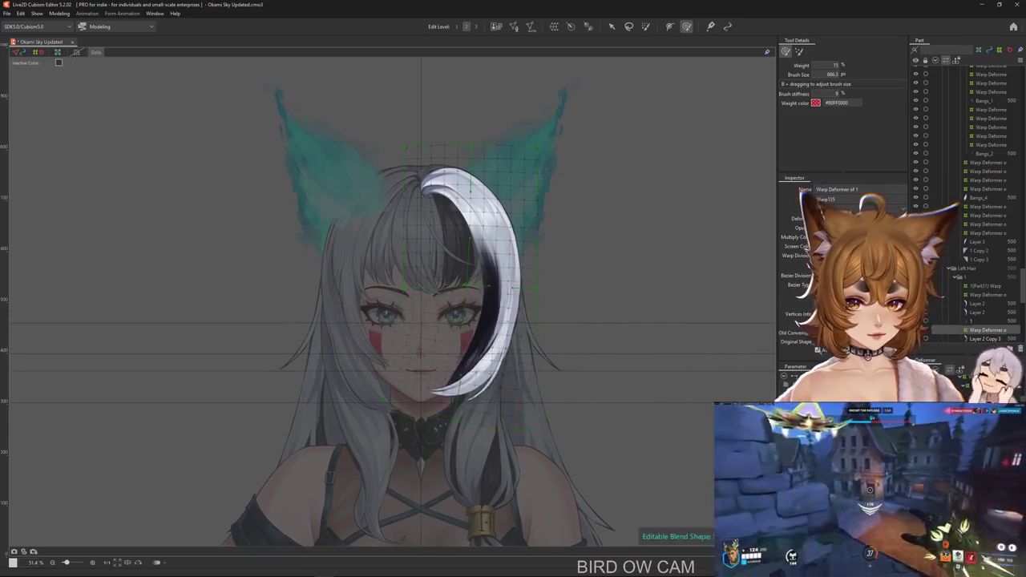
# Push the strand down and right into a shorter crescent, undoing the overstretched tip.
pyautogui.moveTo(513, 257)
pyautogui.mouseDown()
pyautogui.moveTo(546, 267)
pyautogui.moveTo(561, 309)
pyautogui.mouseUp()
pyautogui.hotkey('ctrl', 'z')
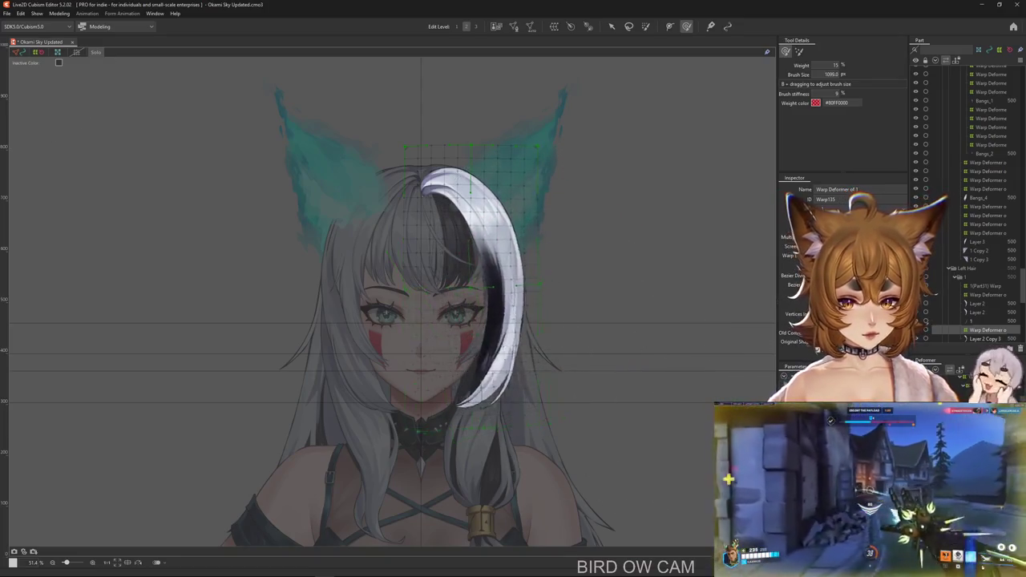
pyautogui.moveTo(513, 240); pyautogui.dragTo(553, 304)
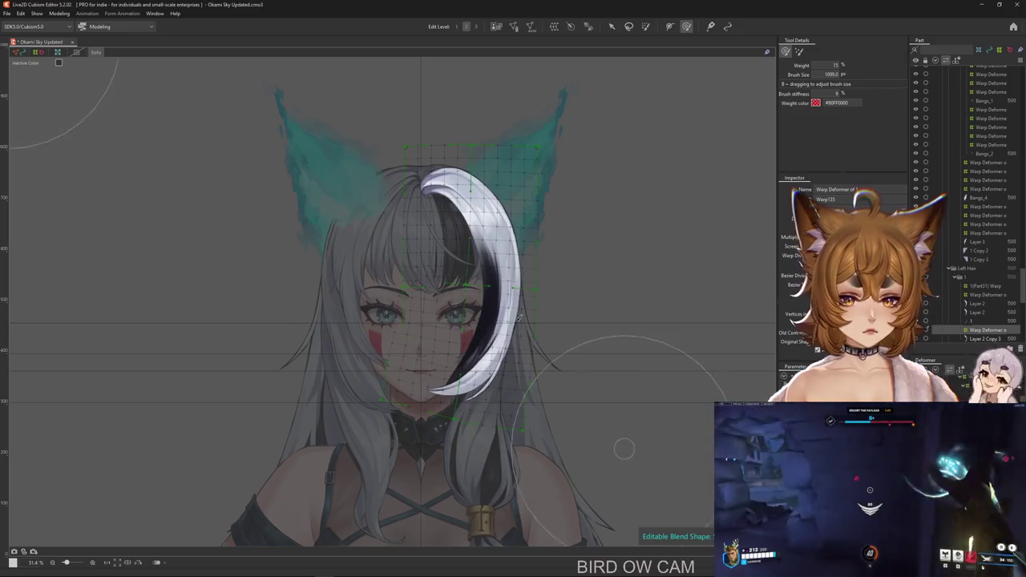
pyautogui.moveTo(457, 343)
pyautogui.mouseDown()
pyautogui.moveTo(480, 385)
pyautogui.moveTo(468, 391)
pyautogui.mouseUp()
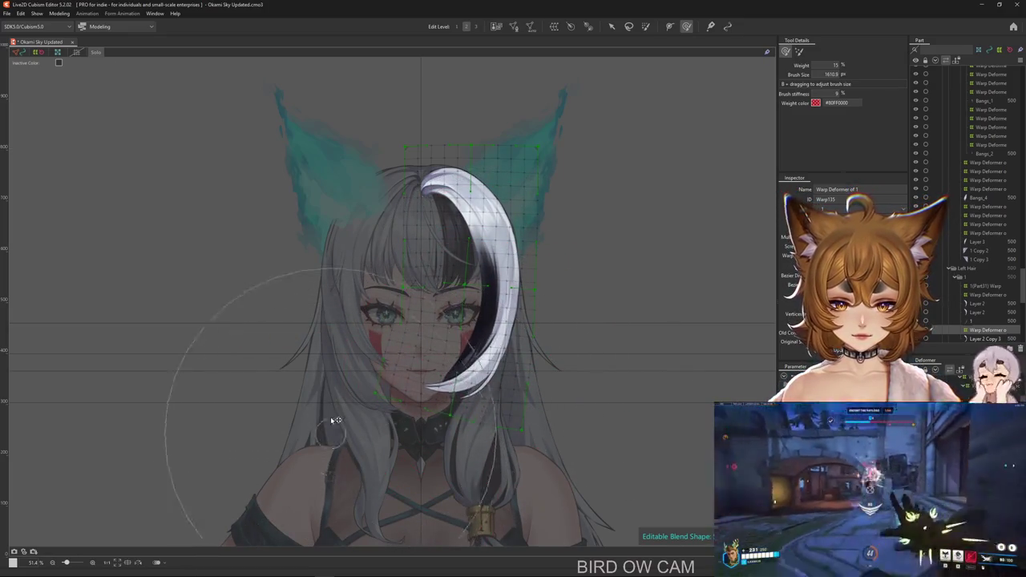
pyautogui.moveTo(347, 492); pyautogui.dragTo(328, 417)
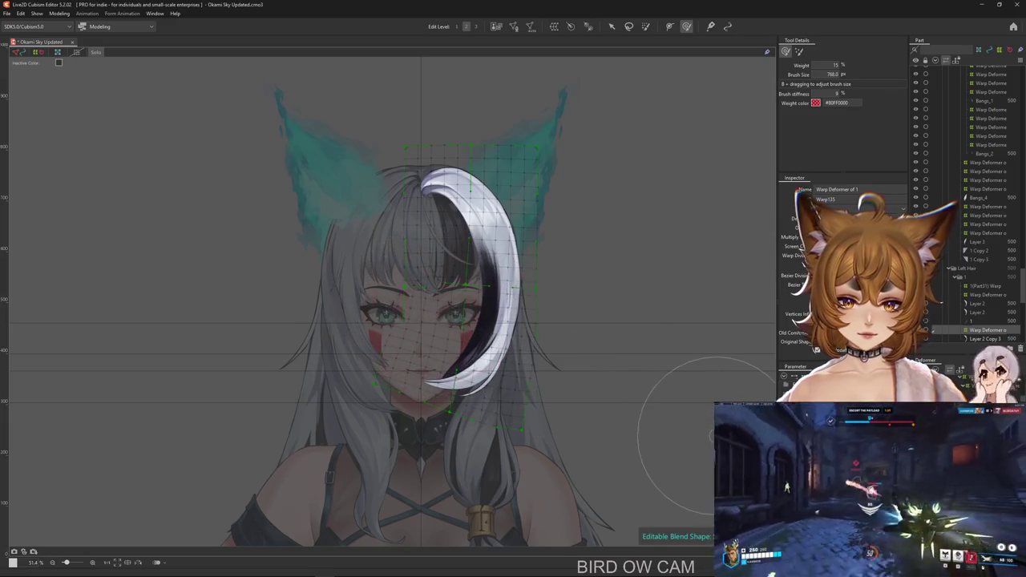
pyautogui.moveTo(714, 437); pyautogui.dragTo(745, 464)
pyautogui.moveTo(525, 276)
pyautogui.mouseDown()
pyautogui.moveTo(577, 444)
pyautogui.moveTo(549, 305)
pyautogui.moveTo(535, 332)
pyautogui.mouseUp()
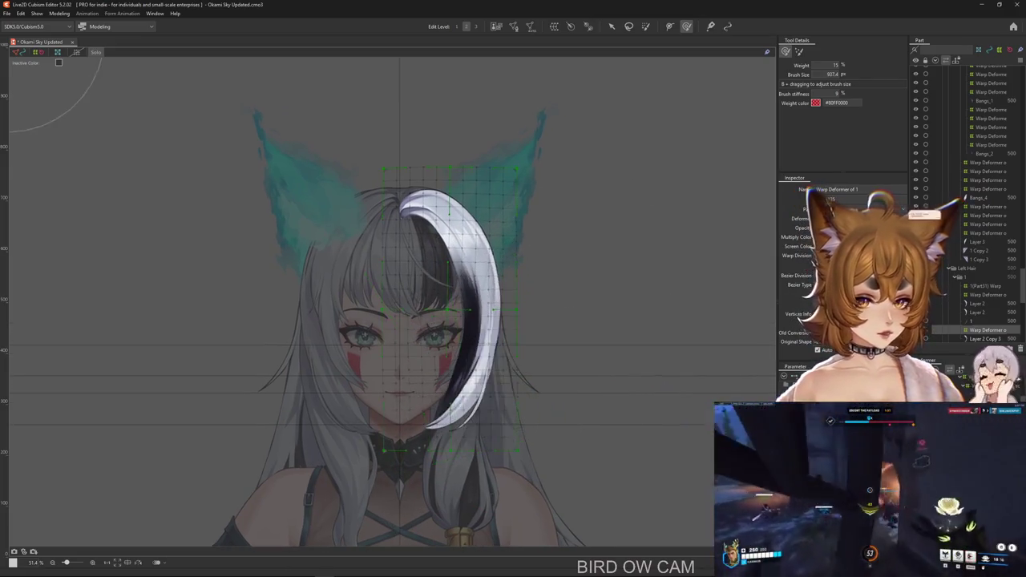
pyautogui.hotkey('ctrl', 'z')
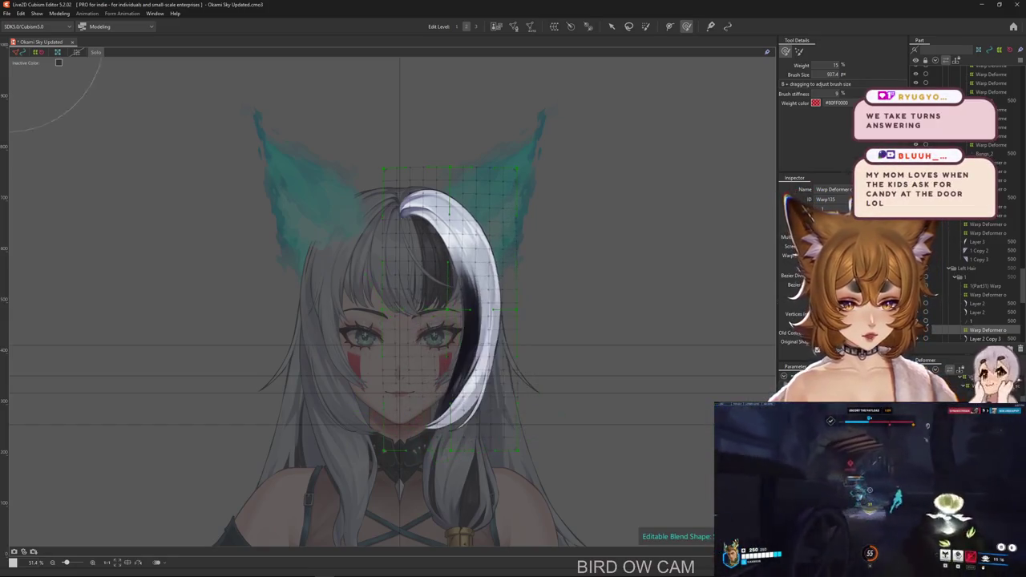
pyautogui.click(789, 216)
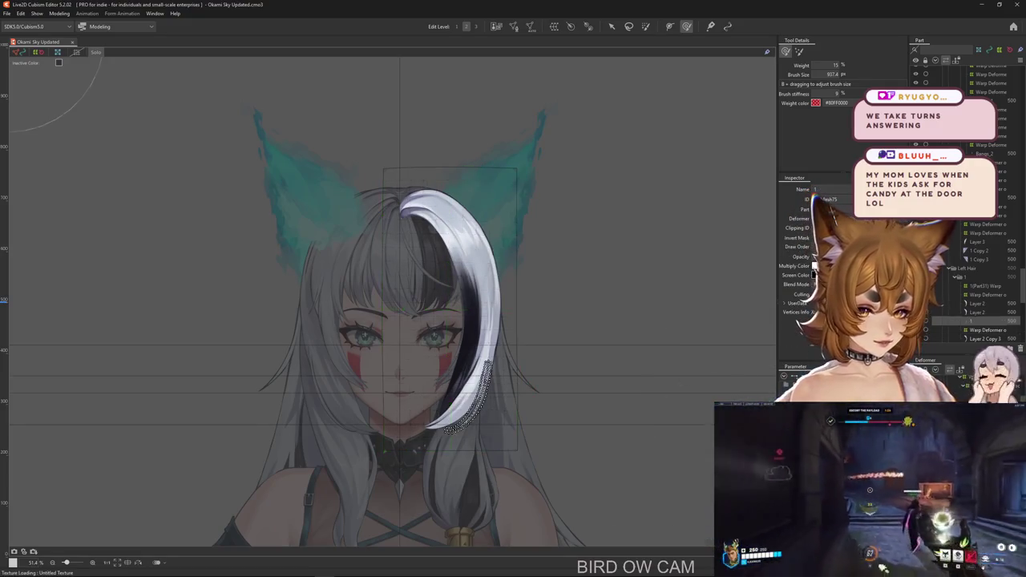
# Create a new warp deformer around the Layer 2 Copy 3 hair art mesh.
pyautogui.click(990, 338)
pyautogui.click(572, 28)
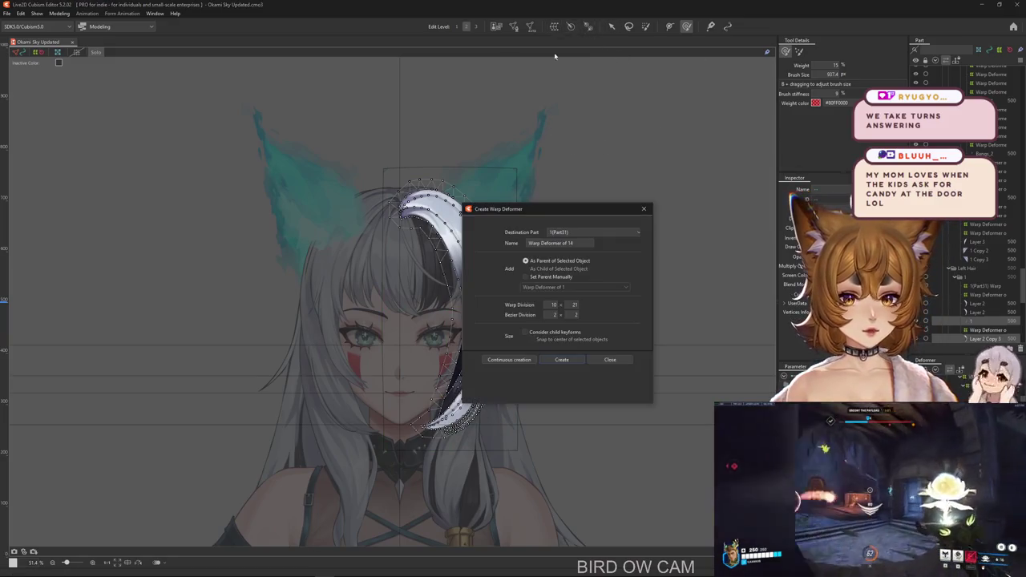
pyautogui.click(566, 359)
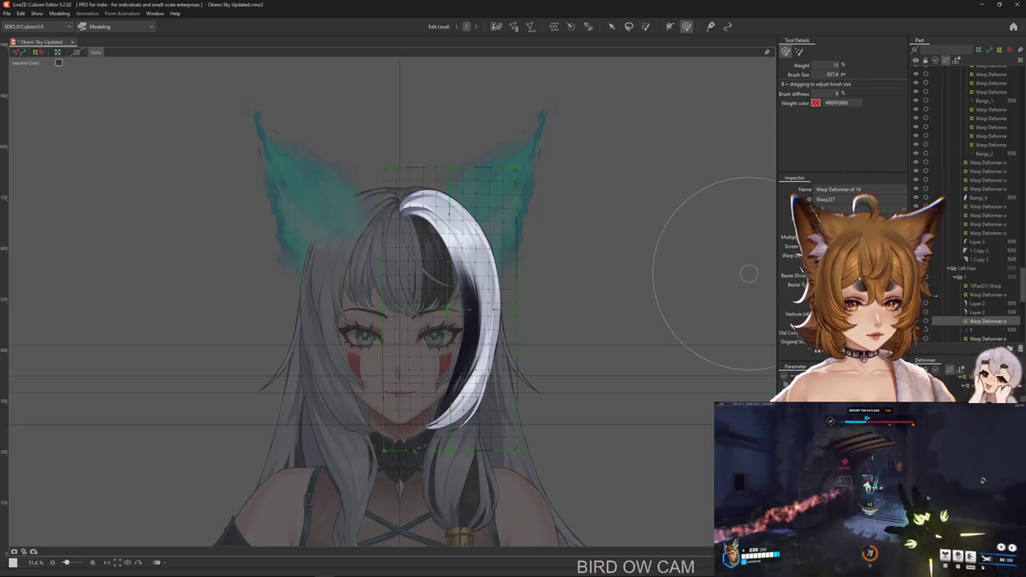
# Step down to the hair strand mesh and add two more nested warp deformers around it.
pyautogui.press('Down')
pyautogui.hotkey('ctrl', 'h')
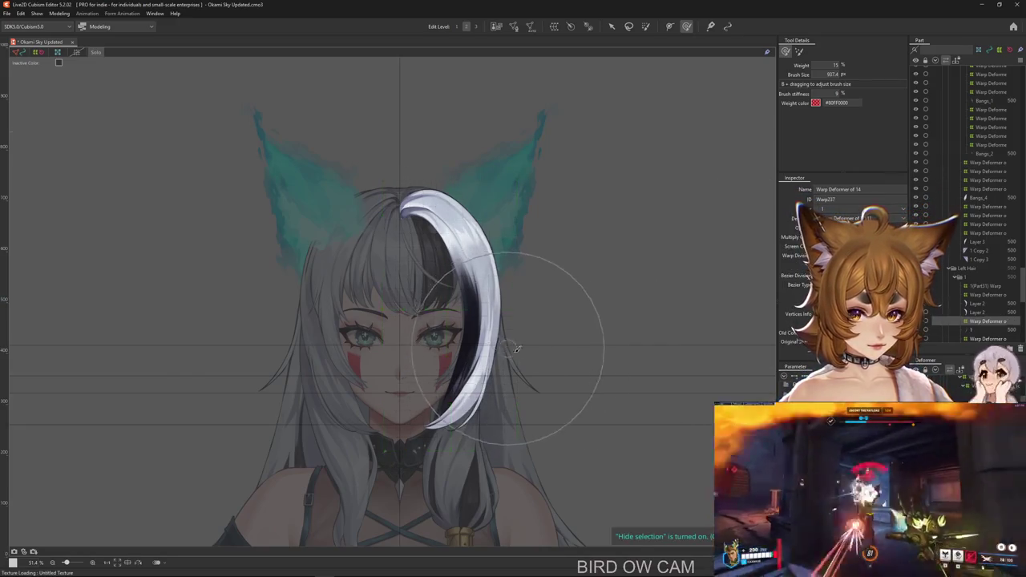
pyautogui.scroll(3, 513, 344)
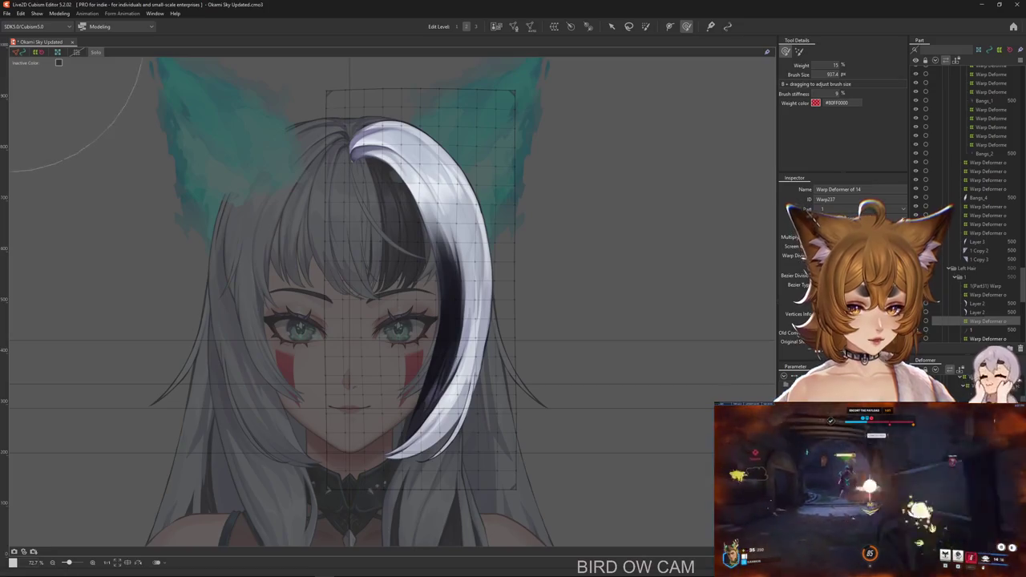
pyautogui.scroll(-4, 675, 408)
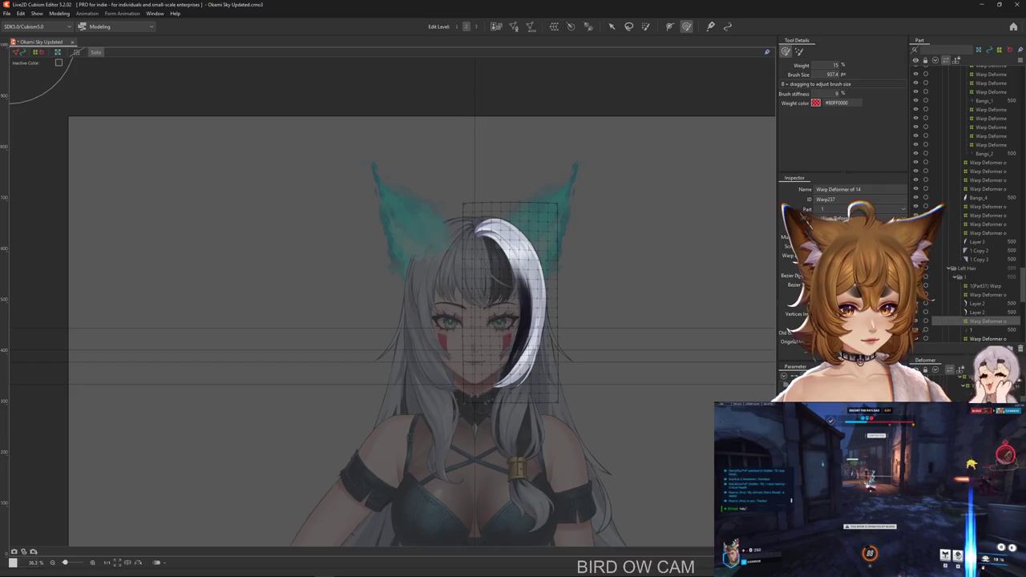
pyautogui.press('Down')
pyautogui.press('Down')
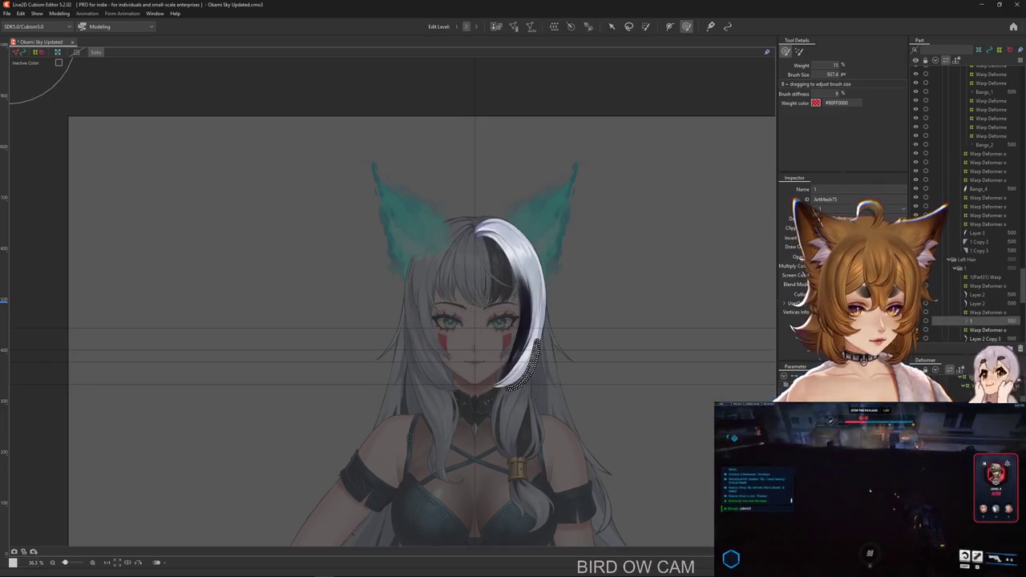
pyautogui.press('Down')
pyautogui.click(554, 27)
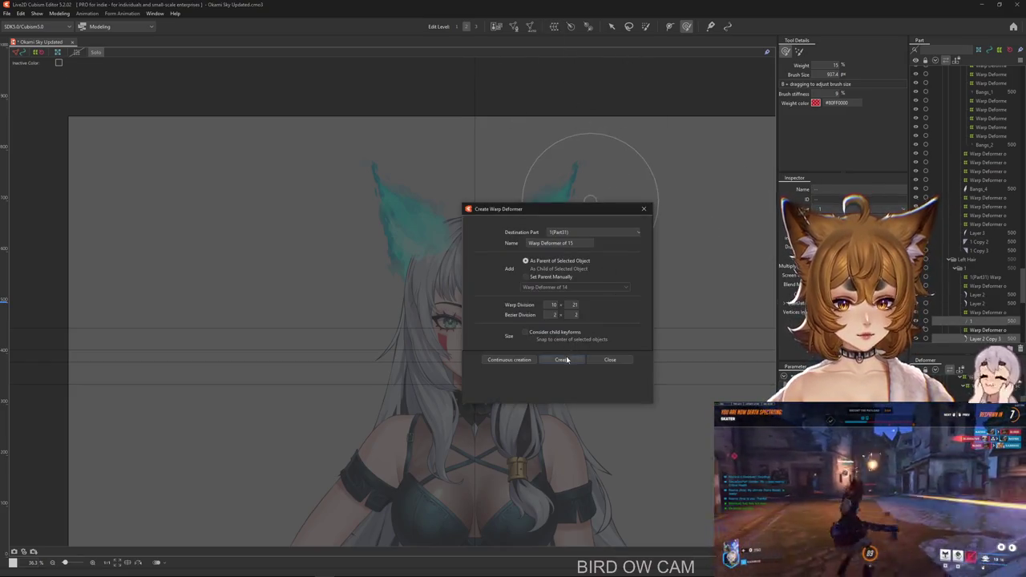
pyautogui.press('Return')
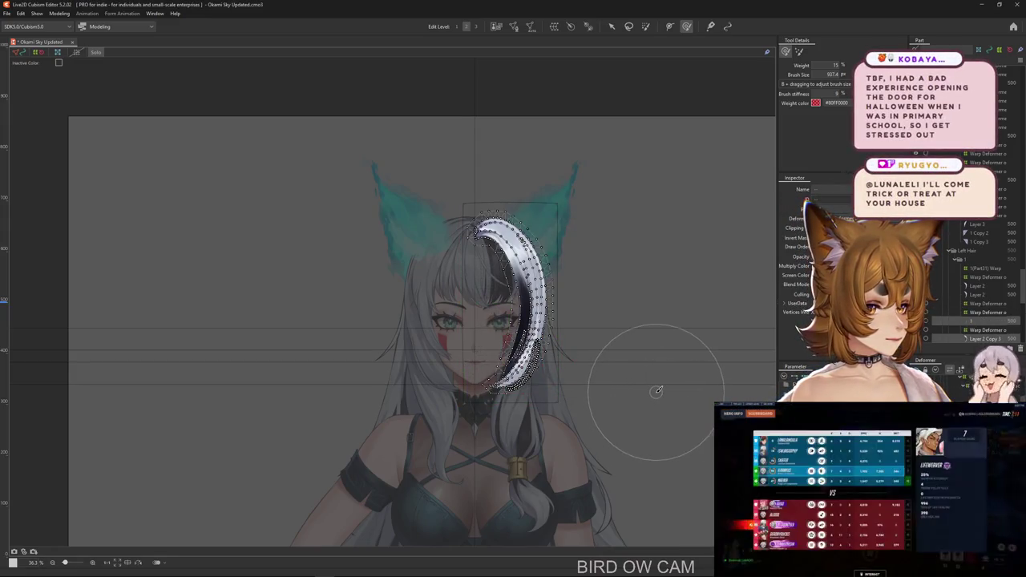
pyautogui.click(554, 27)
pyautogui.press('Return')
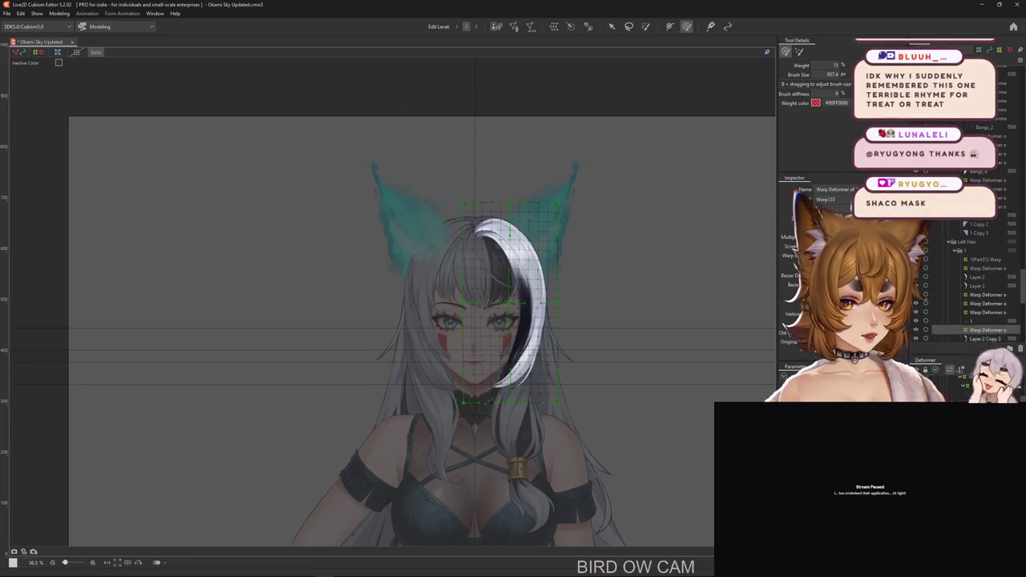
# Bend the strand's lower tip down-left on the blend shape, undoing a skewed attempt.
pyautogui.scroll(3, 767, 378)
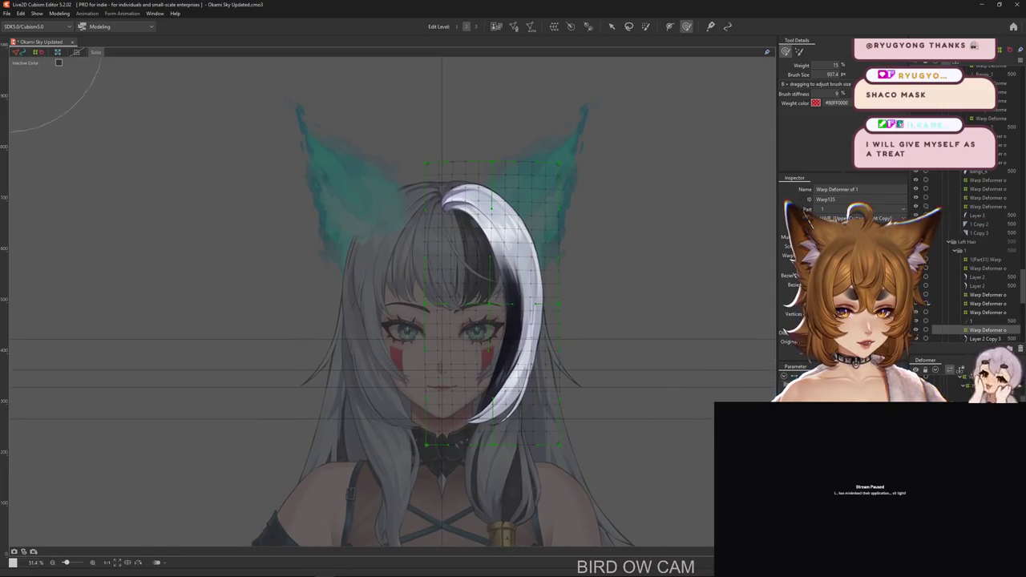
pyautogui.moveTo(785, 521); pyautogui.dragTo(717, 532)
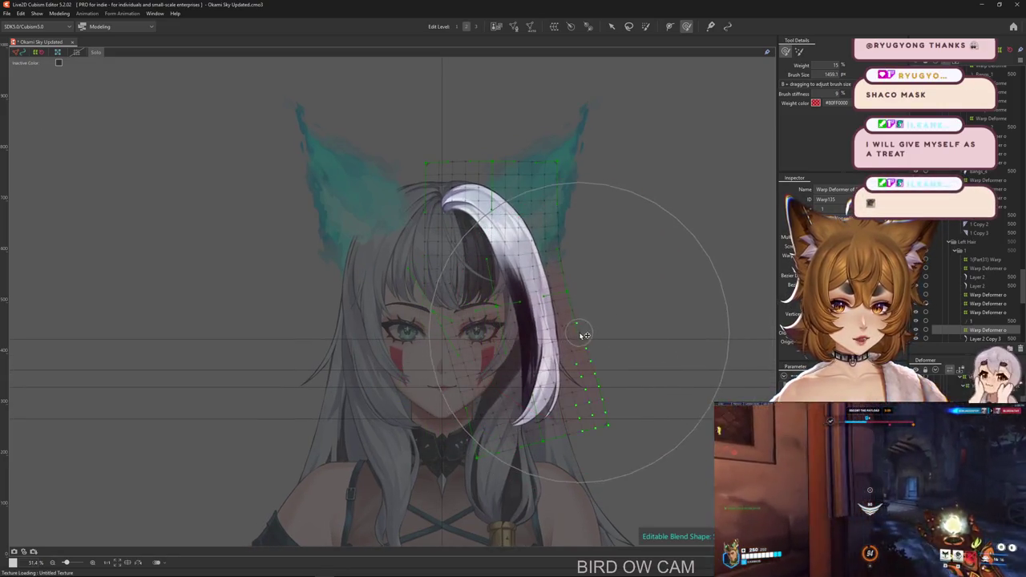
pyautogui.hotkey('ctrl', 'z')
pyautogui.moveTo(497, 360); pyautogui.dragTo(591, 416)
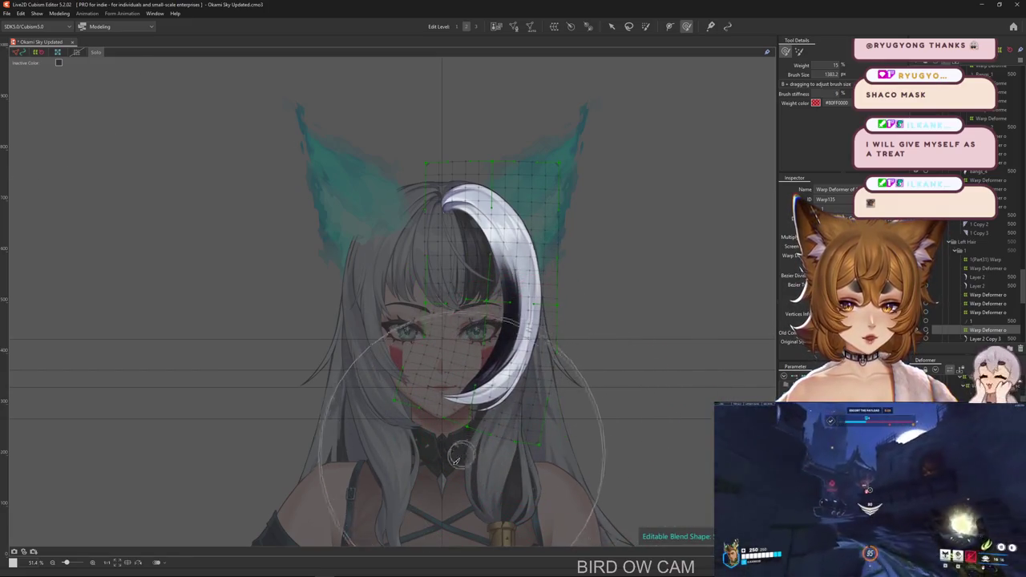
pyautogui.moveTo(407, 428); pyautogui.dragTo(435, 395)
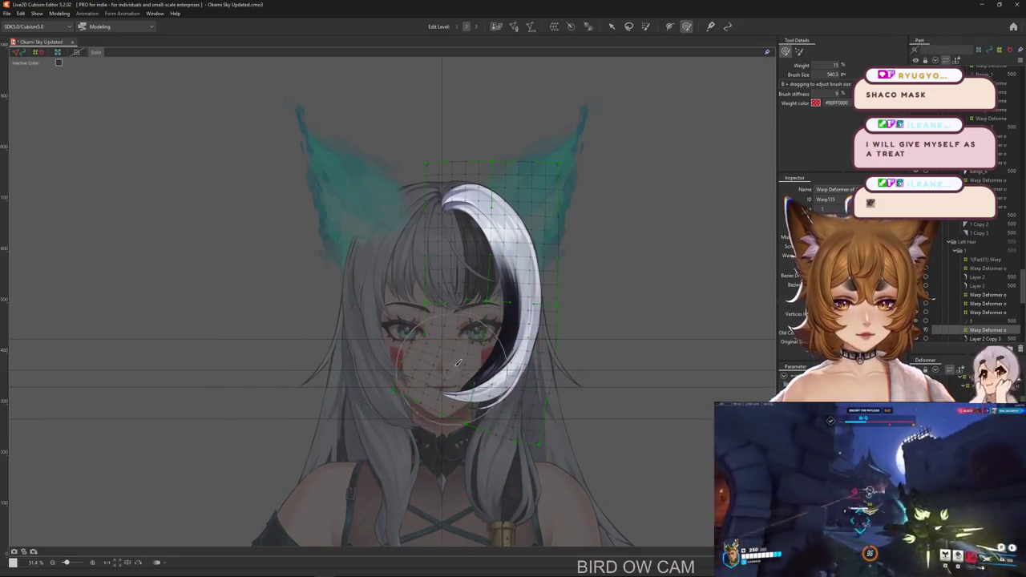
pyautogui.moveTo(492, 350); pyautogui.dragTo(519, 408)
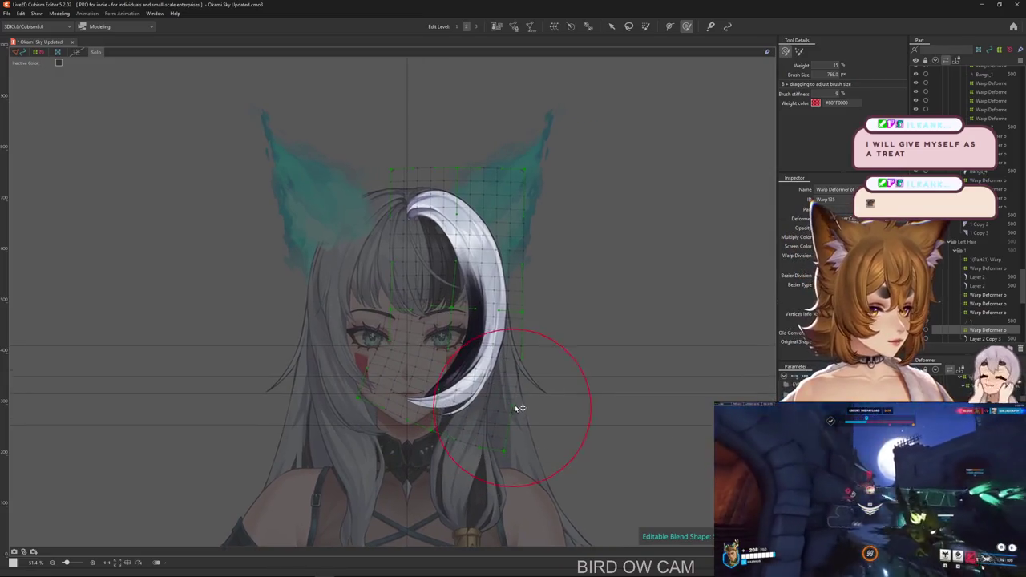
pyautogui.moveTo(545, 362); pyautogui.dragTo(539, 383)
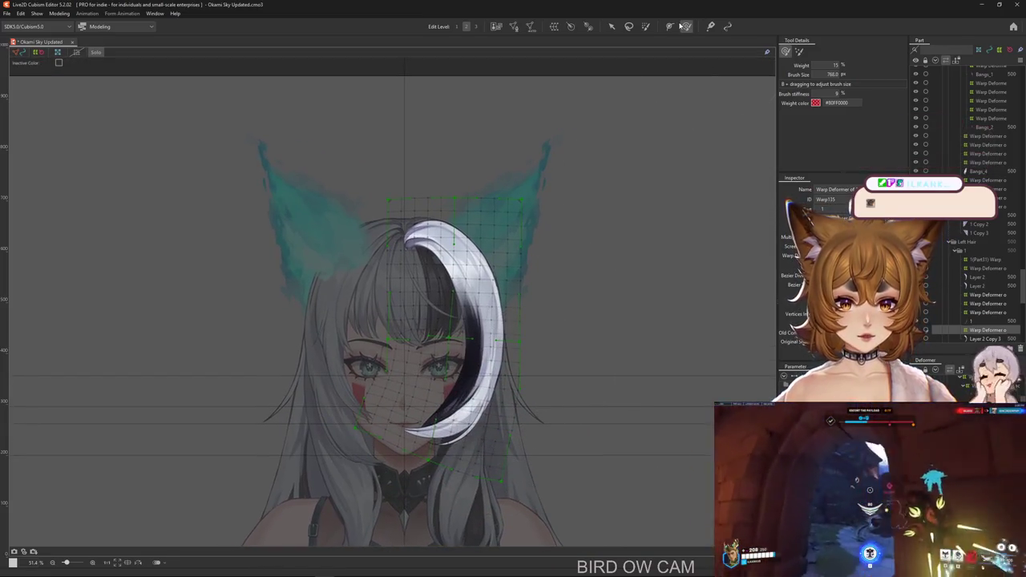
# Paint weight onto the upper-left grid points and along the top rows with an enlarged weight brush.
pyautogui.click(646, 27)
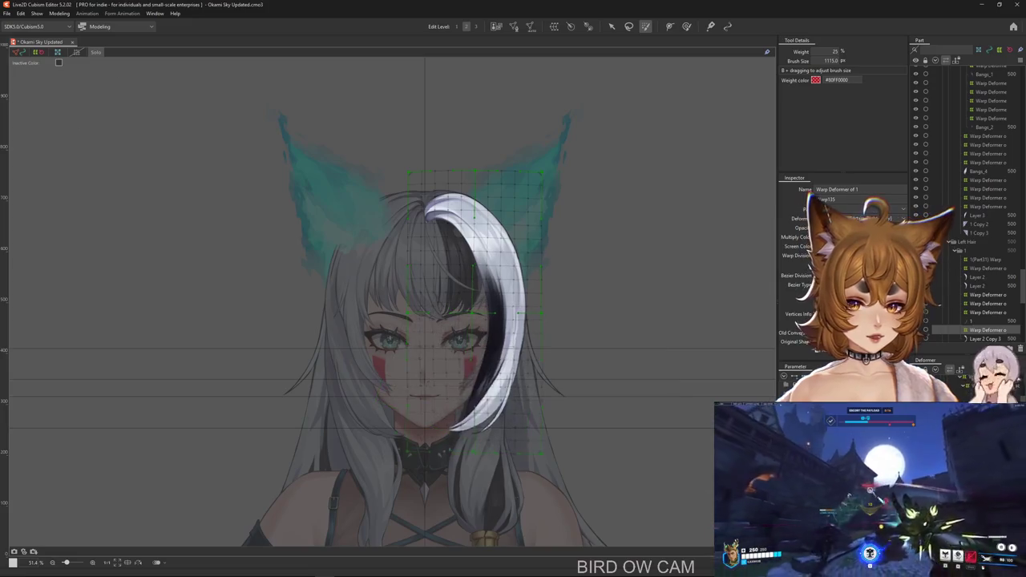
pyautogui.moveTo(553, 321)
pyautogui.mouseDown()
pyautogui.moveTo(572, 297)
pyautogui.moveTo(551, 330)
pyautogui.mouseUp()
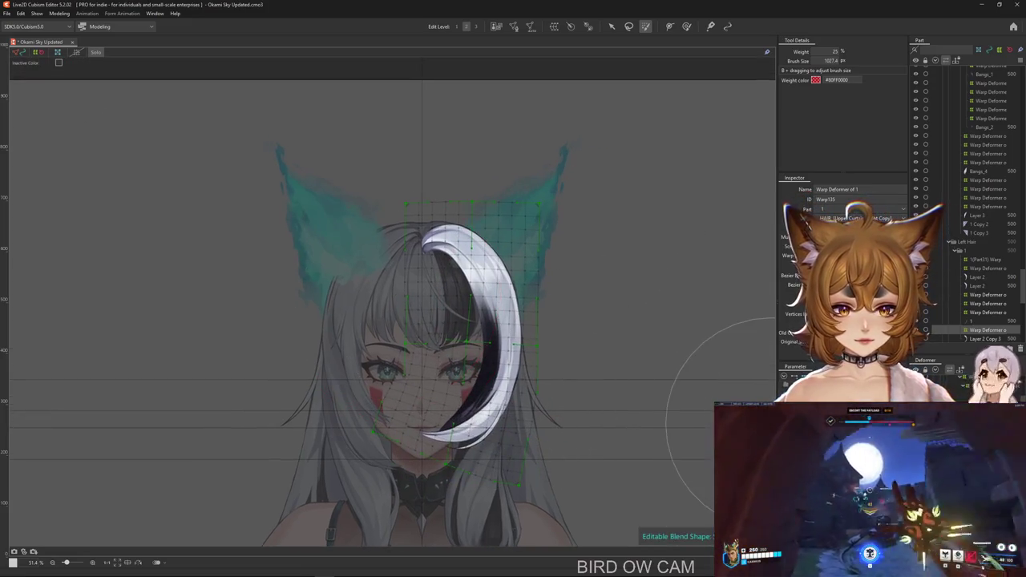
pyautogui.moveTo(511, 296); pyautogui.dragTo(469, 225)
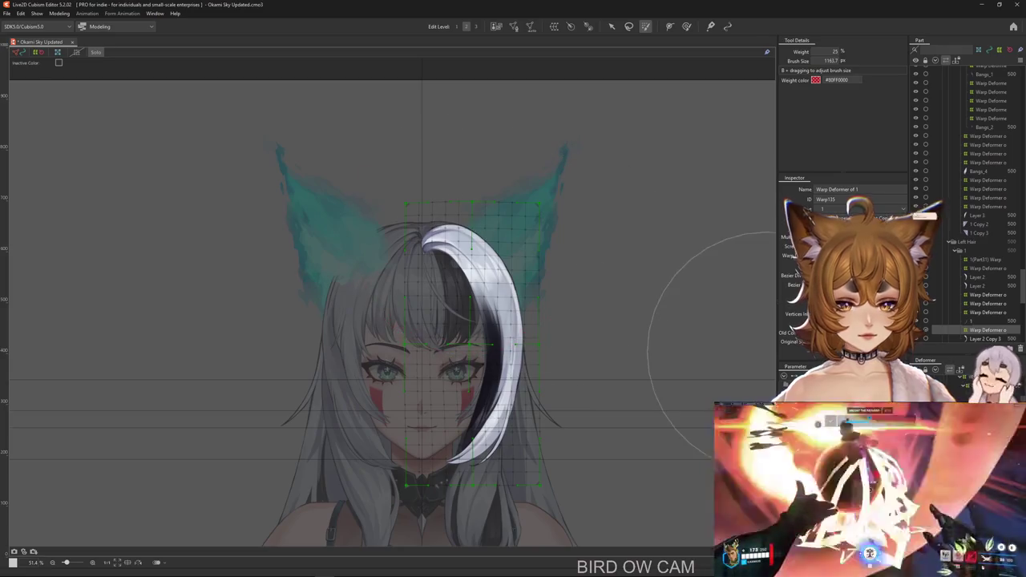
pyautogui.click(417, 204)
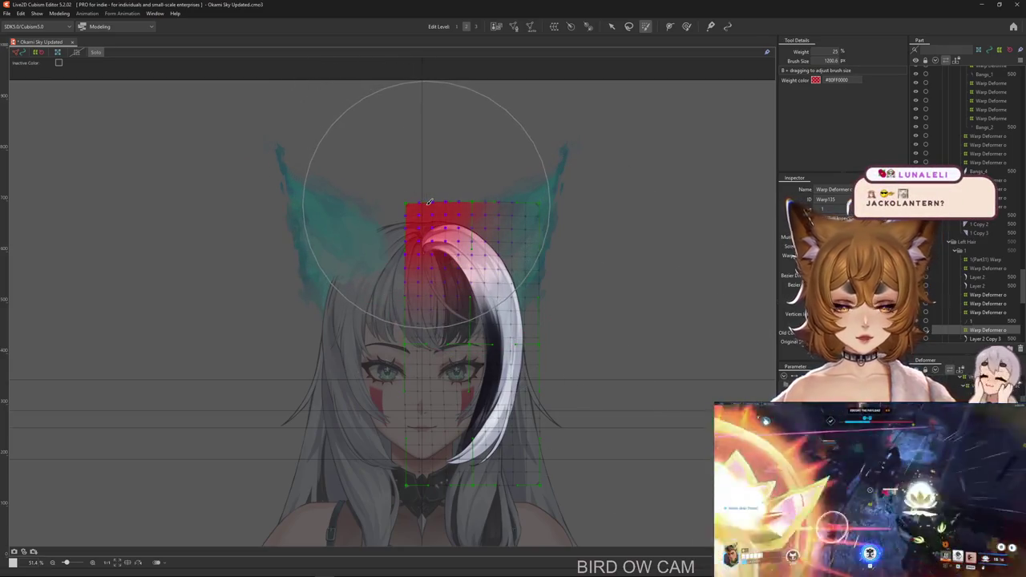
pyautogui.moveTo(416, 203); pyautogui.dragTo(437, 193)
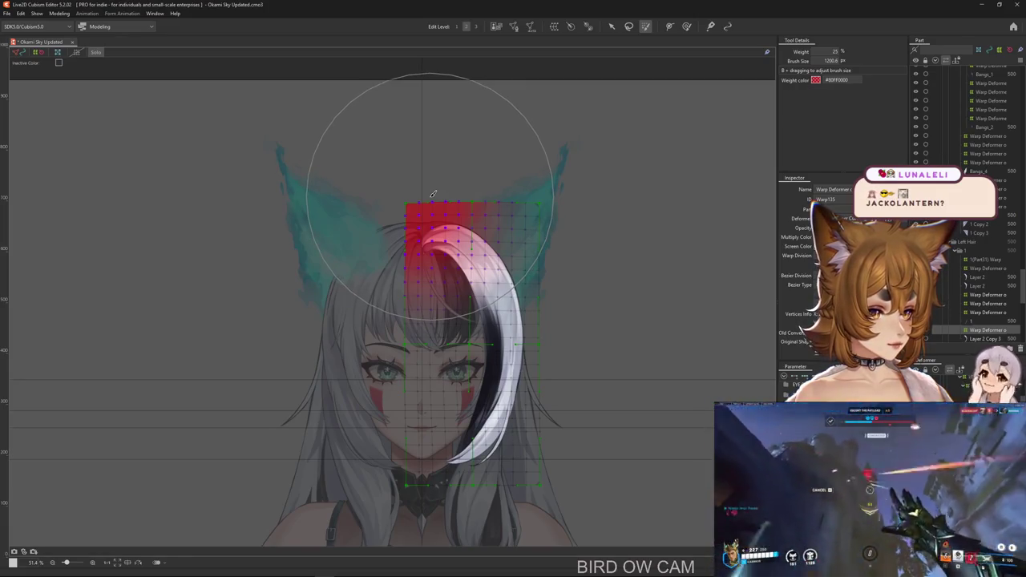
pyautogui.moveTo(433, 194); pyautogui.dragTo(453, 193)
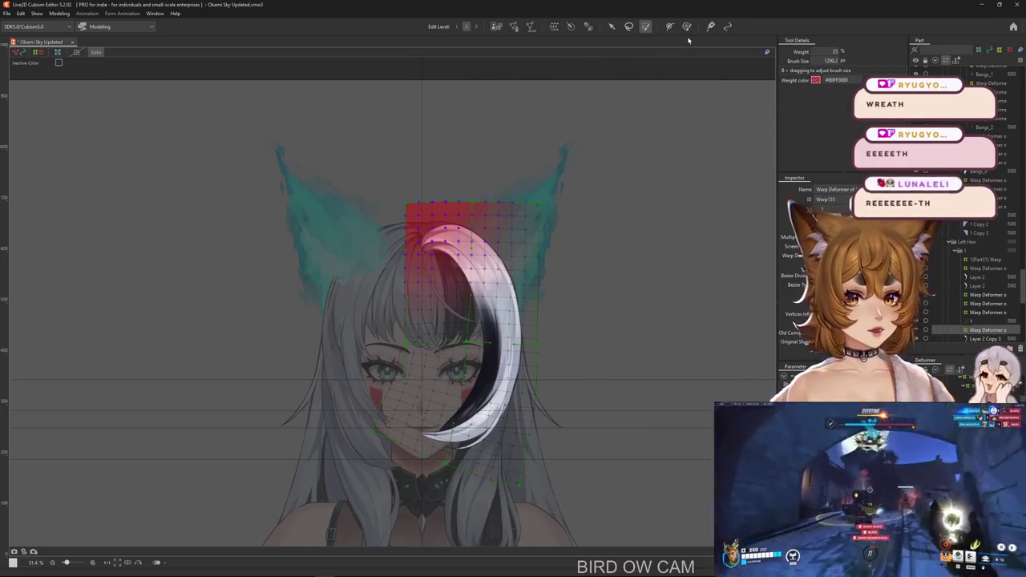
# Bend the hair strand into a crescent and refine the curve at its lower end.
pyautogui.hotkey('ctrl', 'h')
pyautogui.scroll(2, 572, 397)
pyautogui.moveTo(572, 396); pyautogui.dragTo(512, 413)
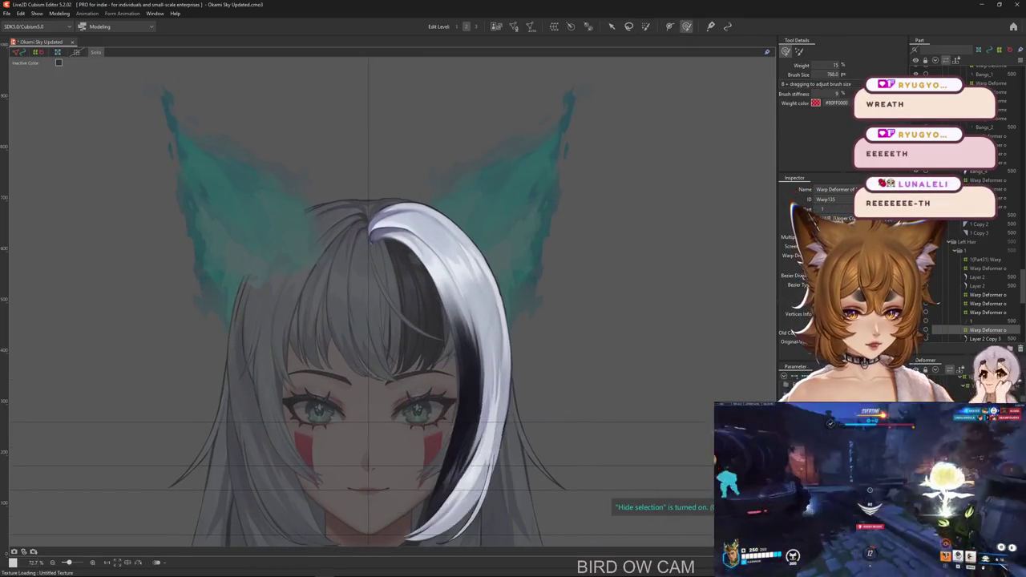
pyautogui.moveTo(550, 480)
pyautogui.mouseDown()
pyautogui.moveTo(350, 426)
pyautogui.moveTo(456, 304)
pyautogui.mouseUp()
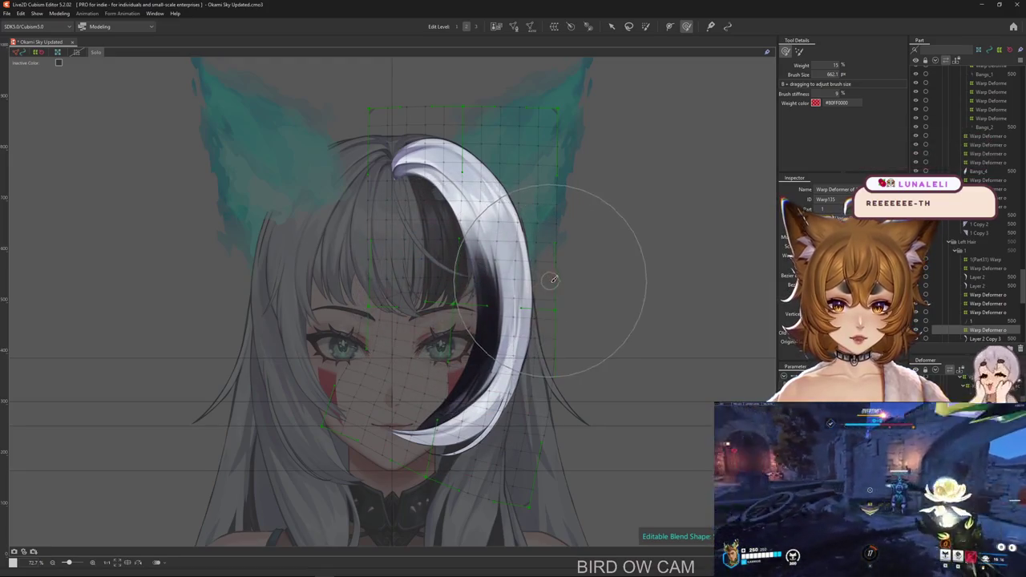
pyautogui.hotkey('ctrl', 'z')
pyautogui.hotkey('ctrl', 'y')
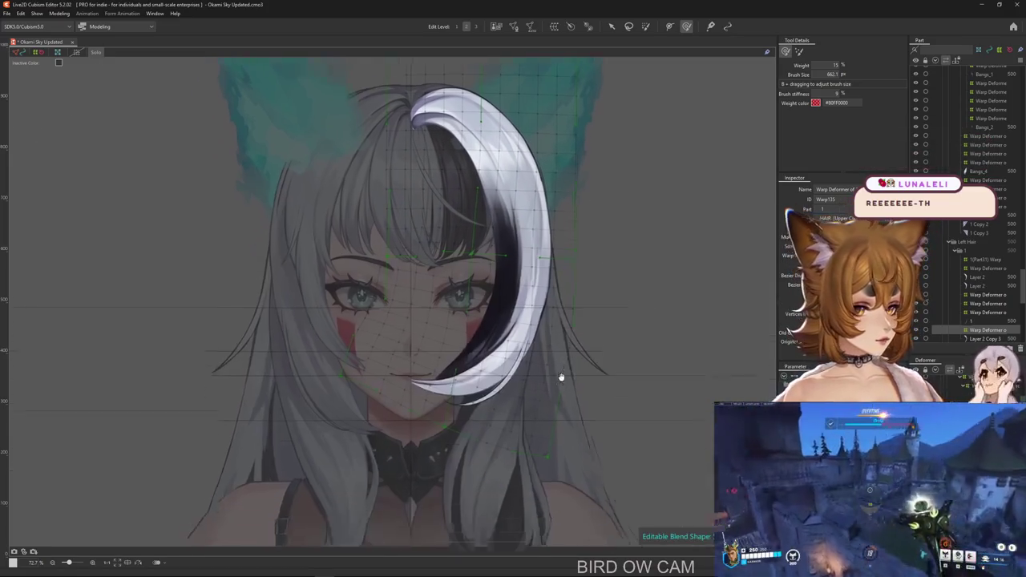
pyautogui.moveTo(571, 395); pyautogui.dragTo(586, 396)
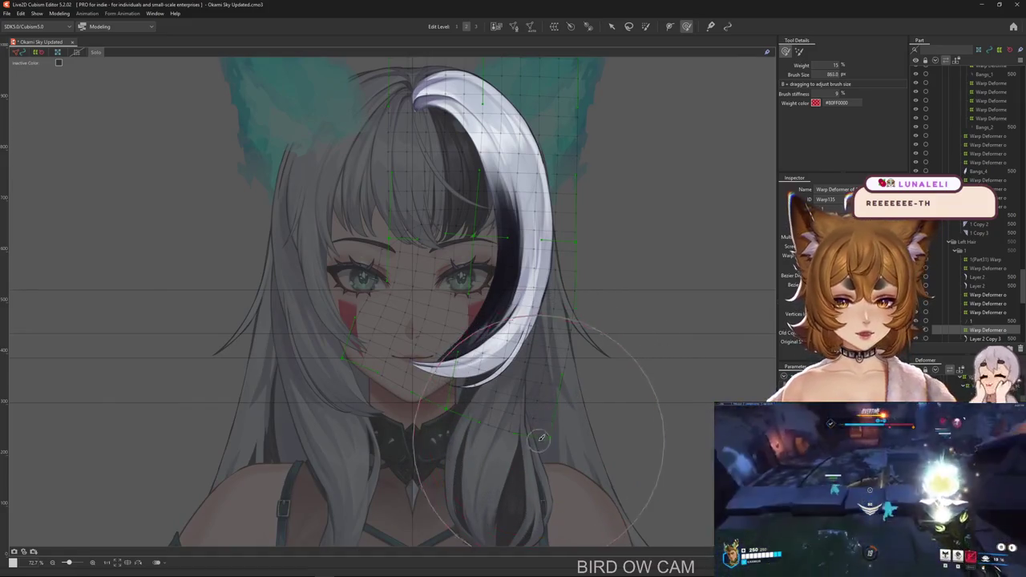
pyautogui.moveTo(557, 403)
pyautogui.mouseDown()
pyautogui.moveTo(393, 378)
pyautogui.moveTo(396, 426)
pyautogui.mouseUp()
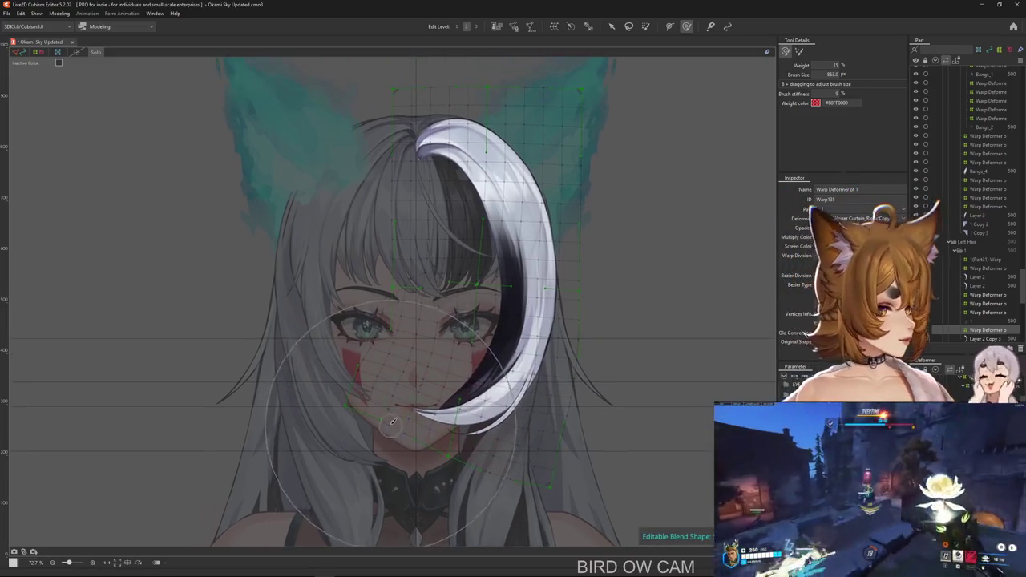
pyautogui.moveTo(367, 396); pyautogui.dragTo(689, 489)
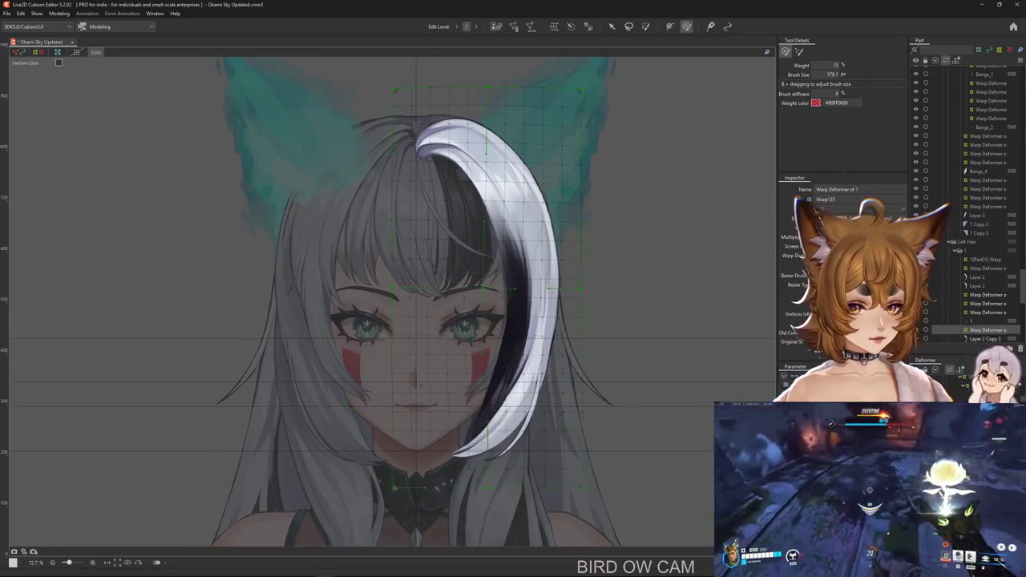
# Paint weight across the upper grid above the hair and hide the deformer's bounding box.
pyautogui.click(646, 26)
pyautogui.scroll(-2, 481, 321)
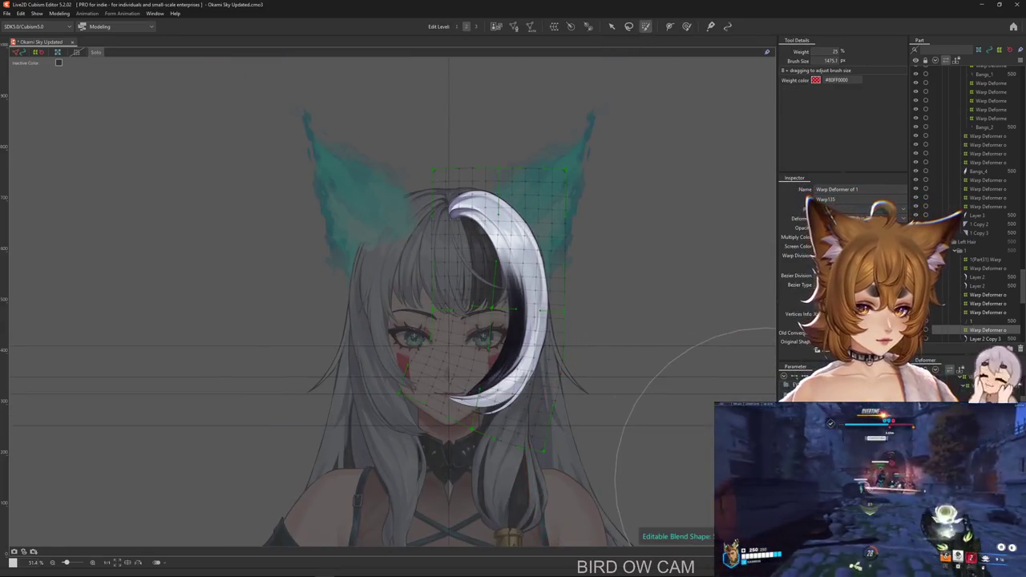
pyautogui.moveTo(460, 229)
pyautogui.mouseDown()
pyautogui.moveTo(552, 258)
pyautogui.moveTo(653, 459)
pyautogui.mouseUp()
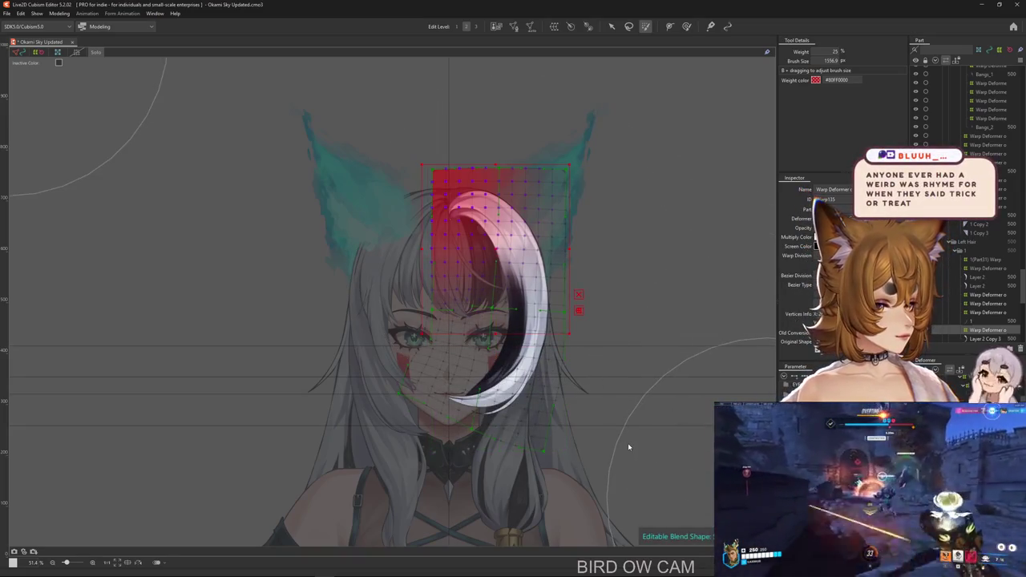
pyautogui.click(629, 447)
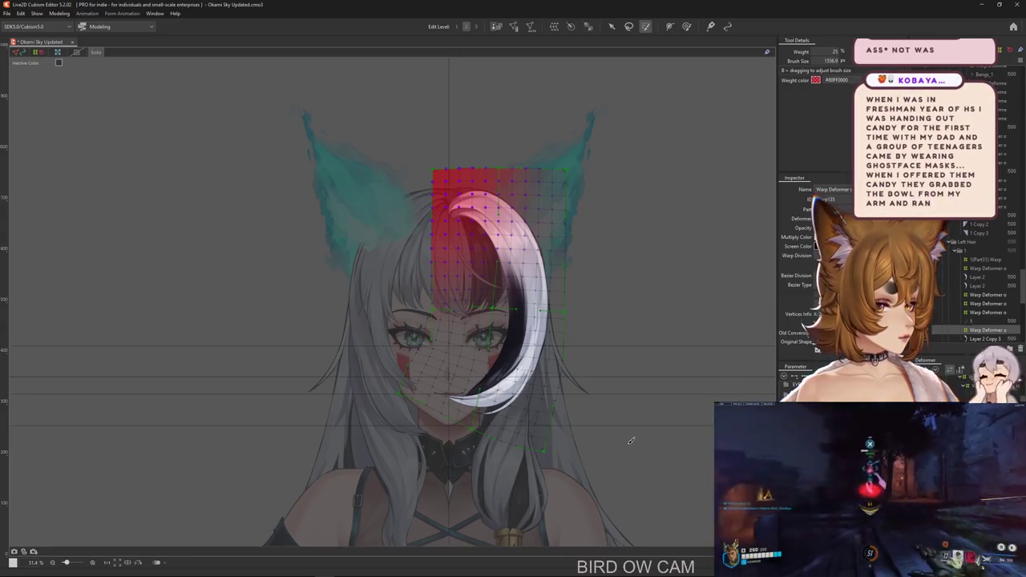
# Hide the weight grid, pick the white hair strand, and enlarge the deform brush over it.
pyautogui.hotkey('ctrl', 'h')
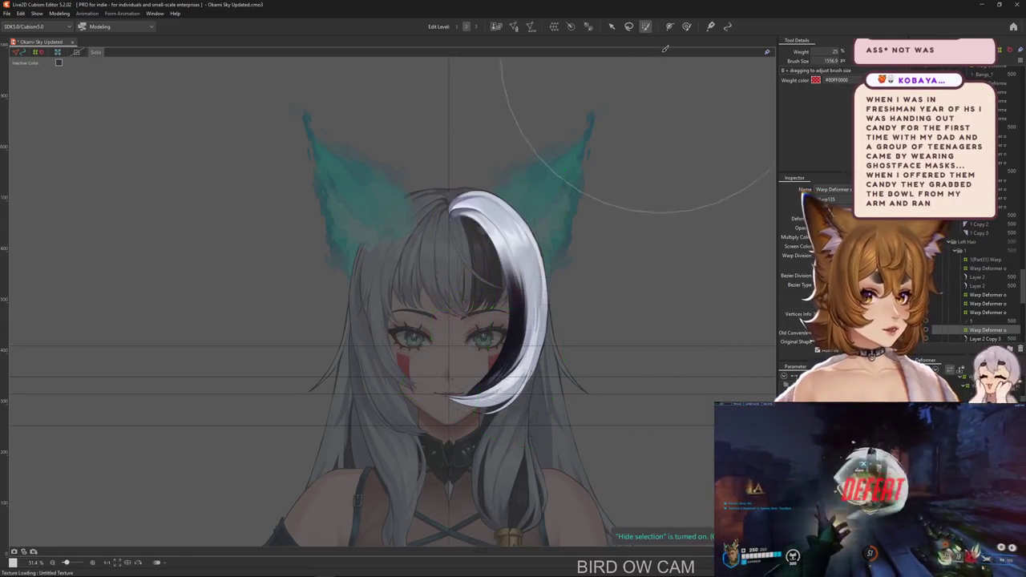
pyautogui.hotkey('ctrl', 'h')
pyautogui.press('b')
pyautogui.hotkey('ctrl', 'h')
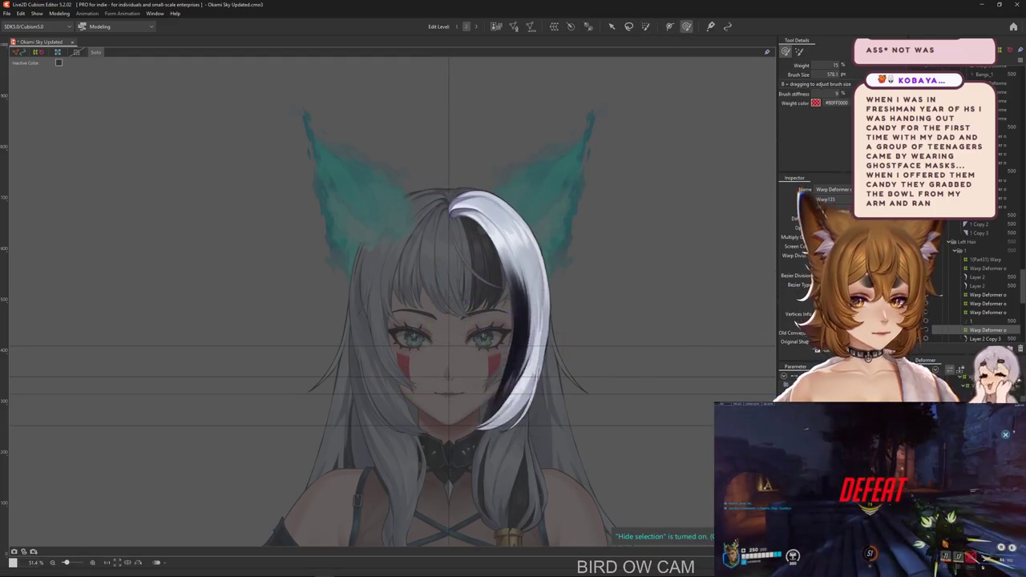
pyautogui.click(517, 261)
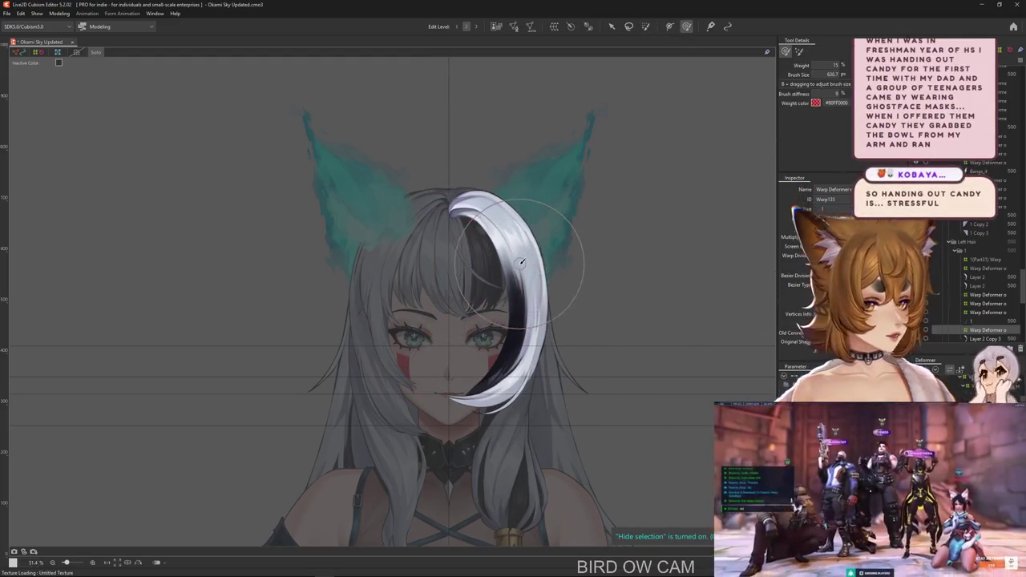
pyautogui.moveTo(529, 250)
pyautogui.mouseDown()
pyautogui.moveTo(529, 327)
pyautogui.moveTo(546, 349)
pyautogui.mouseUp()
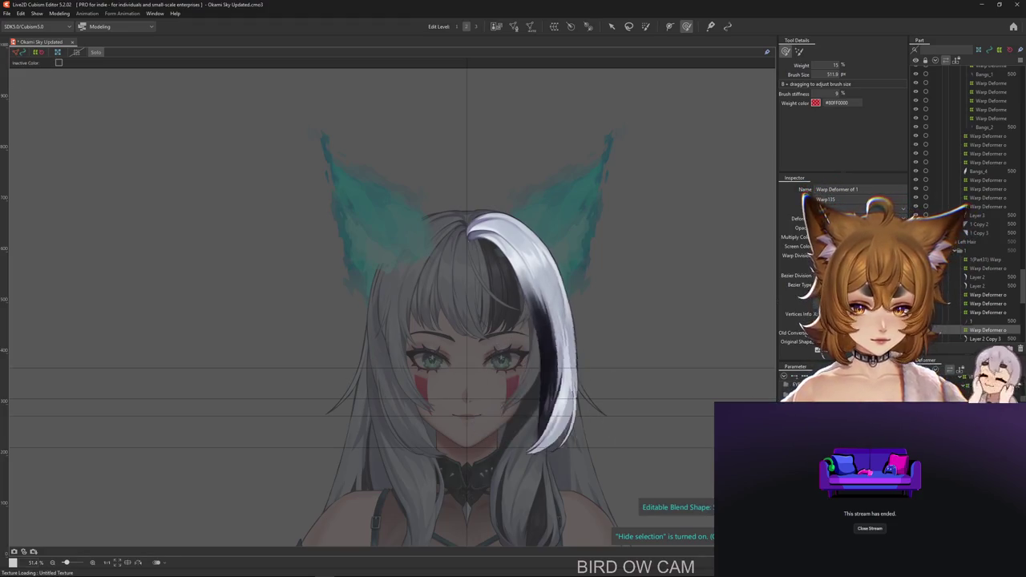
# Push the strand's warp grid into a tighter crescent hooking inward beside the mouth.
pyautogui.moveTo(596, 393)
pyautogui.mouseDown()
pyautogui.moveTo(507, 366)
pyautogui.moveTo(561, 345)
pyautogui.mouseUp()
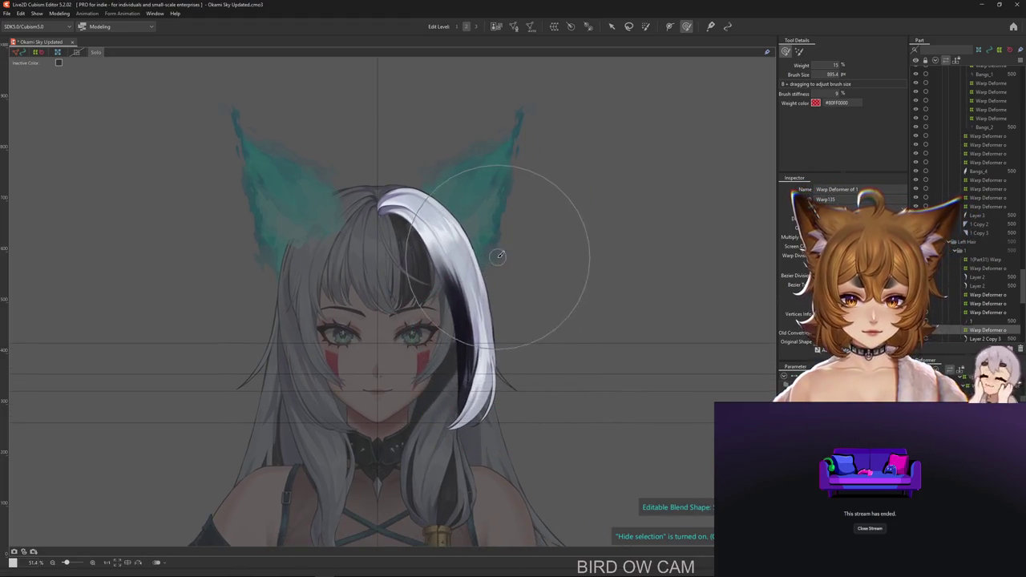
pyautogui.moveTo(481, 336); pyautogui.dragTo(449, 352)
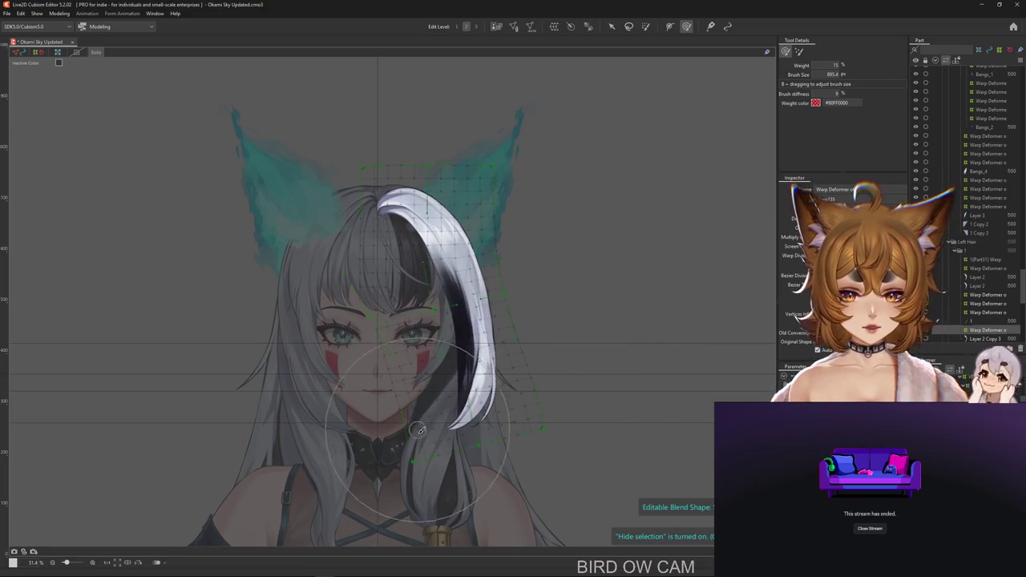
pyautogui.click(688, 26)
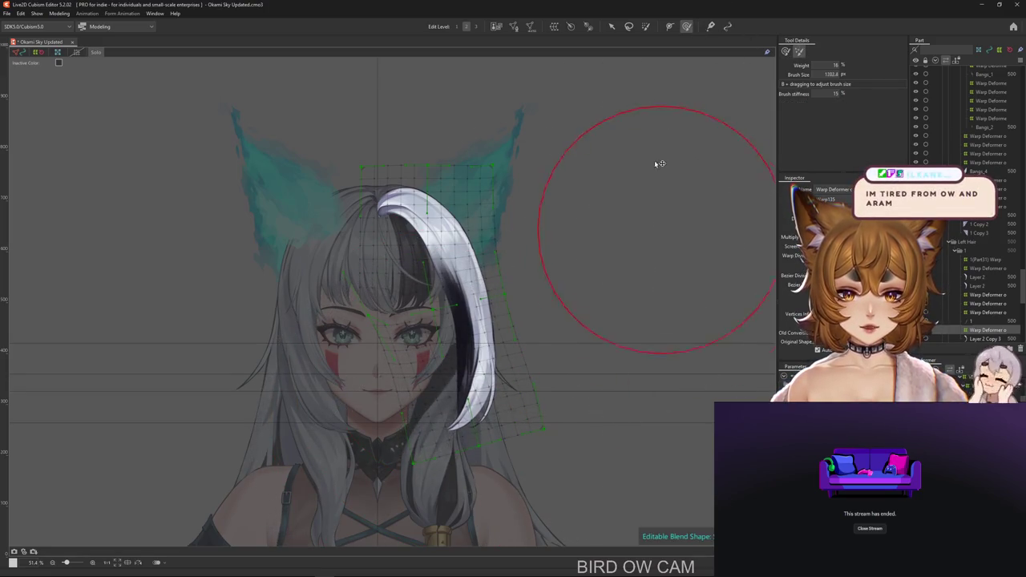
pyautogui.moveTo(659, 166); pyautogui.dragTo(629, 50)
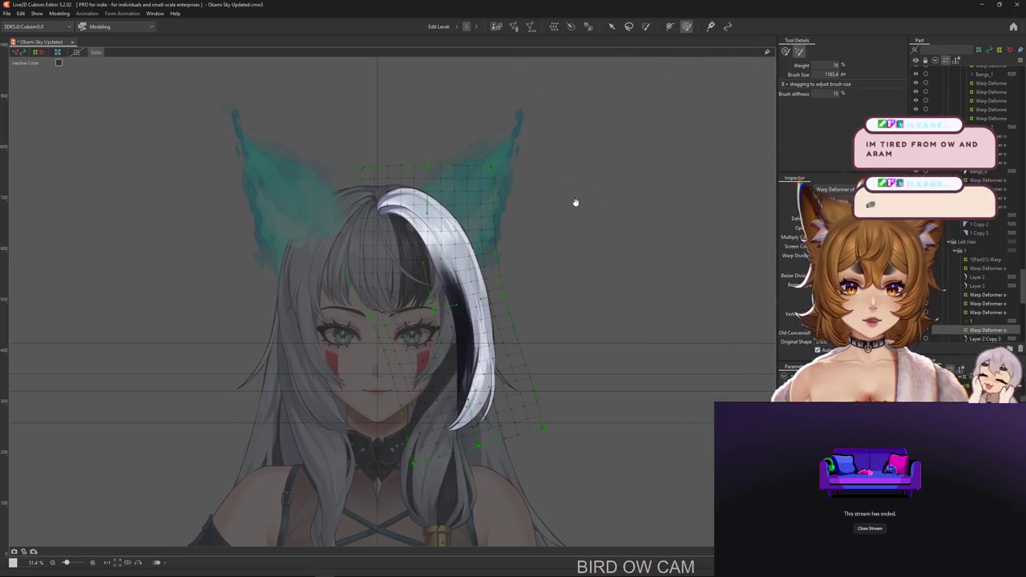
pyautogui.moveTo(574, 201); pyautogui.dragTo(617, 201)
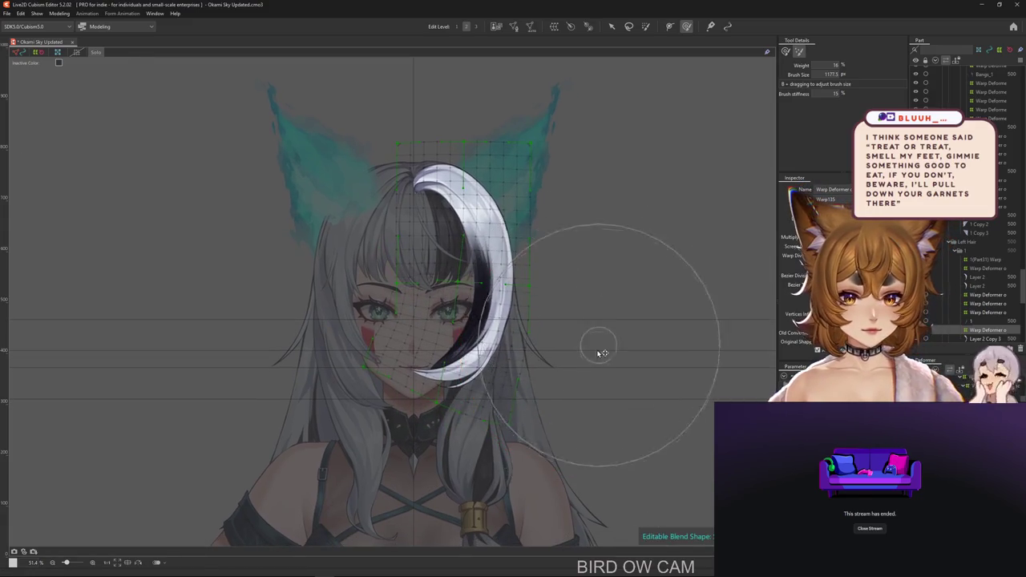
# Frame the face and resize the deform brush for smoothing the strand's crescent.
pyautogui.moveTo(585, 465); pyautogui.dragTo(590, 470)
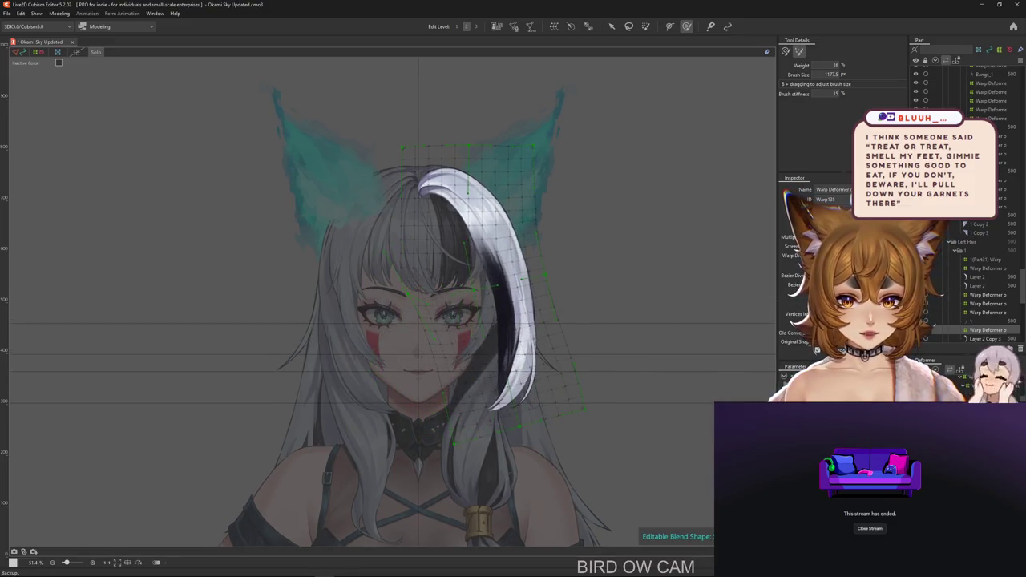
pyautogui.moveTo(618, 110)
pyautogui.mouseDown()
pyautogui.moveTo(606, 32)
pyautogui.moveTo(581, 213)
pyautogui.mouseUp()
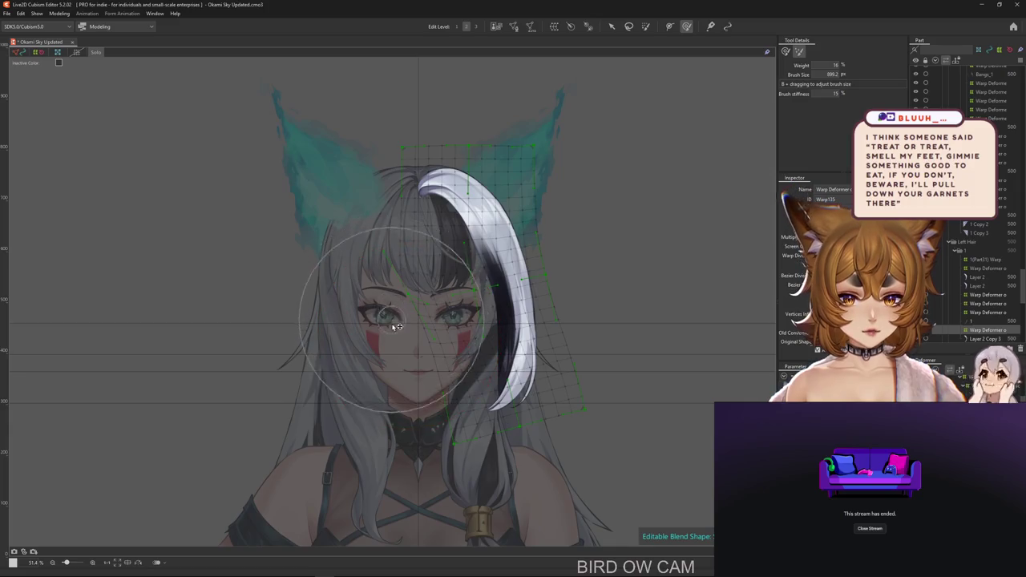
pyautogui.moveTo(670, 248); pyautogui.dragTo(642, 282)
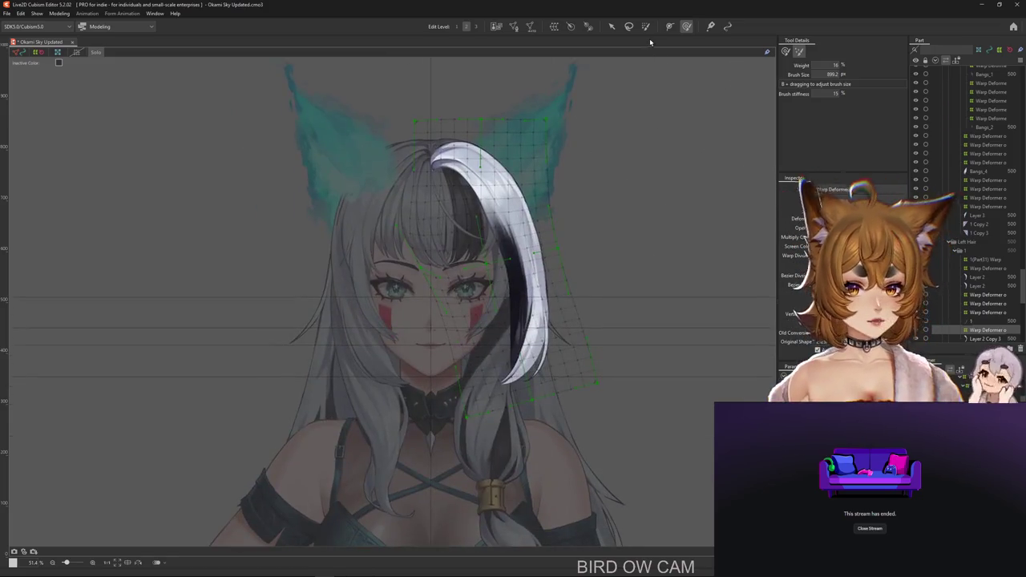
pyautogui.click(610, 27)
pyautogui.click(686, 27)
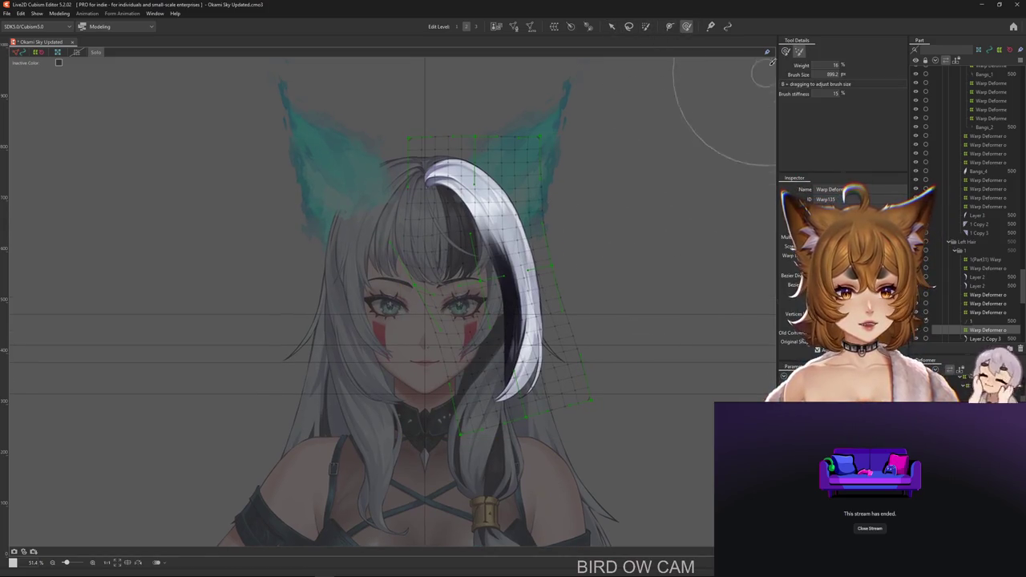
pyautogui.moveTo(457, 321); pyautogui.dragTo(479, 304)
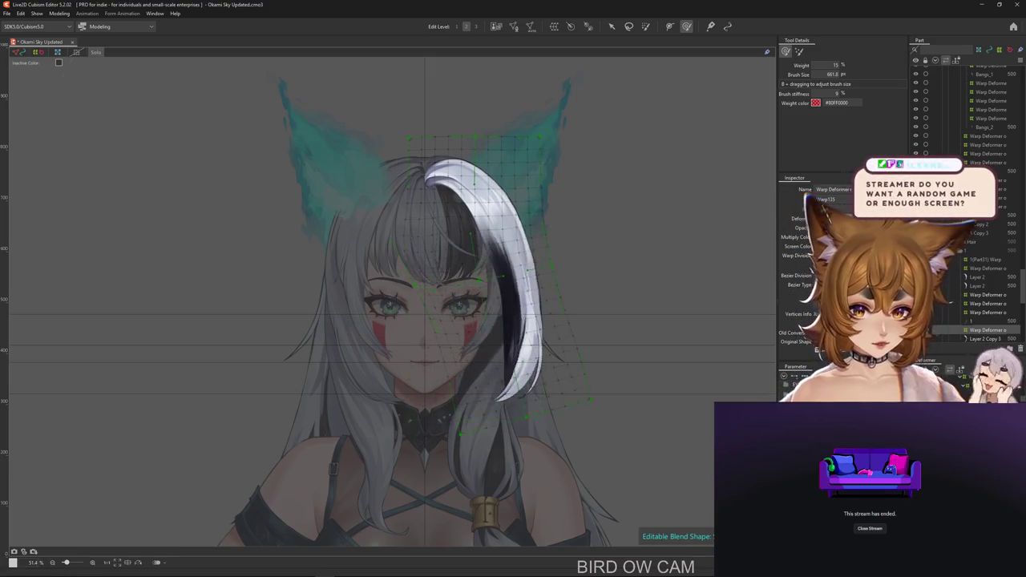
pyautogui.moveTo(463, 305); pyautogui.dragTo(630, 217)
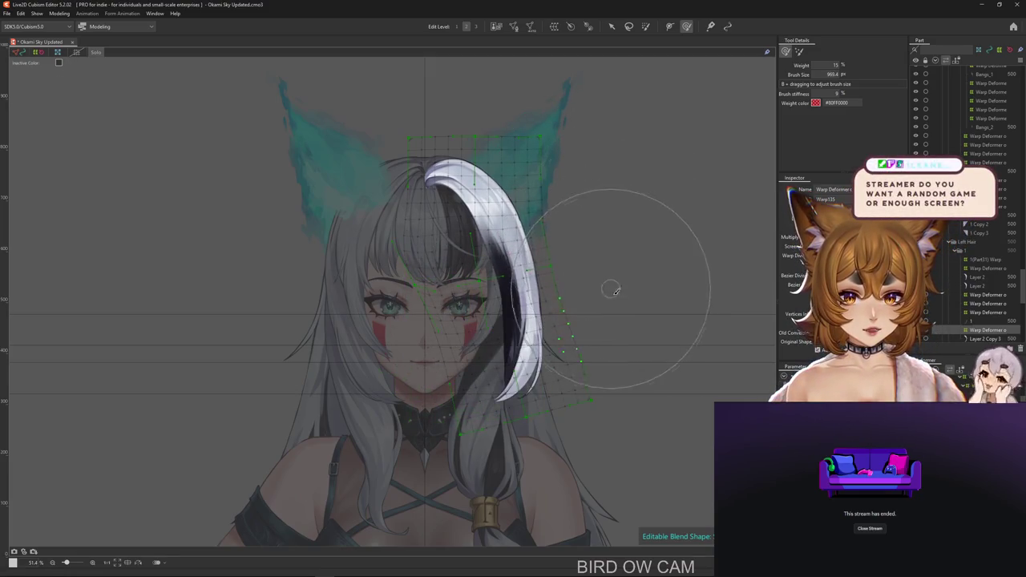
pyautogui.moveTo(623, 371)
pyautogui.mouseDown()
pyautogui.moveTo(642, 393)
pyautogui.moveTo(639, 406)
pyautogui.mouseUp()
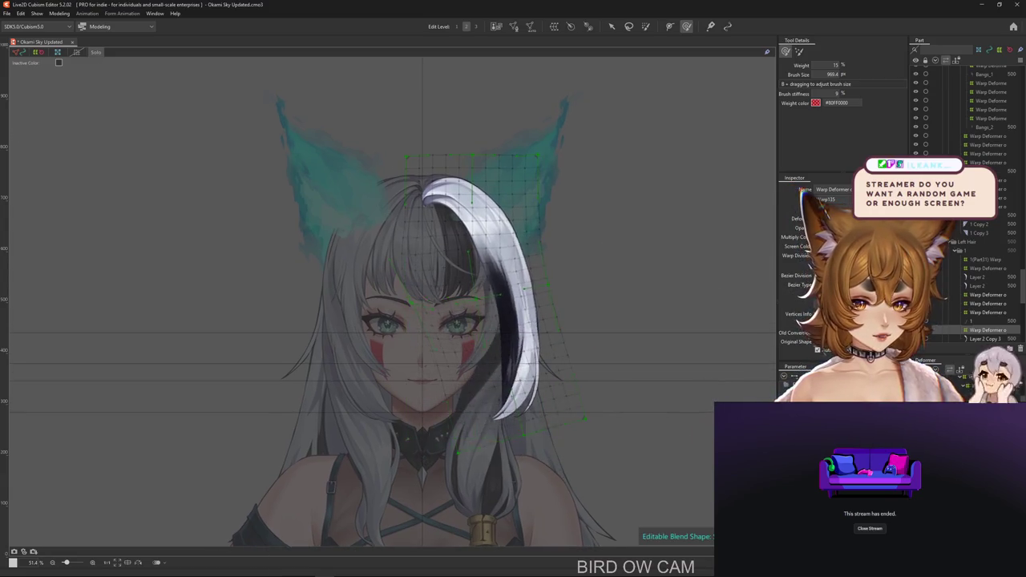
pyautogui.moveTo(490, 362); pyautogui.dragTo(443, 343)
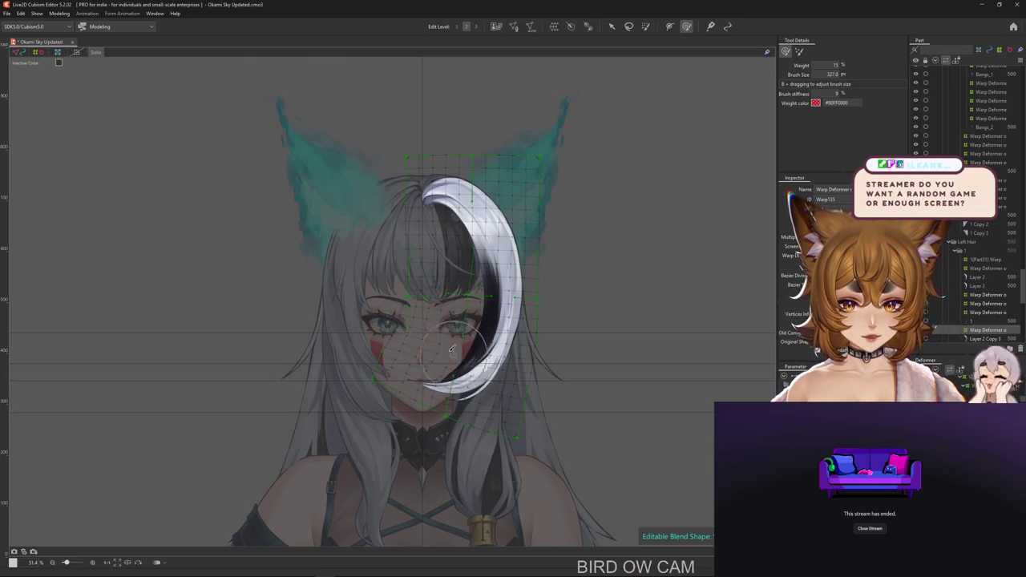
# Paint light weight over the face area, then shrink the deform brush for fine crescent smoothing.
pyautogui.click(645, 26)
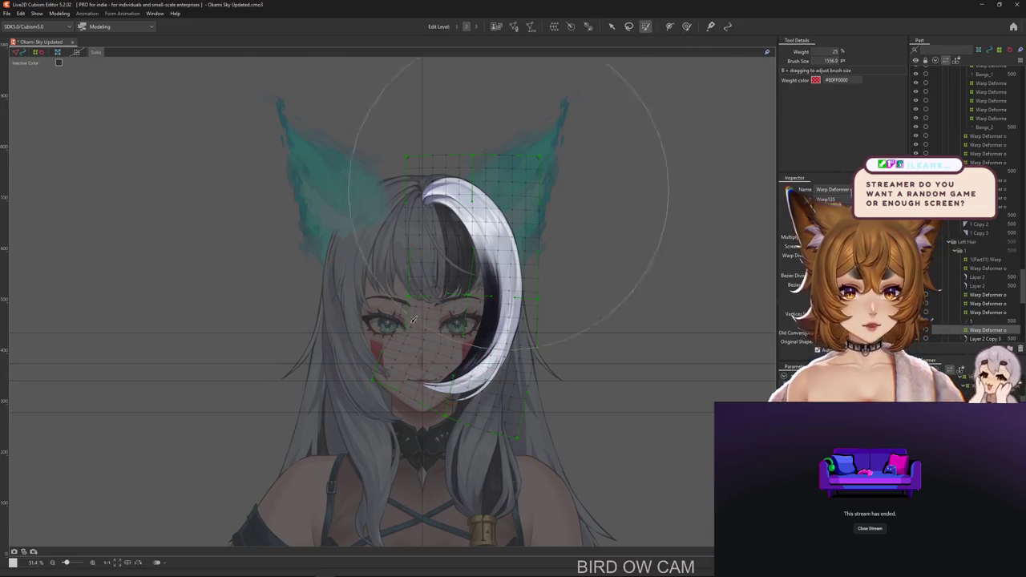
pyautogui.moveTo(385, 313); pyautogui.dragTo(403, 307)
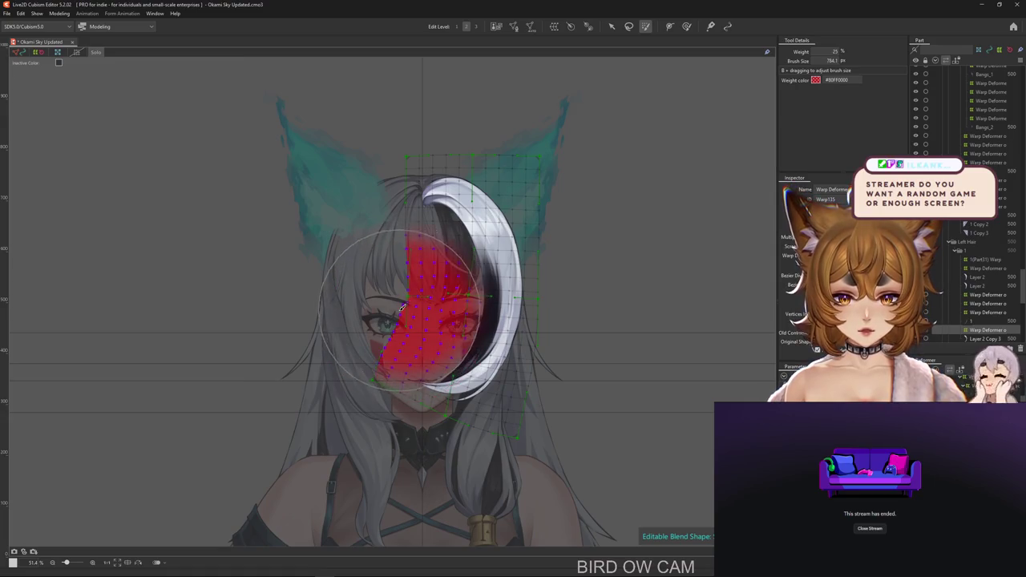
pyautogui.click(686, 26)
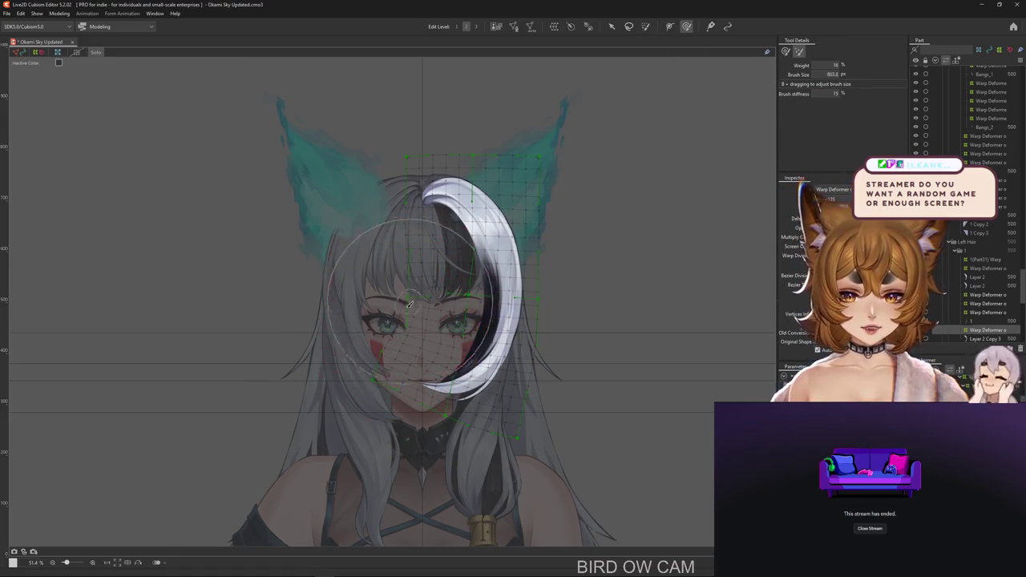
pyautogui.moveTo(387, 347); pyautogui.dragTo(405, 323)
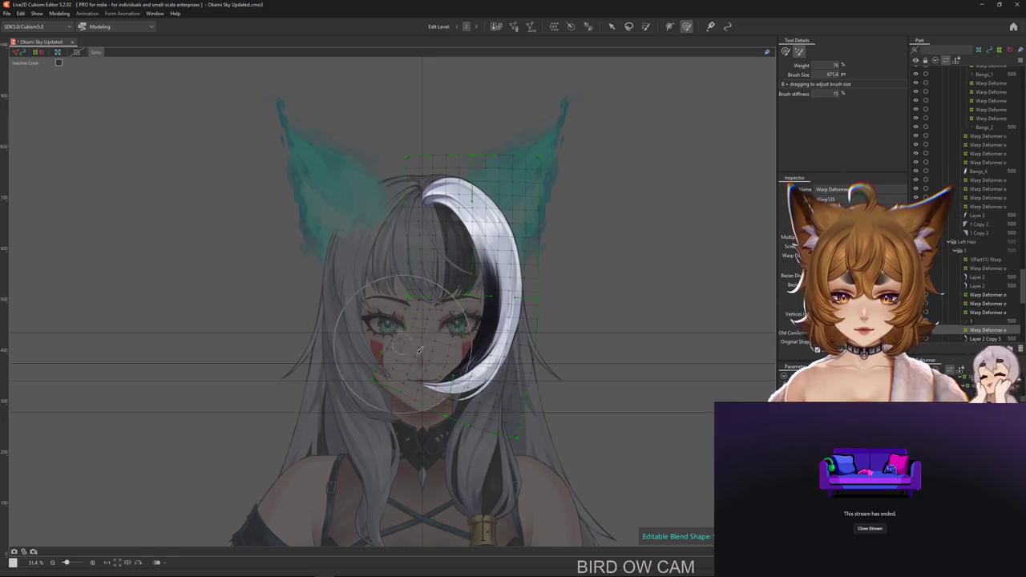
pyautogui.scroll(-1, 584, 355)
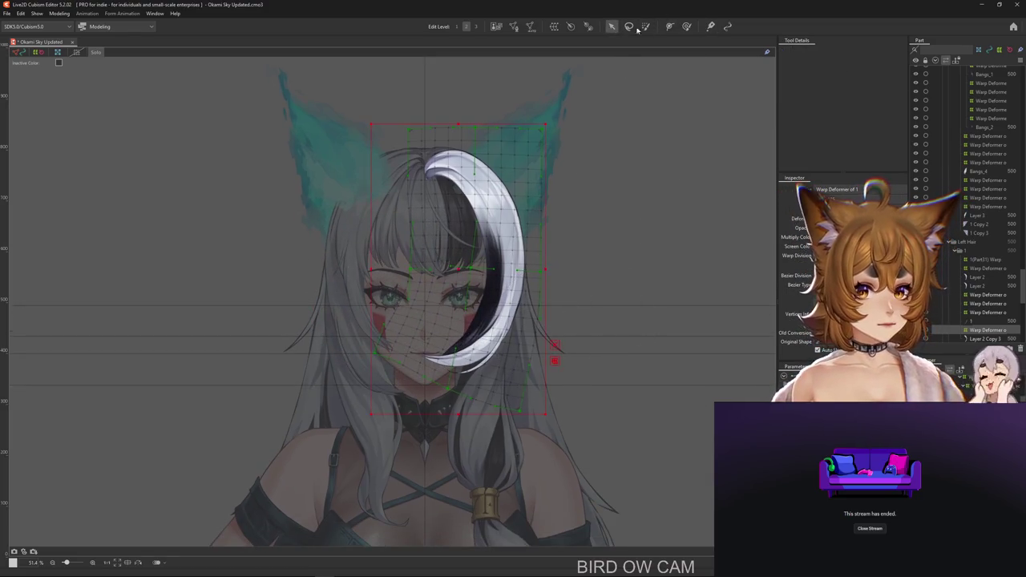
pyautogui.moveTo(681, 81); pyautogui.dragTo(618, 104)
pyautogui.moveTo(375, 324); pyautogui.dragTo(433, 320)
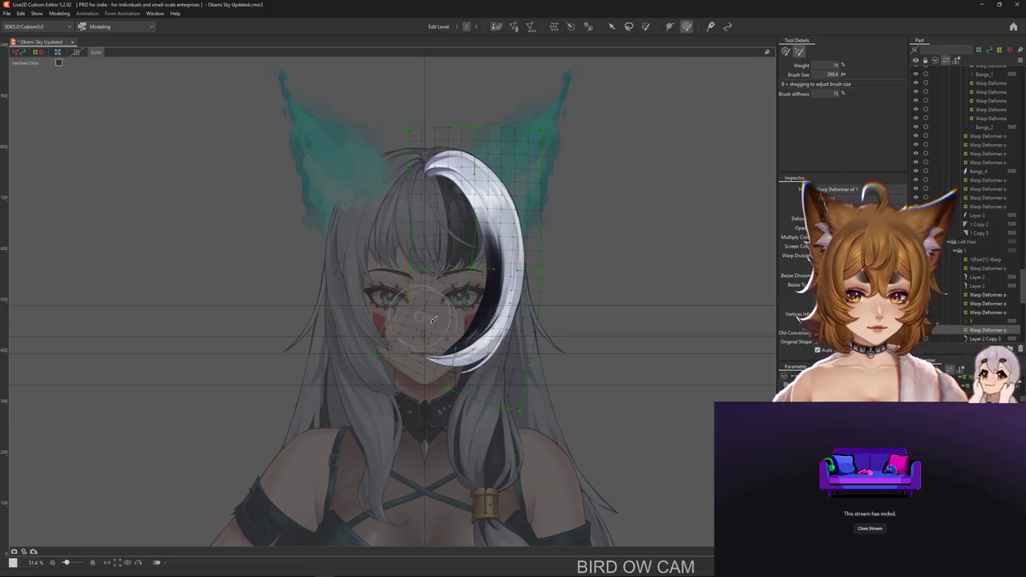
pyautogui.scroll(1, 614, 336)
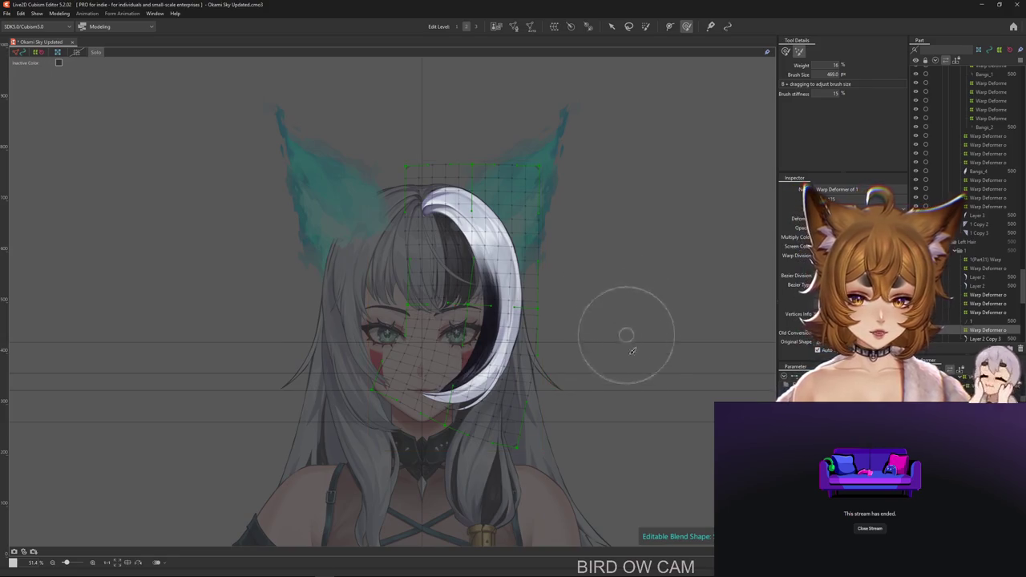
pyautogui.scroll(-2, 625, 337)
pyautogui.click(612, 26)
pyautogui.click(686, 26)
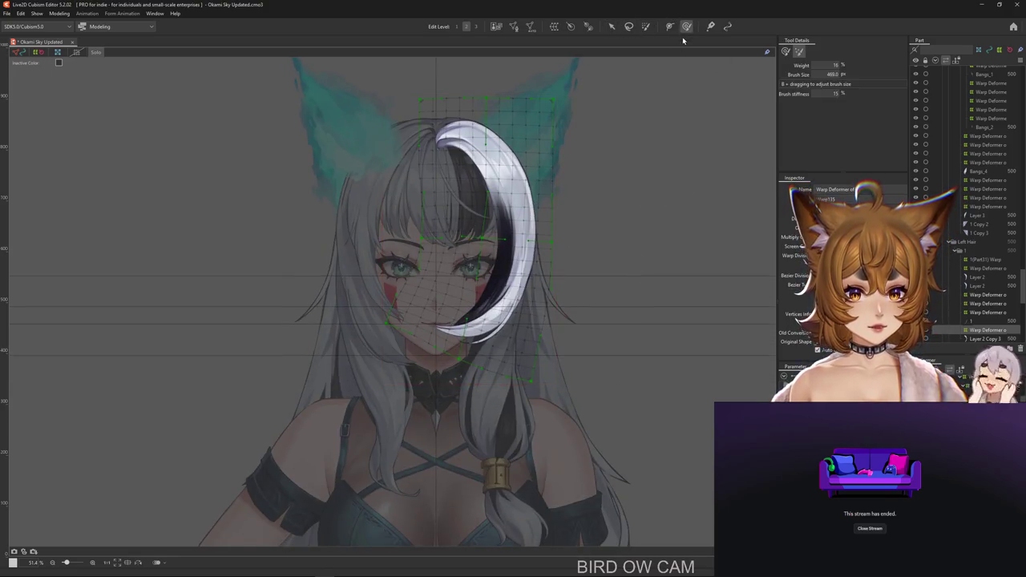
pyautogui.scroll(2, 625, 314)
pyautogui.moveTo(396, 331); pyautogui.dragTo(432, 331)
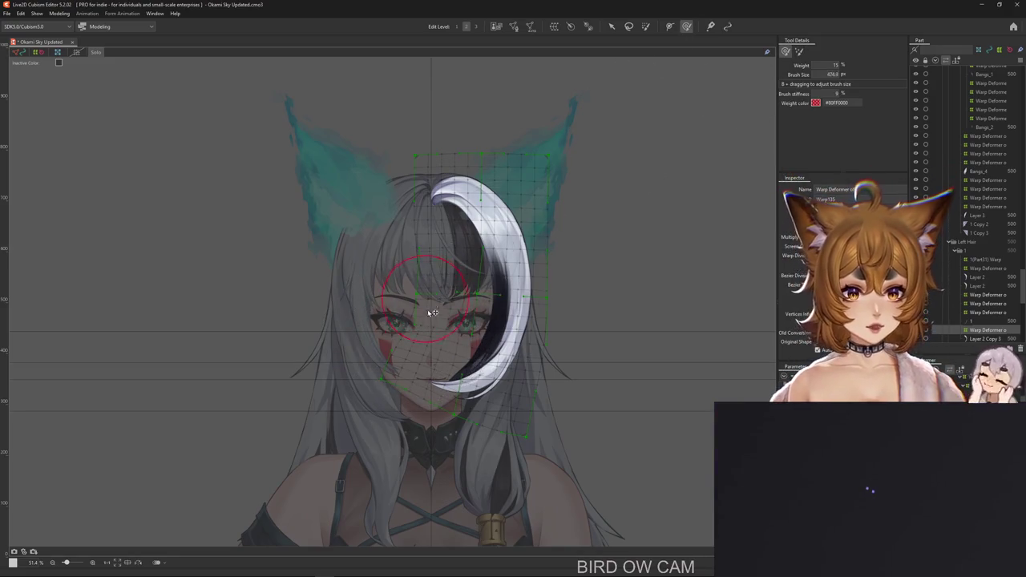
pyautogui.scroll(-1, 553, 344)
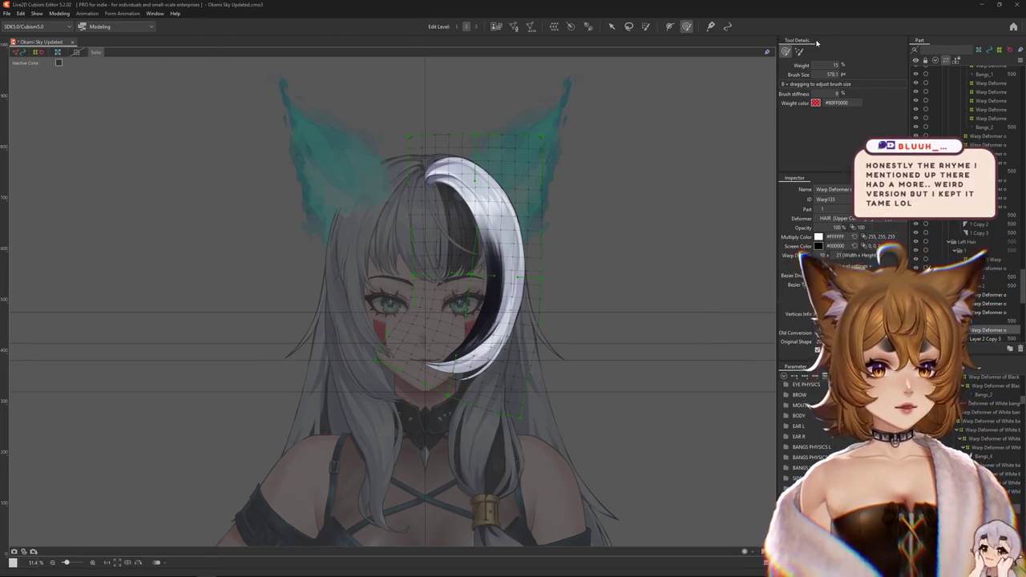
# Rearrange the side panels, docking object properties and the parameter list beneath tool settings.
pyautogui.click(2, 50)
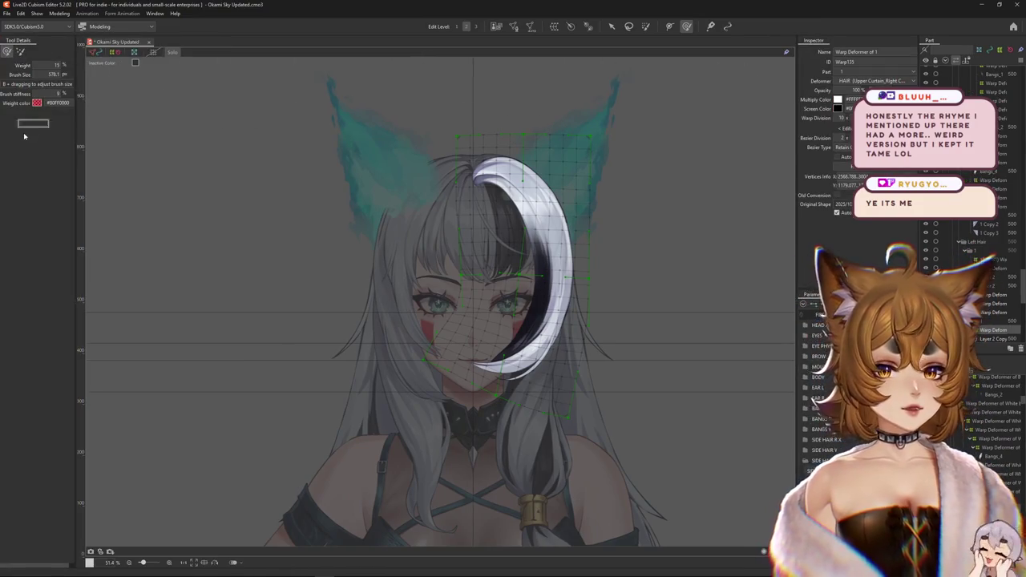
pyautogui.moveTo(24, 137); pyautogui.dragTo(19, 166)
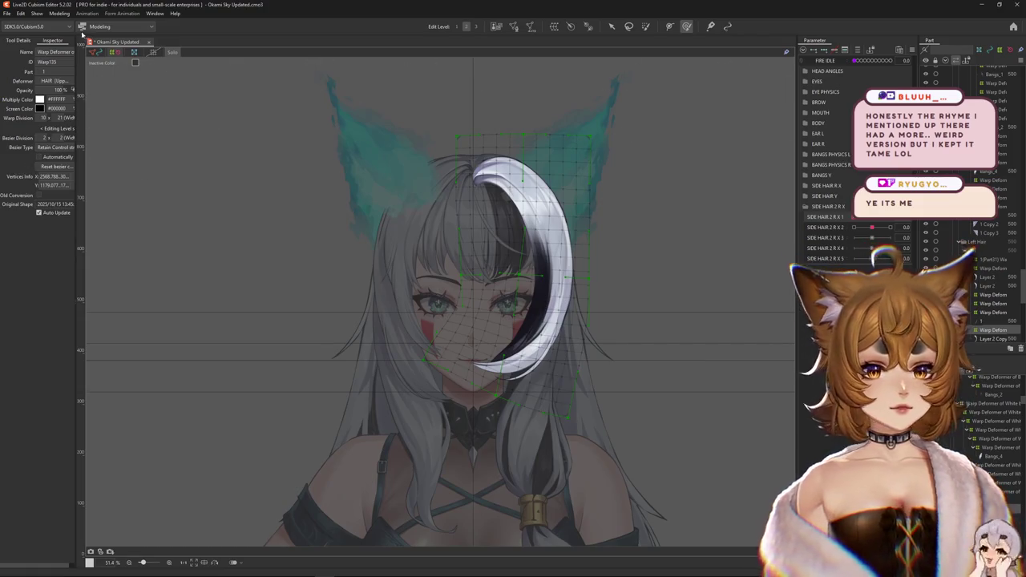
pyautogui.click(18, 40)
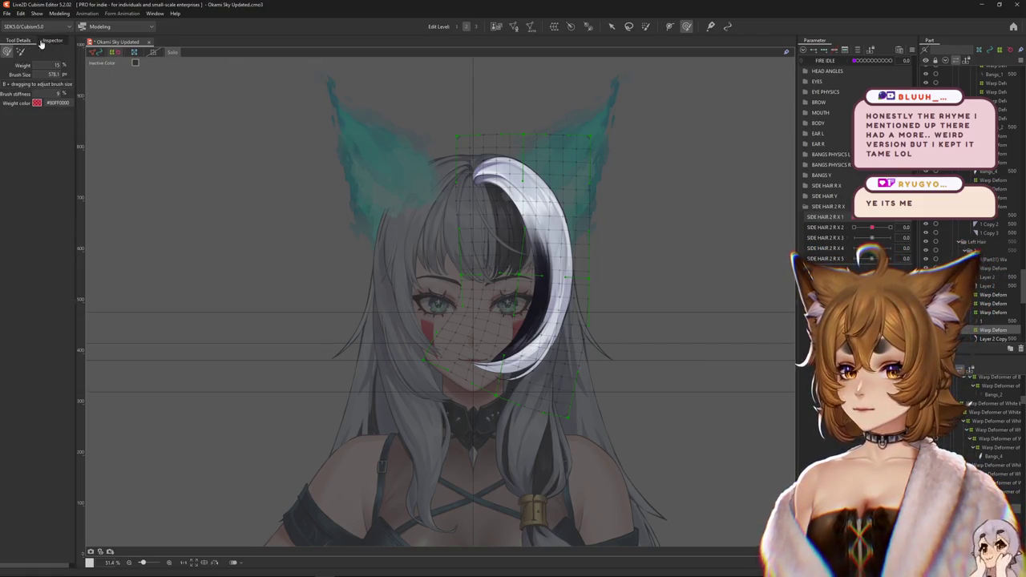
pyautogui.moveTo(21, 542); pyautogui.dragTo(42, 569)
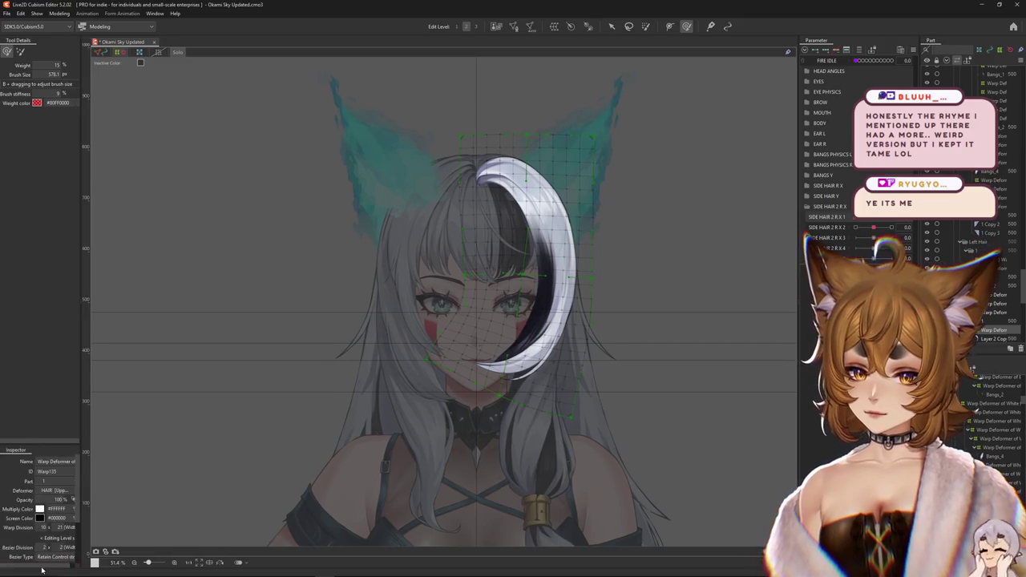
pyautogui.moveTo(40, 444); pyautogui.dragTo(40, 178)
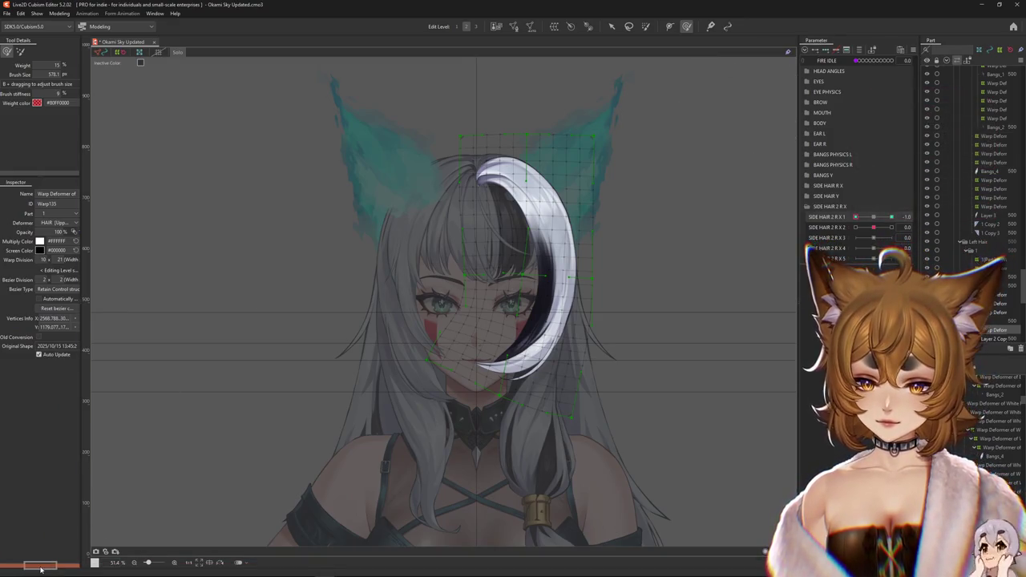
pyautogui.moveTo(41, 568); pyautogui.dragTo(42, 547)
pyautogui.moveTo(45, 444); pyautogui.dragTo(45, 343)
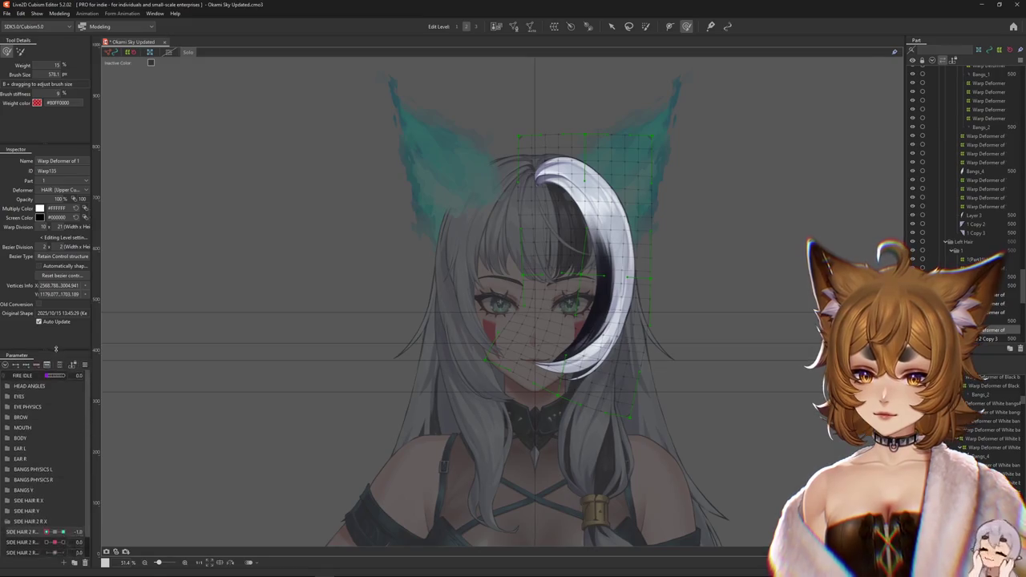
pyautogui.moveTo(92, 300)
pyautogui.mouseDown()
pyautogui.moveTo(165, 299)
pyautogui.moveTo(125, 298)
pyautogui.mouseUp()
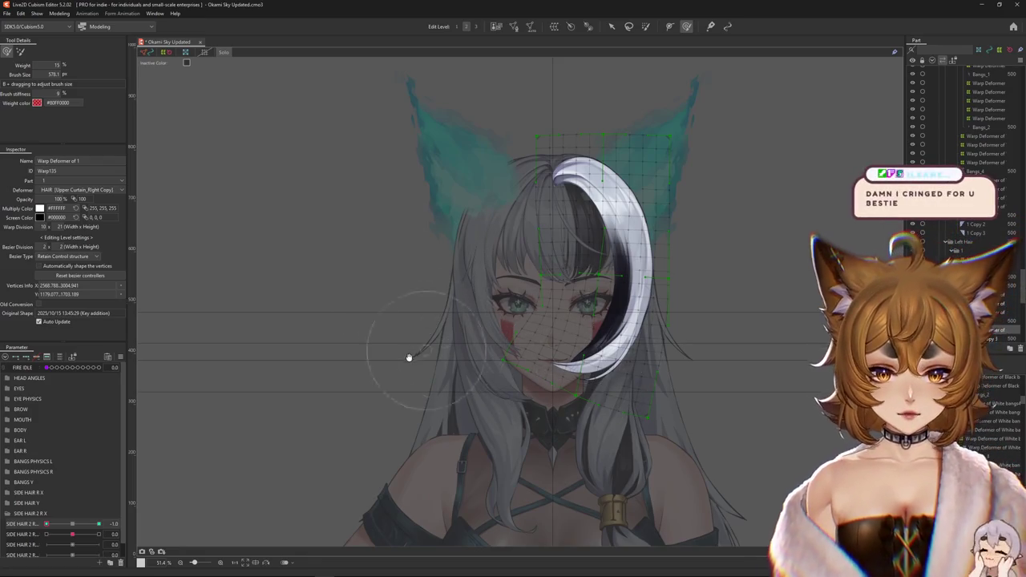
# At SIDE HAIR 2 R -1, brush Warp Deformer of 1 so the strand curls toward the face.
pyautogui.click(72, 523)
pyautogui.moveTo(77, 524); pyautogui.dragTo(45, 525)
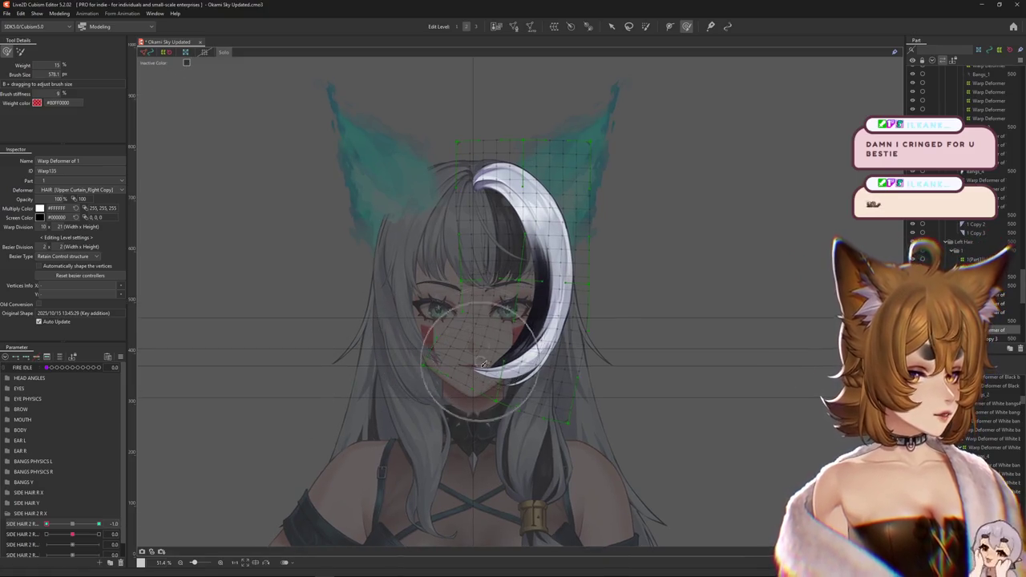
pyautogui.moveTo(433, 340)
pyautogui.mouseDown()
pyautogui.moveTo(467, 313)
pyautogui.moveTo(400, 317)
pyautogui.mouseUp()
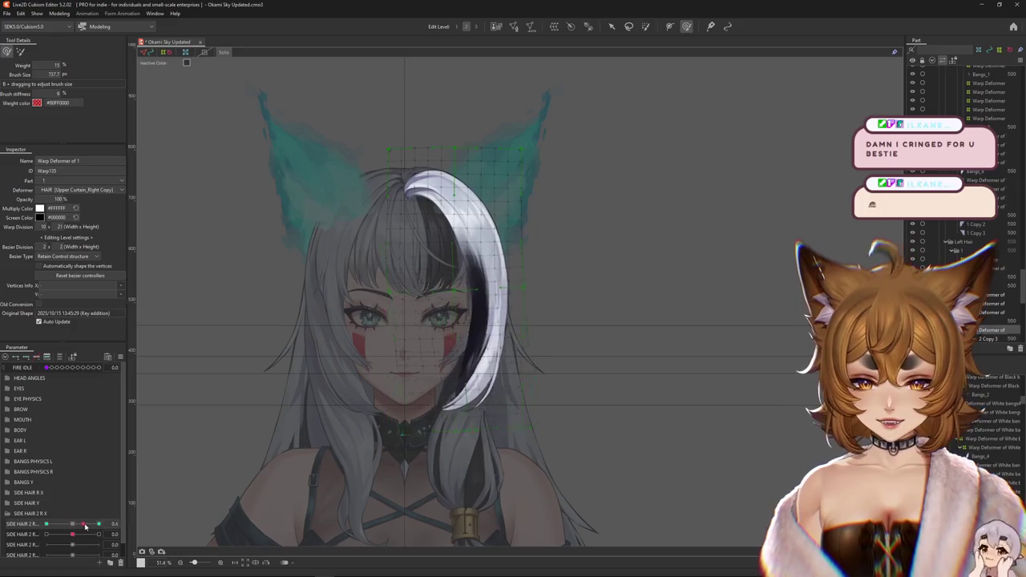
pyautogui.moveTo(333, 366); pyautogui.dragTo(363, 388)
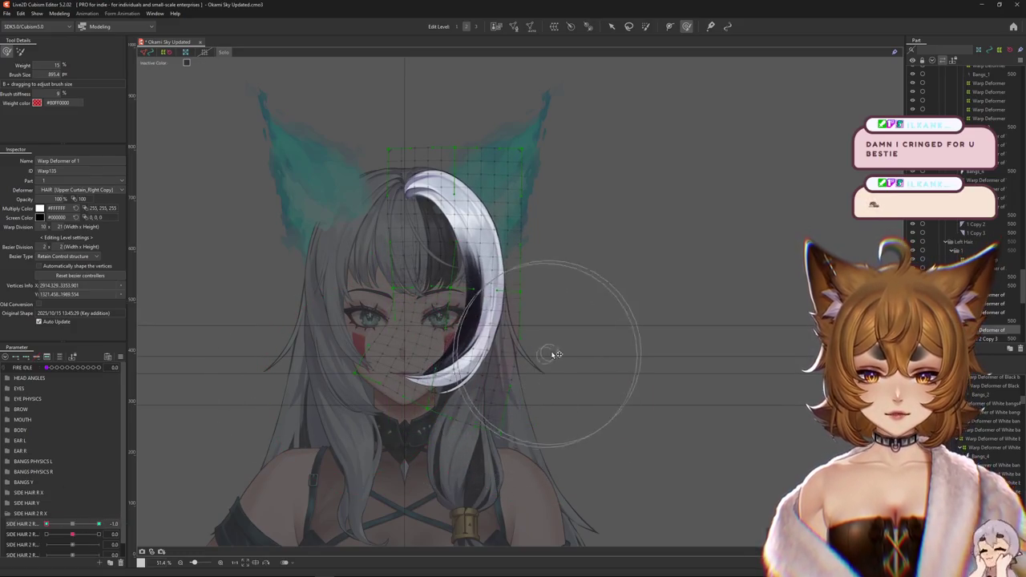
pyautogui.moveTo(549, 367)
pyautogui.mouseDown()
pyautogui.moveTo(544, 403)
pyautogui.moveTo(481, 377)
pyautogui.mouseUp()
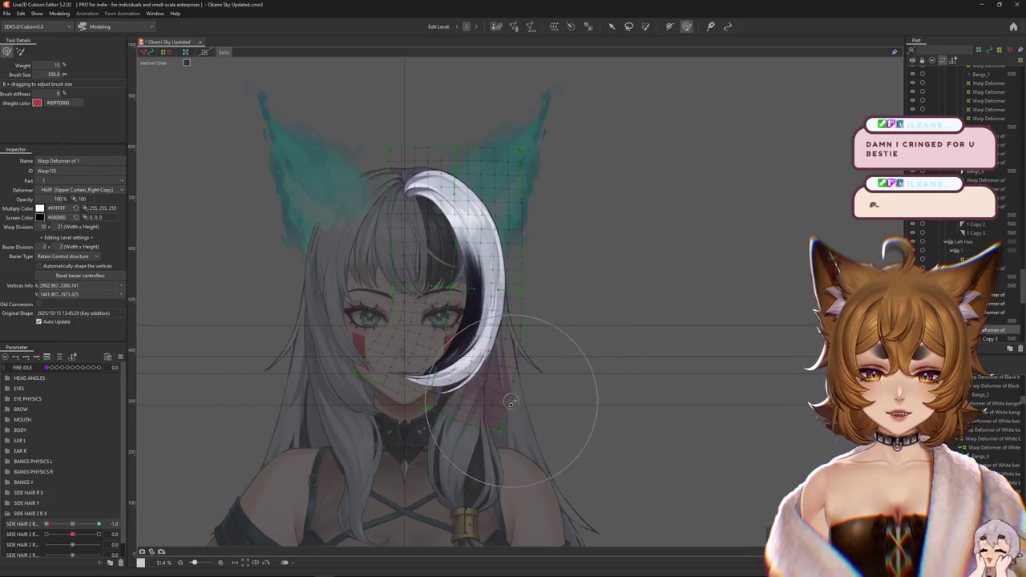
pyautogui.click(72, 532)
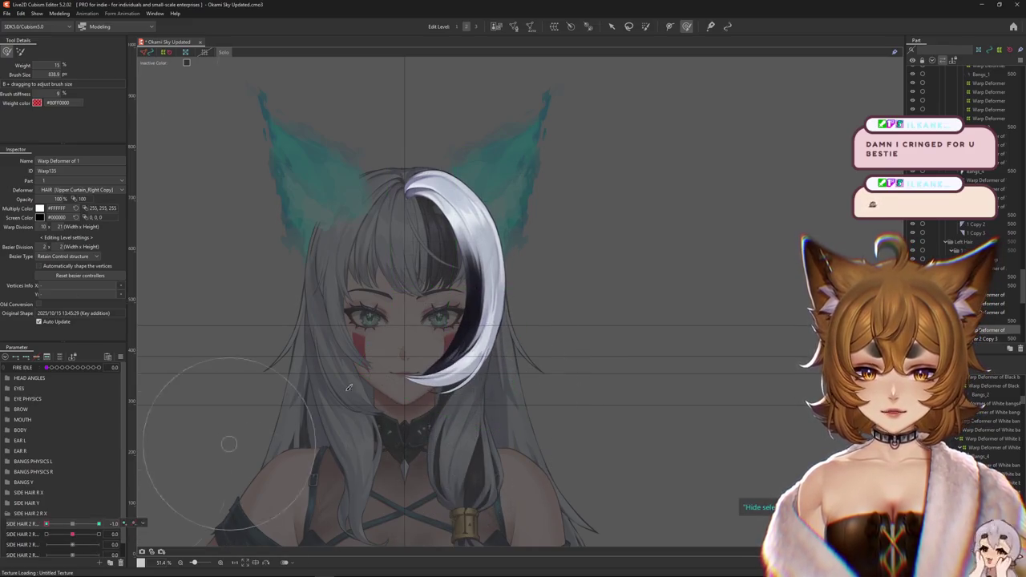
pyautogui.moveTo(411, 322)
pyautogui.mouseDown()
pyautogui.moveTo(387, 288)
pyautogui.moveTo(401, 304)
pyautogui.moveTo(670, 64)
pyautogui.mouseUp()
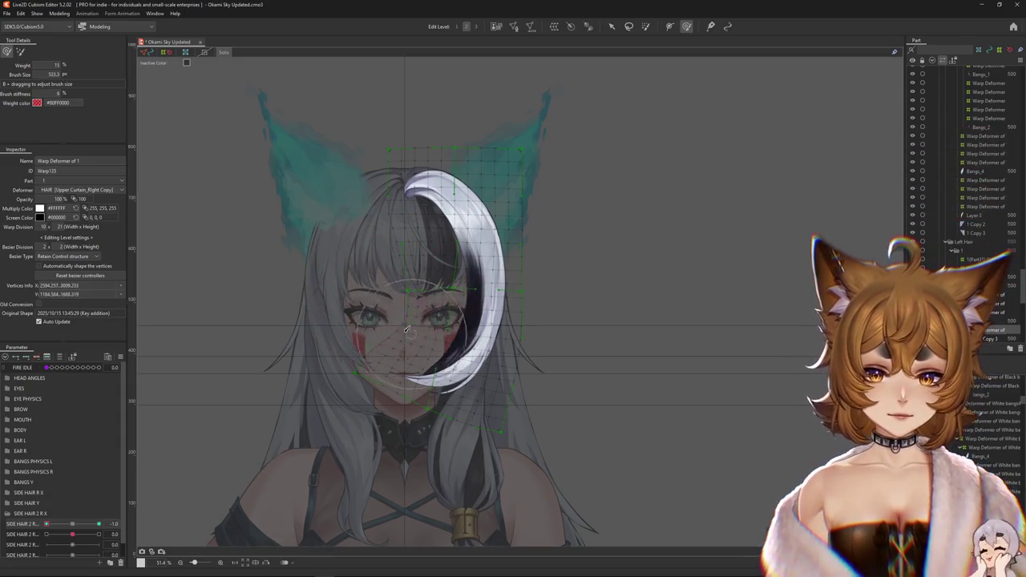
pyautogui.click(20, 51)
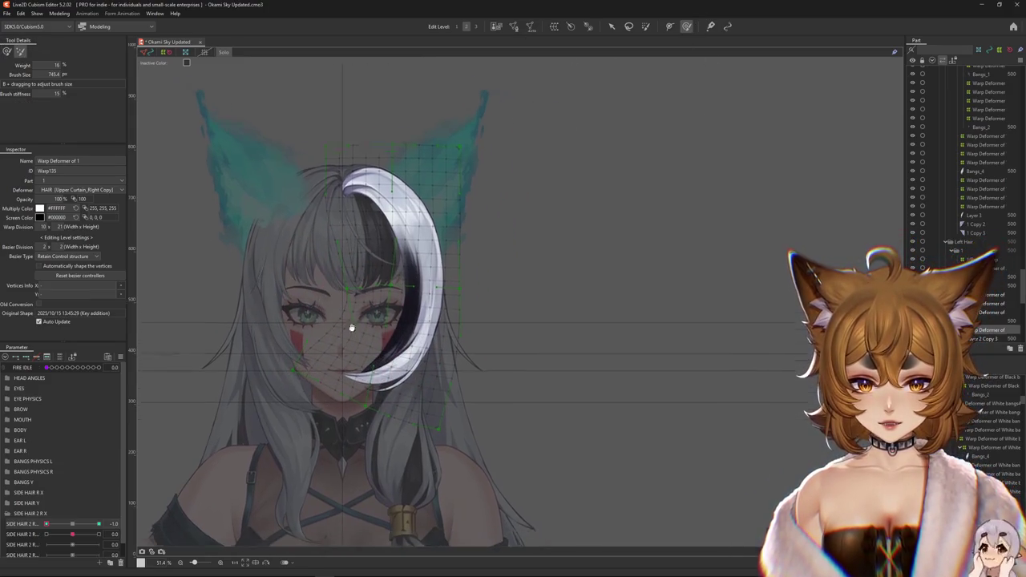
pyautogui.moveTo(417, 319); pyautogui.dragTo(325, 283)
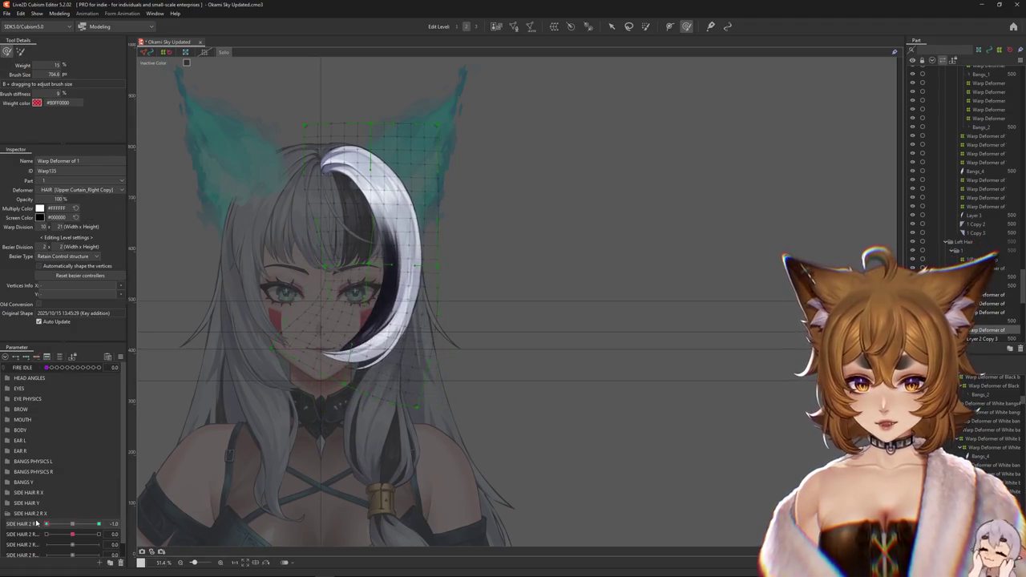
pyautogui.moveTo(400, 367)
pyautogui.mouseDown()
pyautogui.moveTo(499, 342)
pyautogui.moveTo(352, 337)
pyautogui.mouseUp()
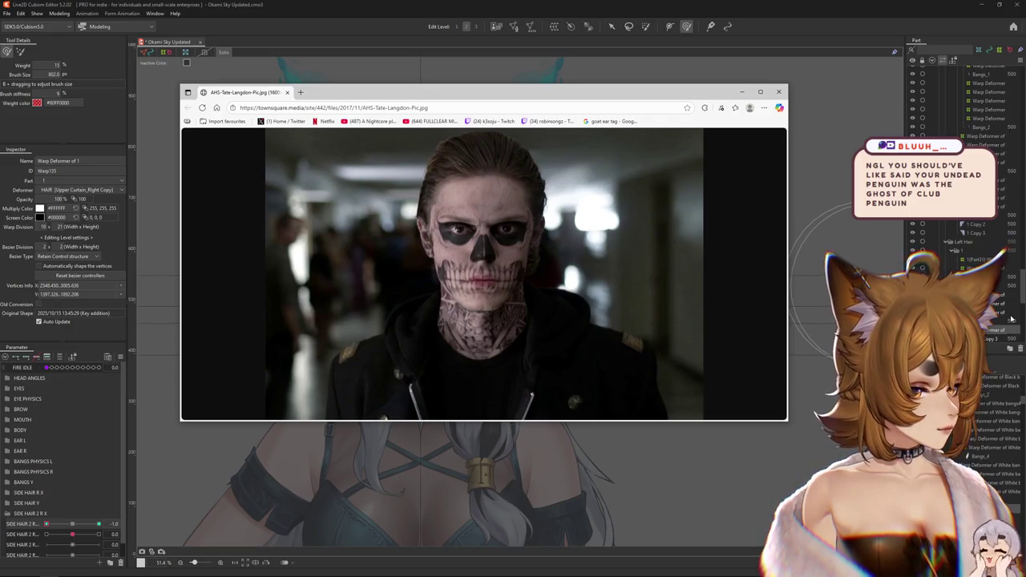
pyautogui.click(778, 92)
# Show the strand's warp mesh at the inward SIDE HAIR 2 R extreme and centre the face.
pyautogui.scroll(-3, 213, 492)
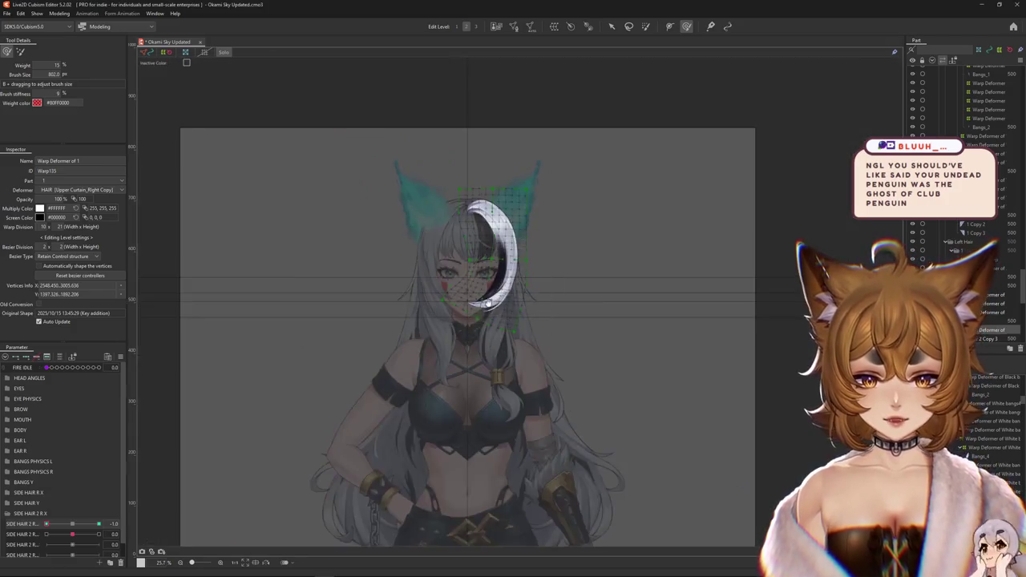
pyautogui.click(72, 525)
pyautogui.moveTo(71, 525); pyautogui.dragTo(45, 525)
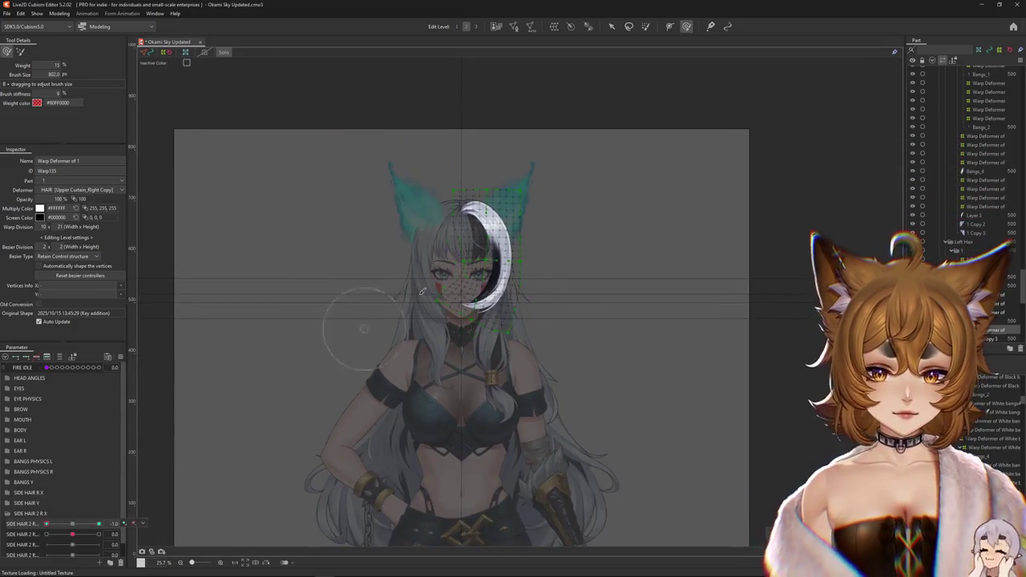
pyautogui.scroll(2, 445, 264)
pyautogui.moveTo(443, 248); pyautogui.dragTo(310, 335)
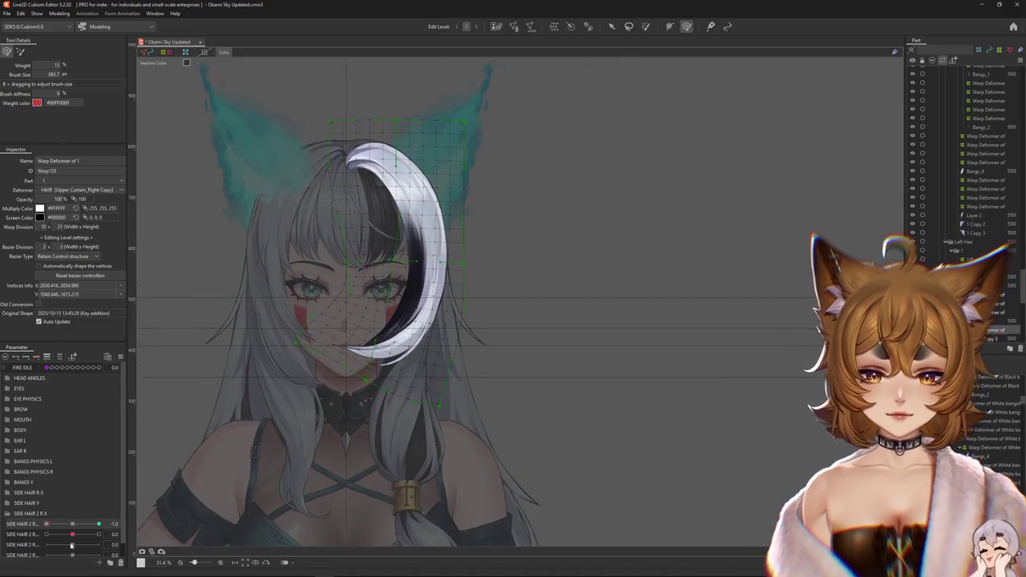
# Set SIDE HAIR 2 R to 1.0 and reshape the warp mesh so the strand hangs beside the face.
pyautogui.moveTo(46, 523); pyautogui.dragTo(136, 524)
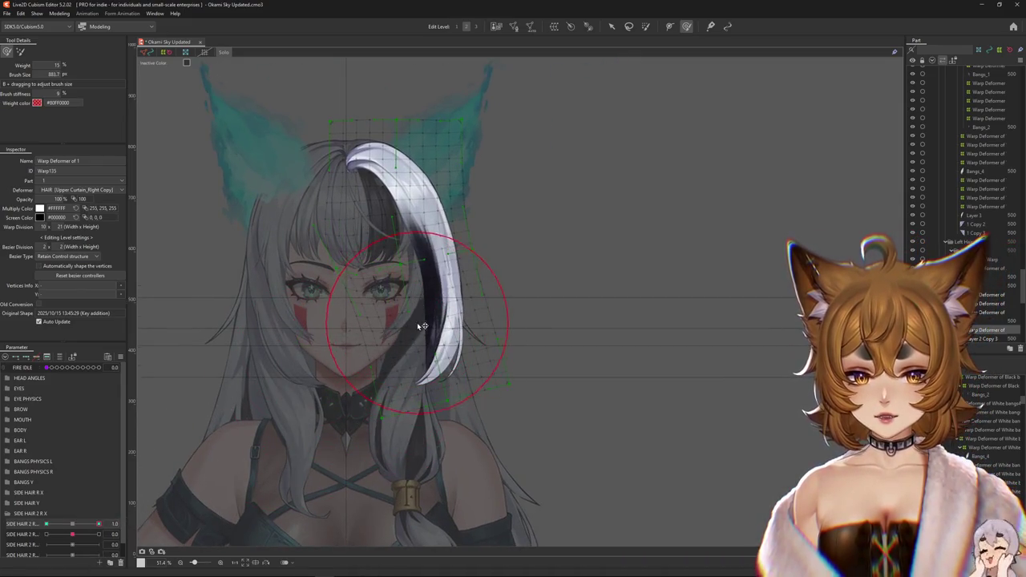
pyautogui.moveTo(423, 326); pyautogui.dragTo(413, 254)
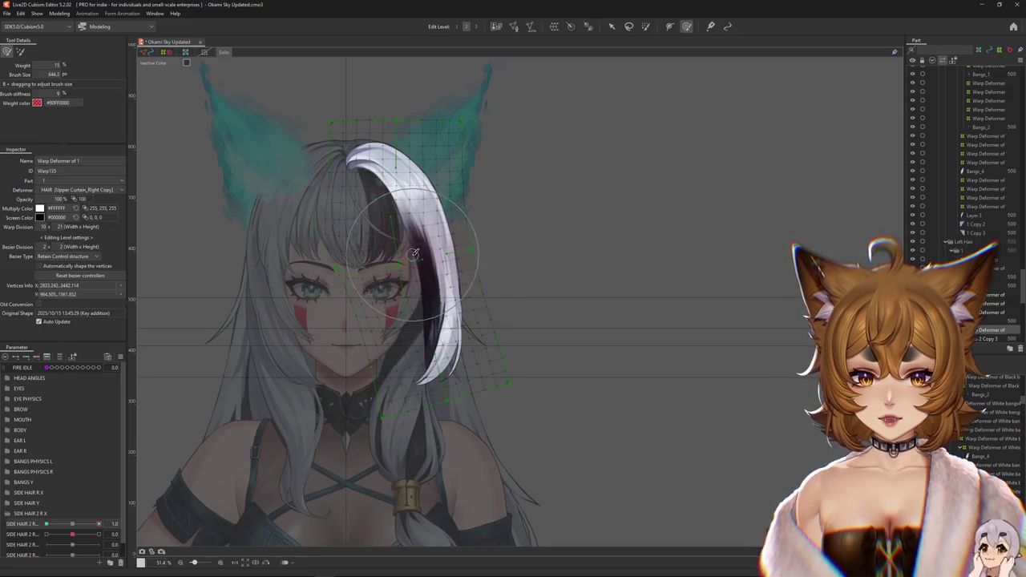
pyautogui.scroll(1, 153, 173)
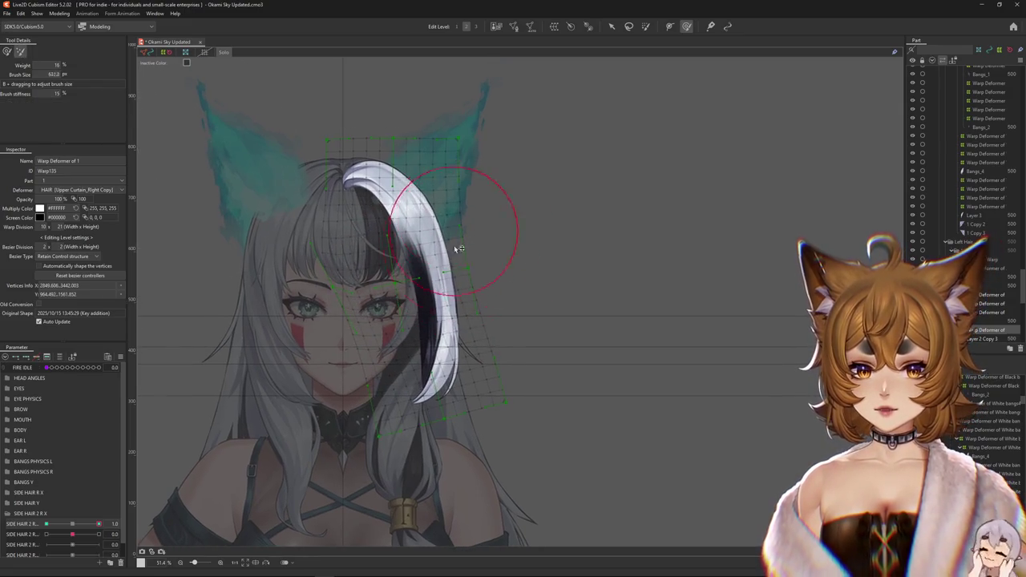
pyautogui.moveTo(527, 365); pyautogui.dragTo(538, 339)
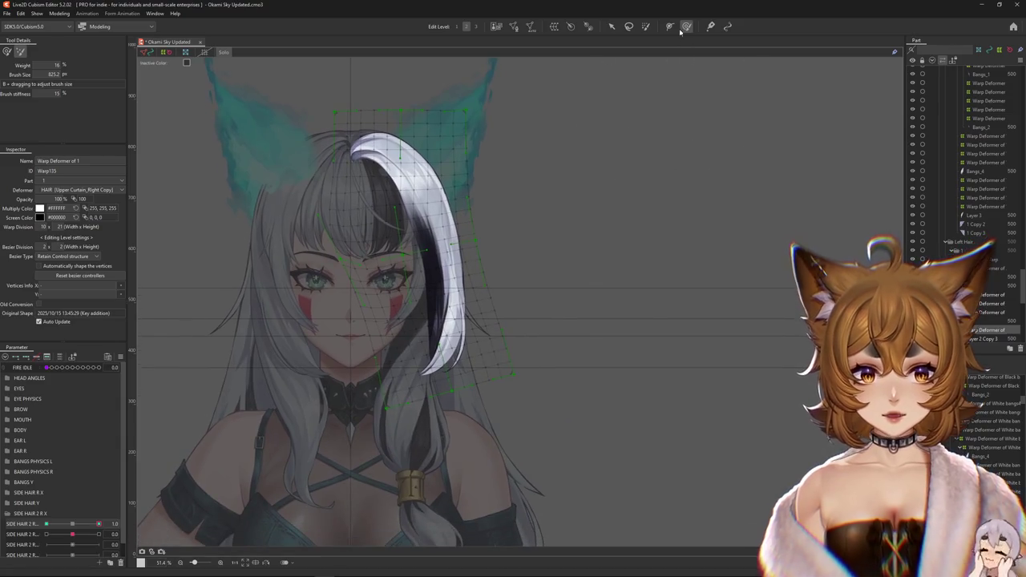
pyautogui.click(8, 51)
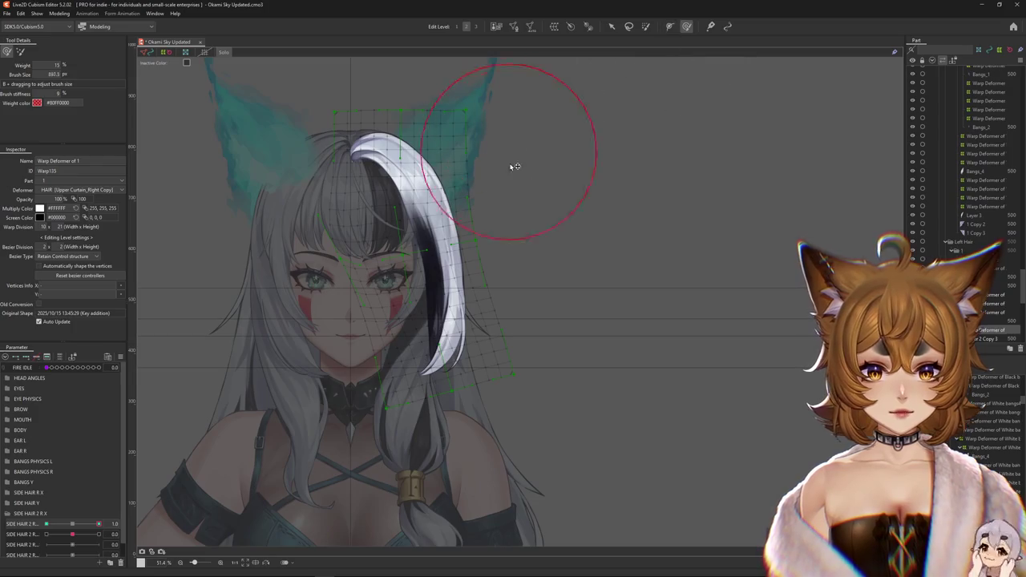
pyautogui.moveTo(515, 167); pyautogui.dragTo(508, 151)
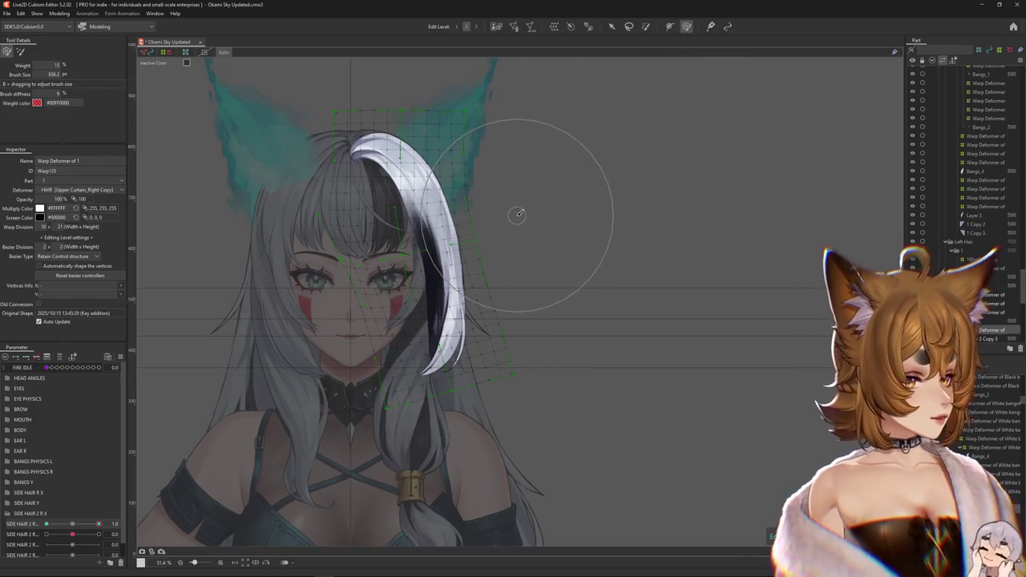
pyautogui.moveTo(507, 229); pyautogui.dragTo(649, 225)
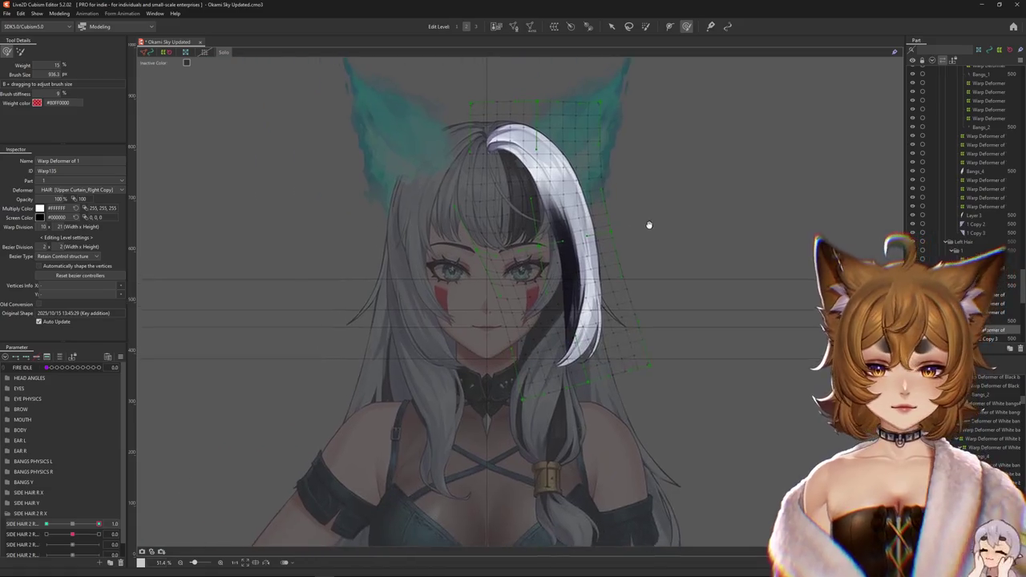
pyautogui.moveTo(905, 228); pyautogui.dragTo(851, 228)
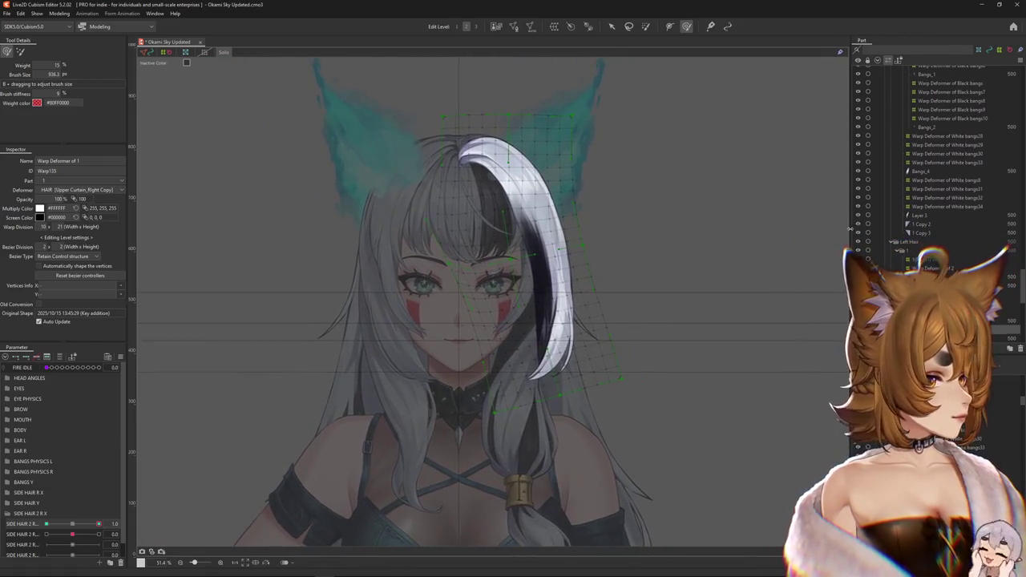
# Enable blend shape editing and tweak the strand's crescent curl at SIDE HAIR 2 R -1.
pyautogui.click(99, 523)
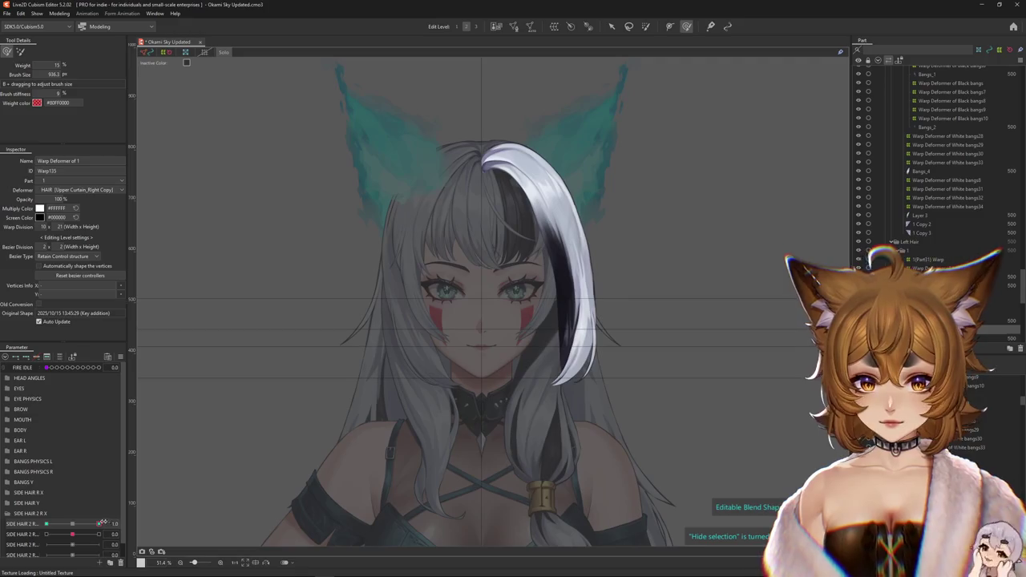
pyautogui.moveTo(73, 525); pyautogui.dragTo(45, 525)
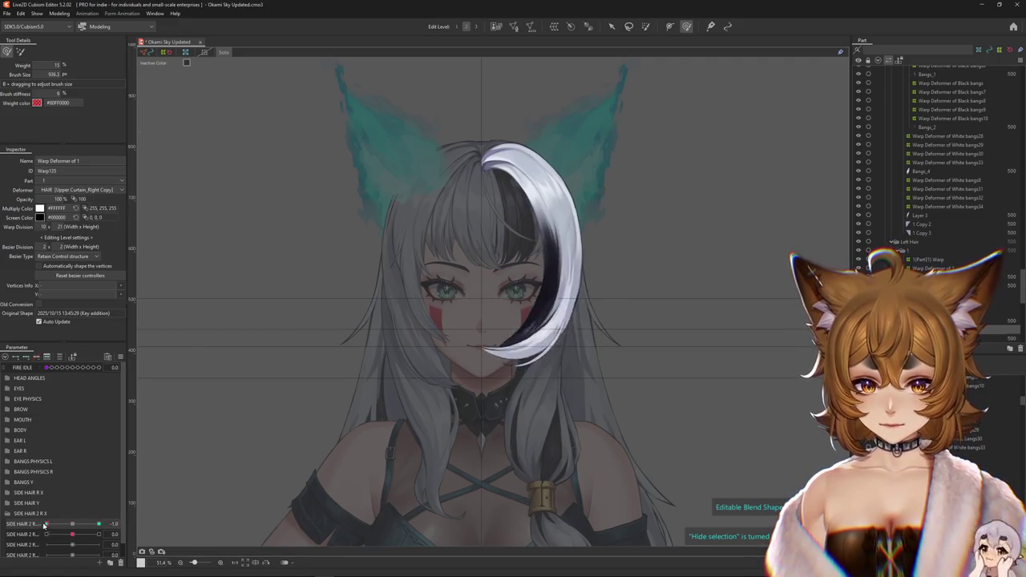
pyautogui.moveTo(538, 250); pyautogui.dragTo(433, 286)
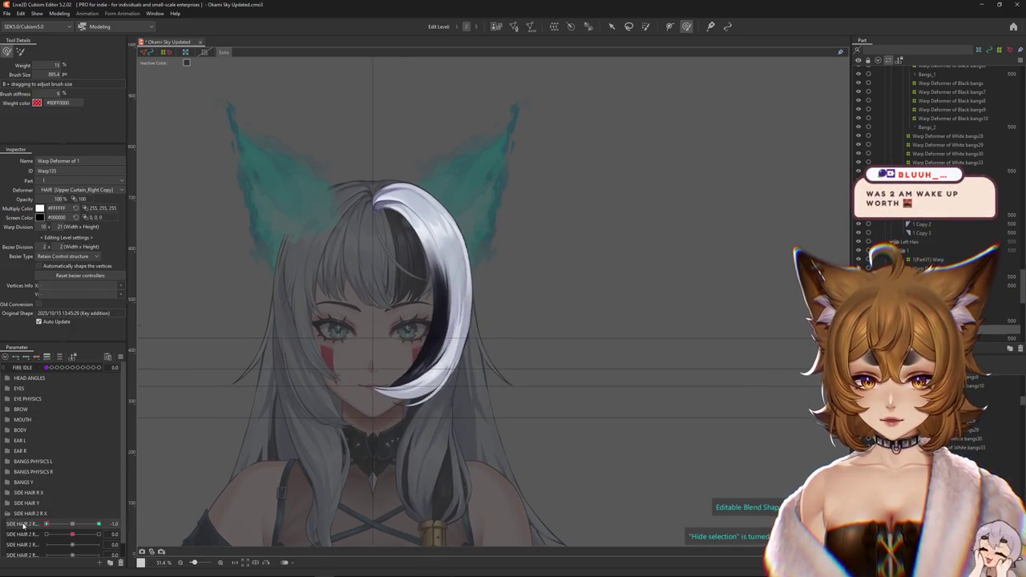
pyautogui.moveTo(529, 409); pyautogui.dragTo(545, 397)
pyautogui.moveTo(480, 363); pyautogui.dragTo(477, 331)
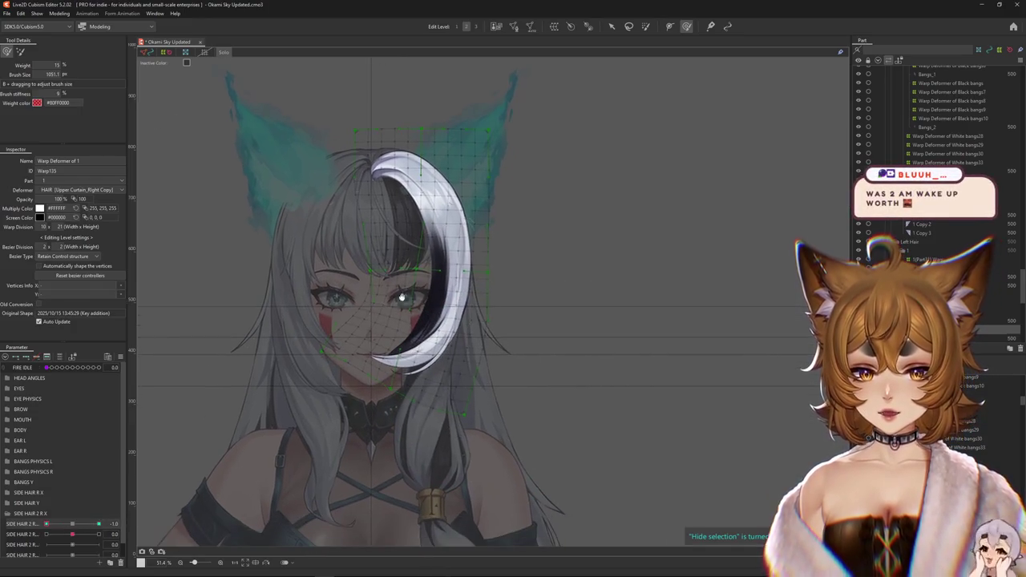
pyautogui.moveTo(561, 241); pyautogui.dragTo(544, 260)
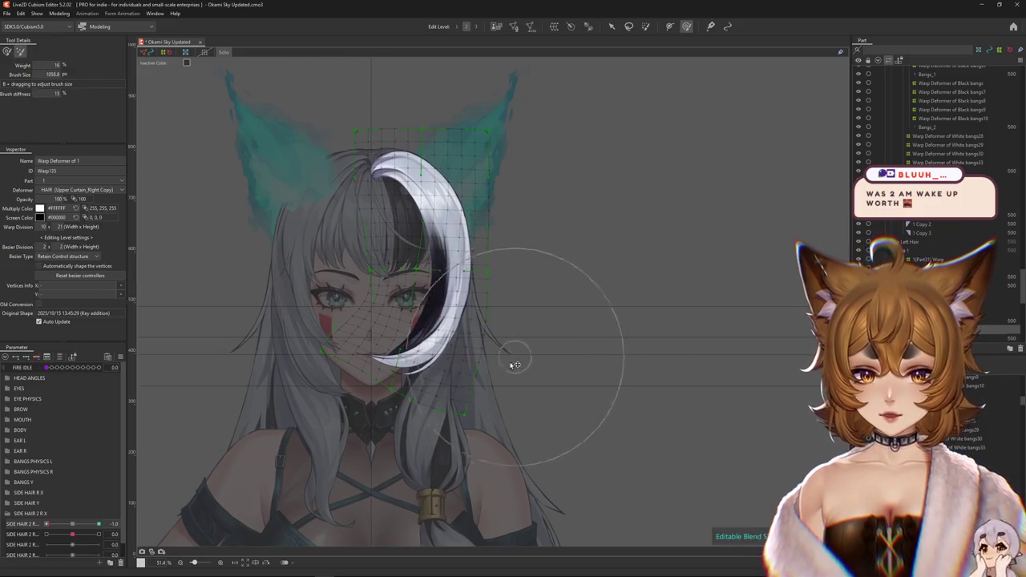
# Recheck the crescent with the mesh hidden, then return SIDE HAIR 2 R to about 0.1.
pyautogui.click(102, 524)
pyautogui.moveTo(103, 525); pyautogui.dragTo(46, 523)
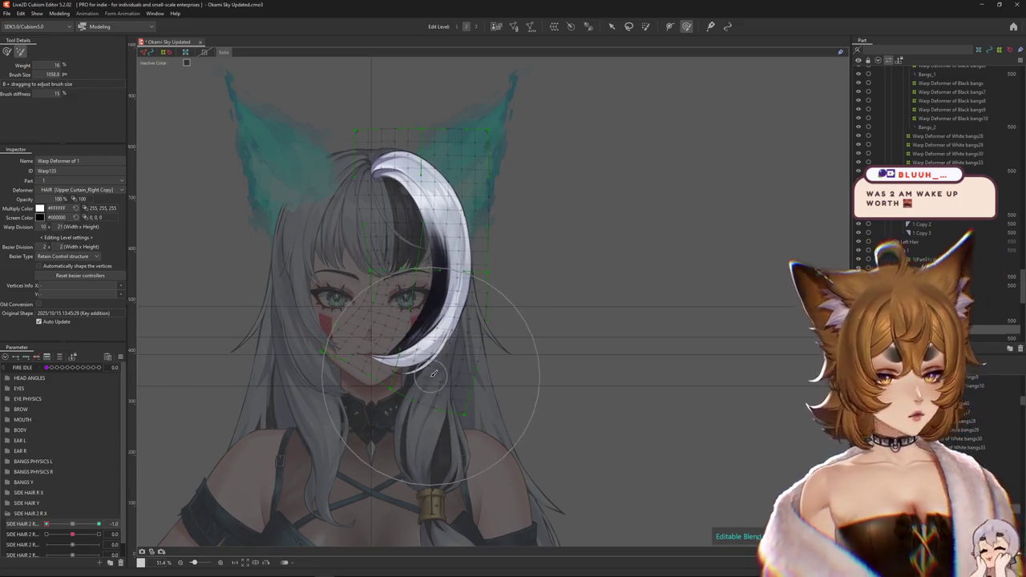
pyautogui.moveTo(488, 270); pyautogui.dragTo(475, 277)
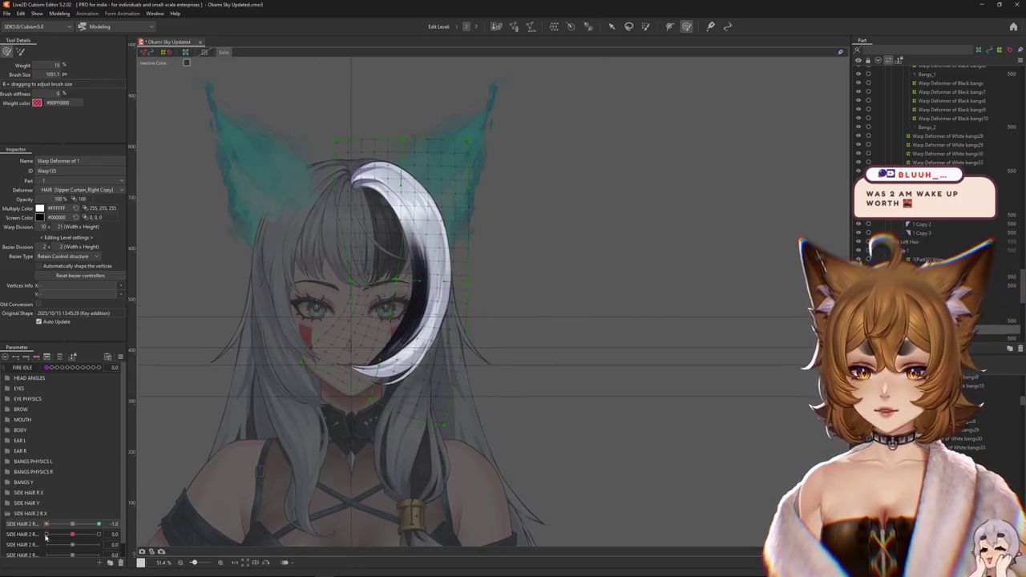
pyautogui.click(74, 525)
pyautogui.moveTo(75, 527); pyautogui.dragTo(14, 524)
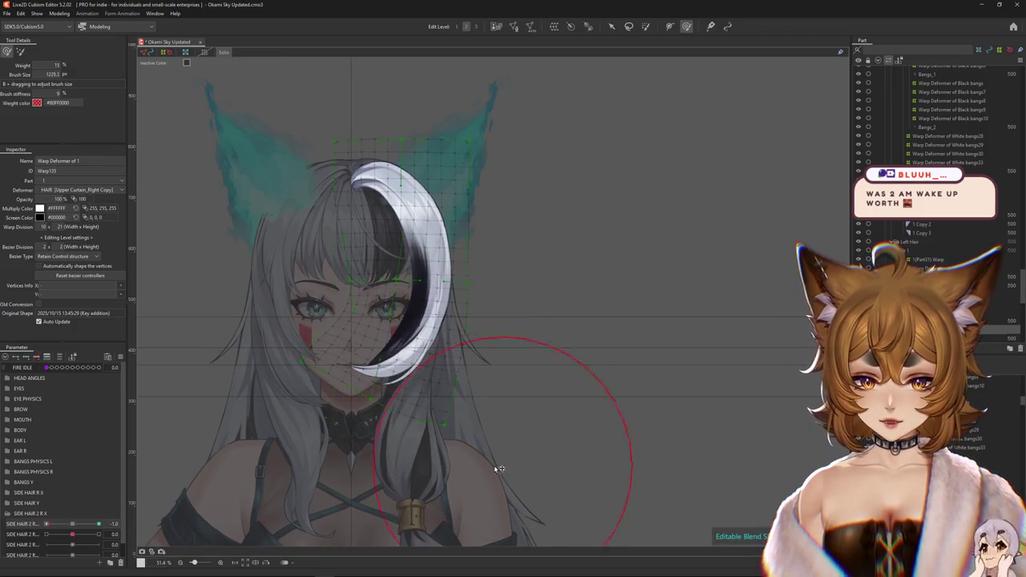
pyautogui.moveTo(498, 468); pyautogui.dragTo(419, 435)
pyautogui.scroll(1, 473, 413)
pyautogui.scroll(1, 477, 397)
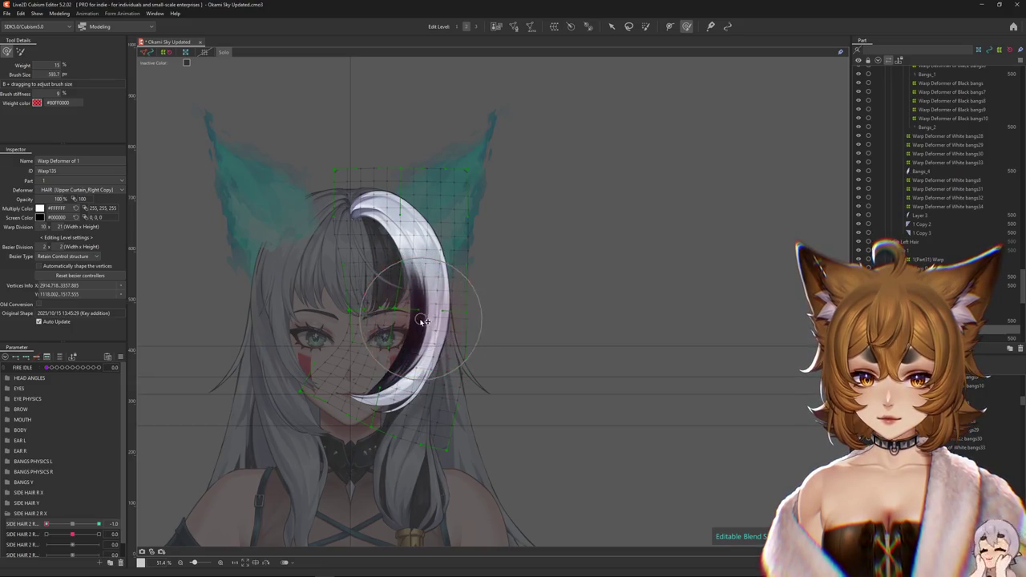
pyautogui.hotkey('ctrl', 'h')
pyautogui.moveTo(73, 524); pyautogui.dragTo(74, 530)
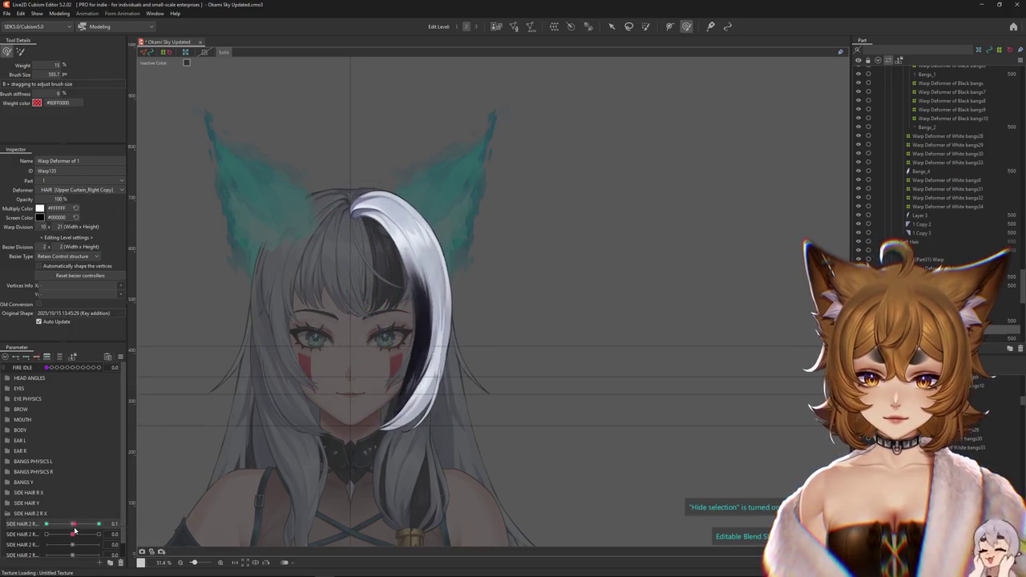
# On the outer hair warp deformer, sculpt the strand at SIDE HAIR 2 R -1.0, undoing two strokes.
pyautogui.click(158, 533)
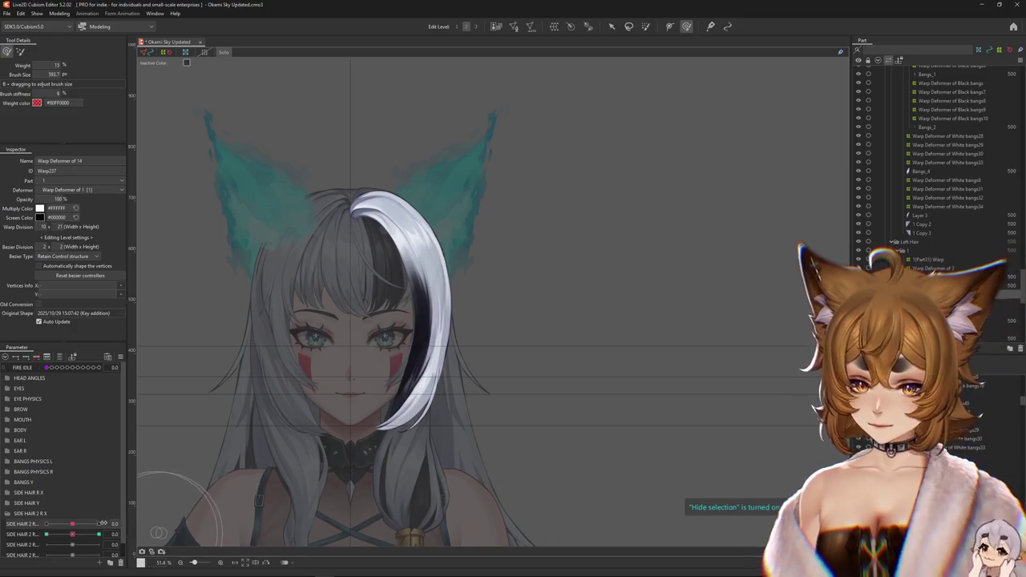
pyautogui.click(99, 534)
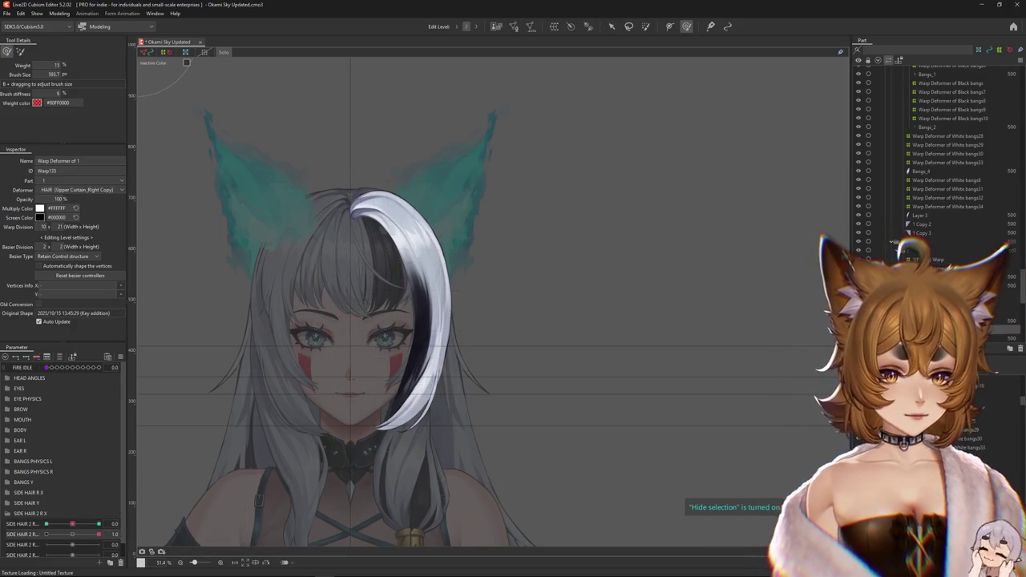
pyautogui.click(99, 523)
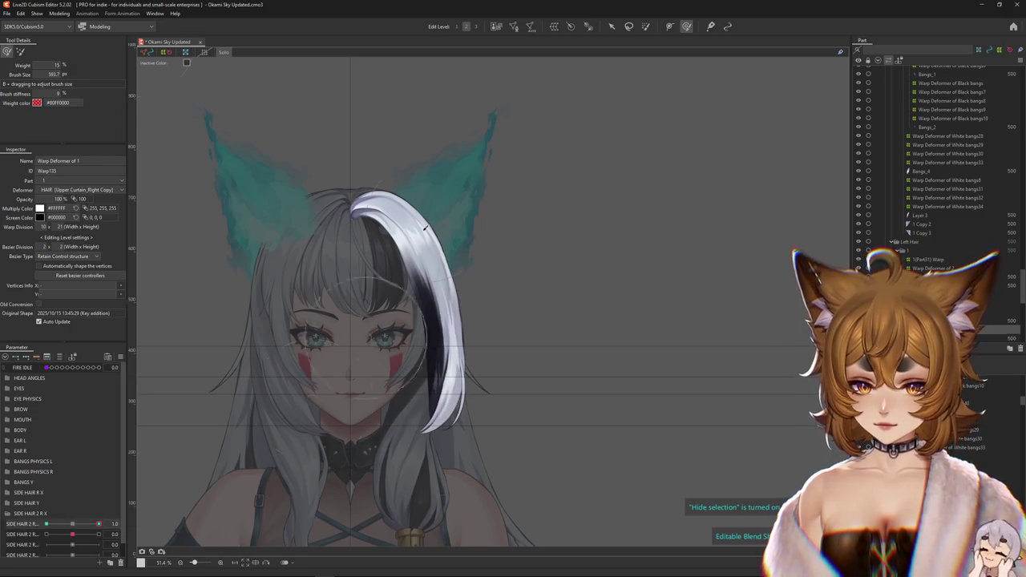
pyautogui.moveTo(408, 261); pyautogui.dragTo(427, 265)
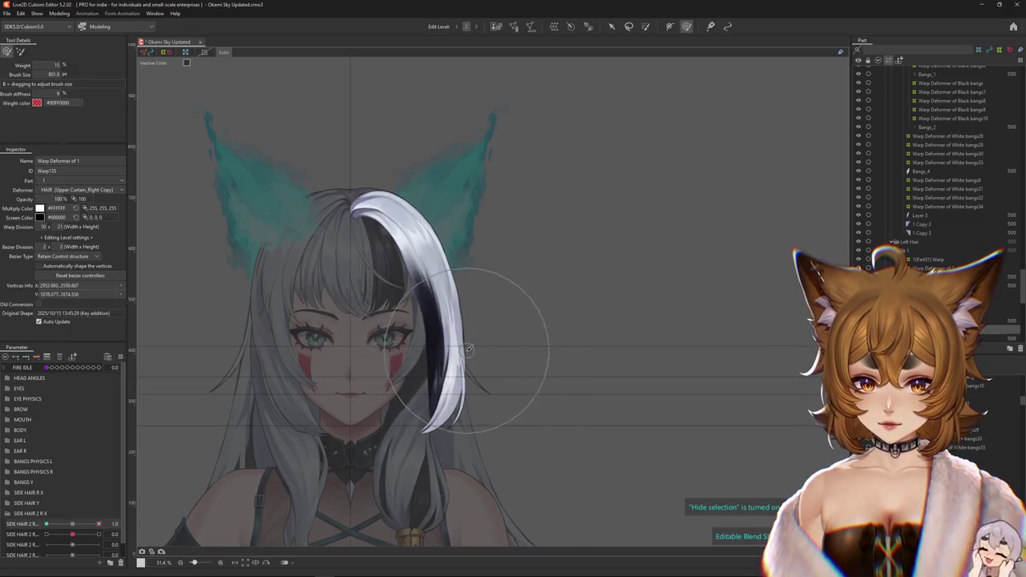
pyautogui.click(46, 523)
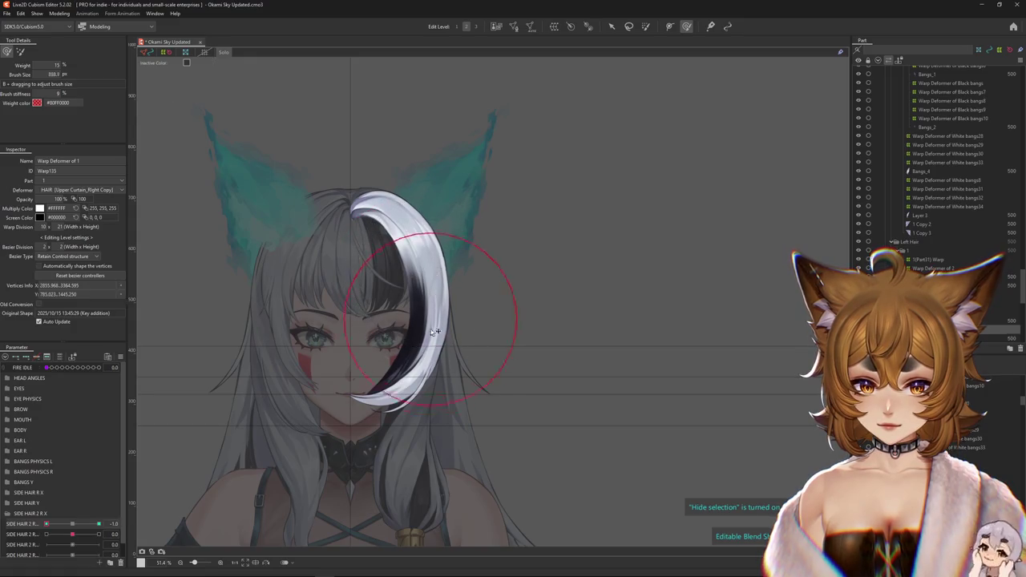
pyautogui.moveTo(377, 343); pyautogui.dragTo(387, 376)
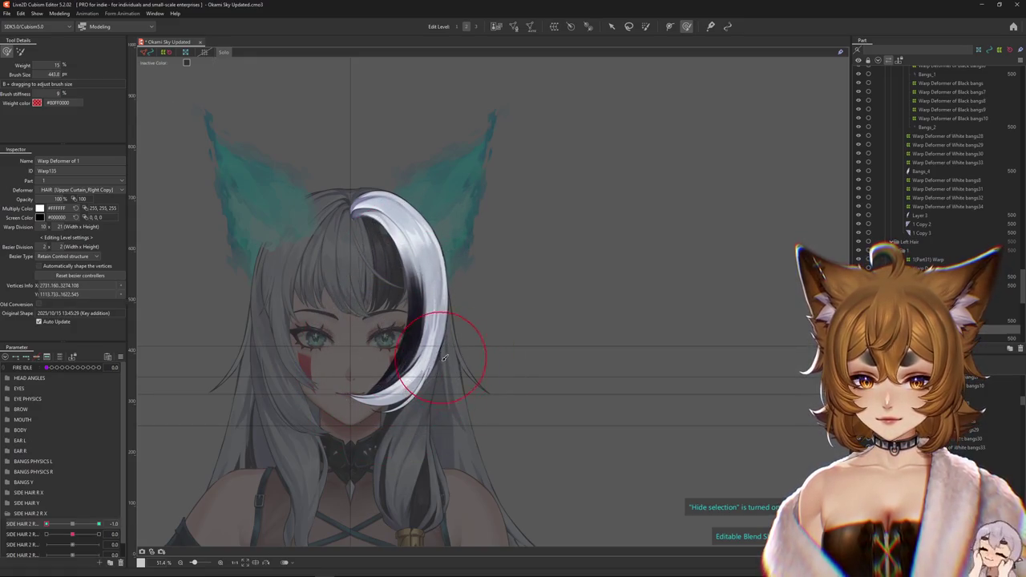
pyautogui.hotkey('ctrl', 'z')
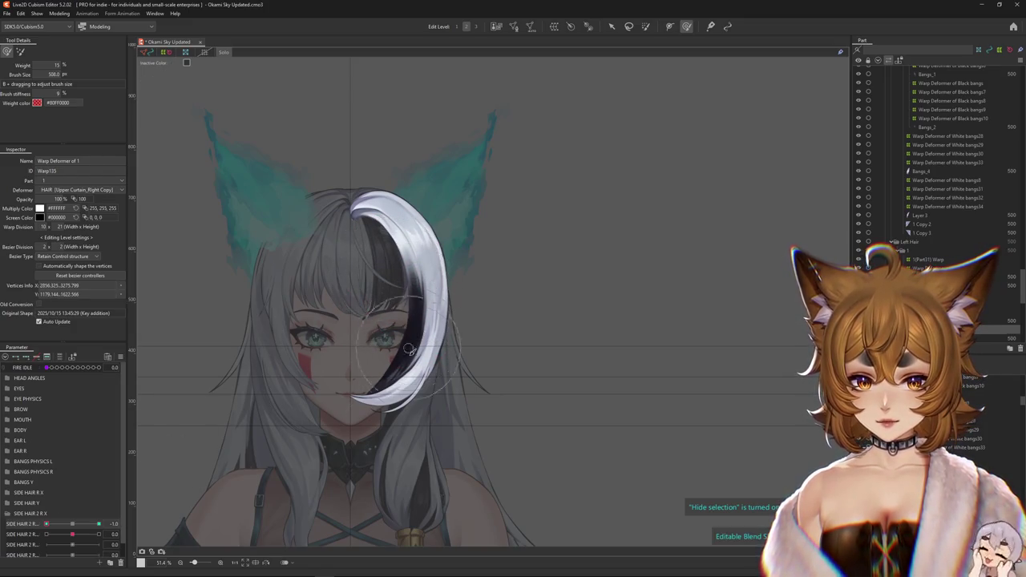
pyautogui.hotkey('ctrl', 'z')
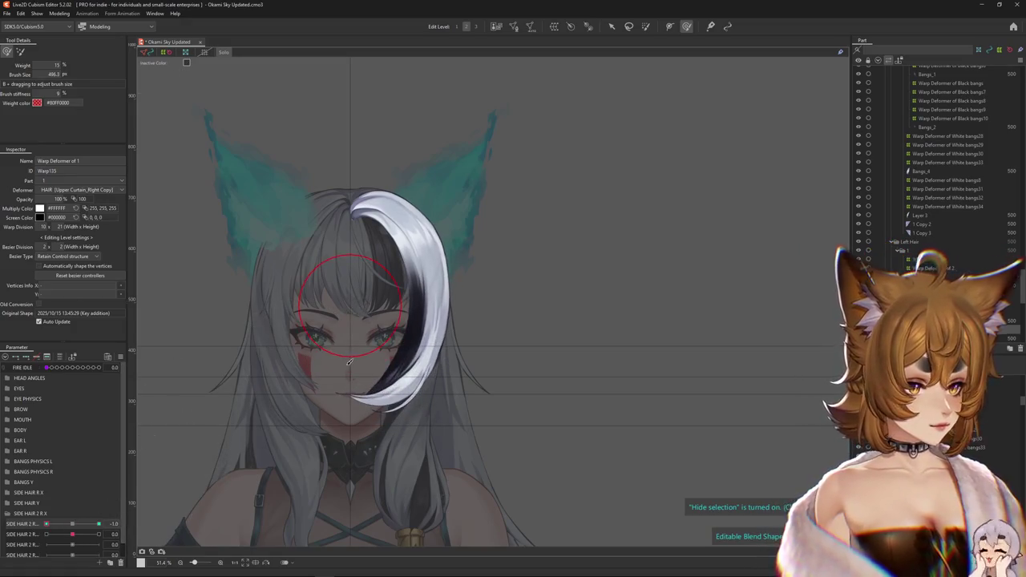
# Shape the black inner hair and upper crescent, then sweep SIDE HAIR 2 R to test it.
pyautogui.moveTo(349, 362); pyautogui.dragTo(398, 359)
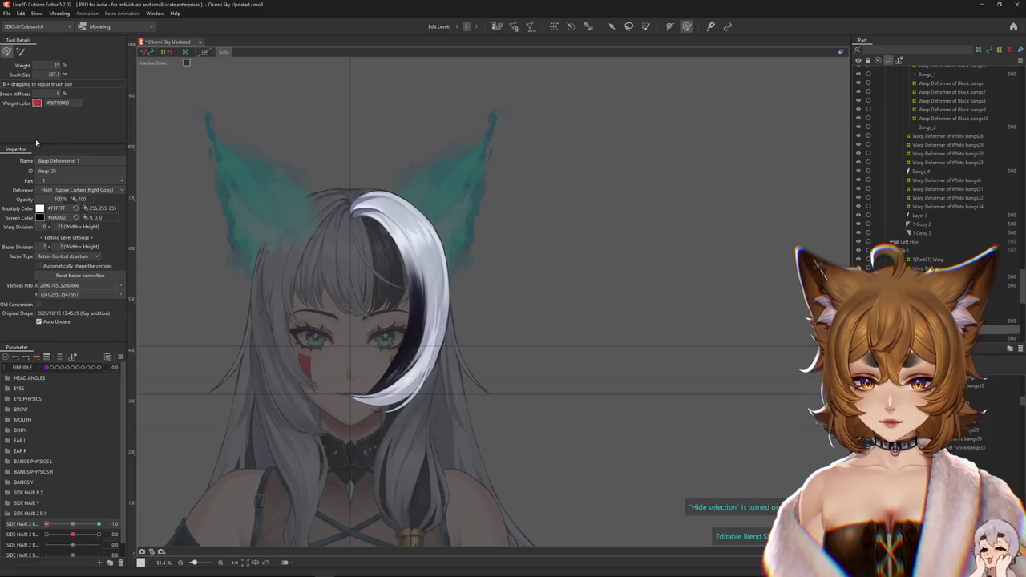
pyautogui.click(20, 52)
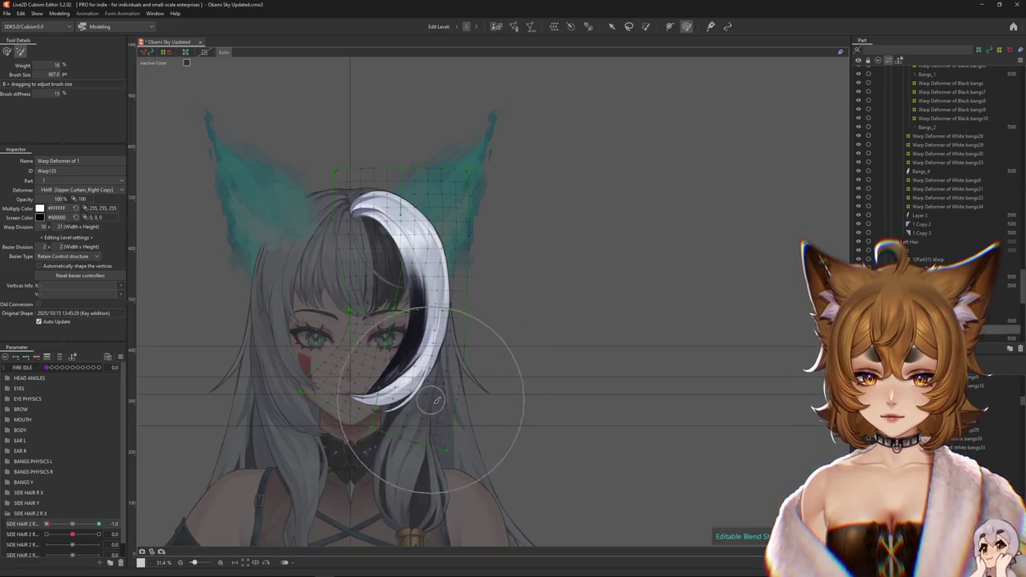
pyautogui.click(7, 51)
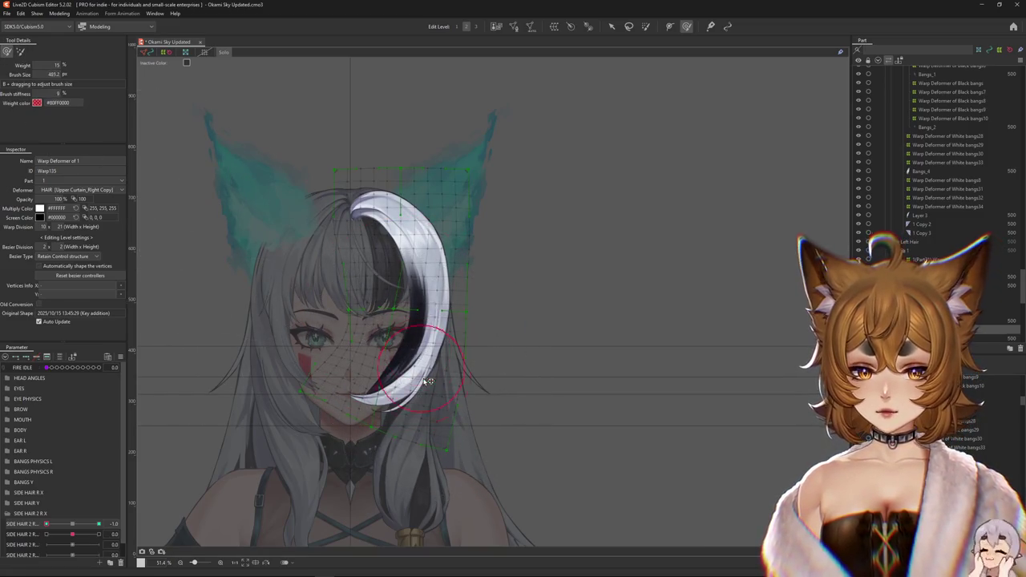
pyautogui.moveTo(403, 377); pyautogui.dragTo(415, 389)
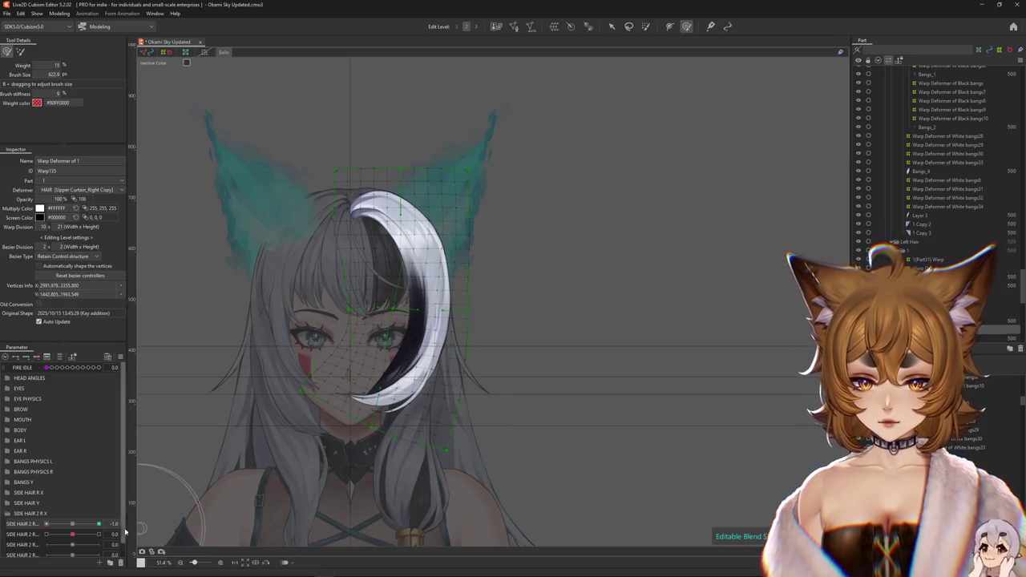
pyautogui.click(47, 523)
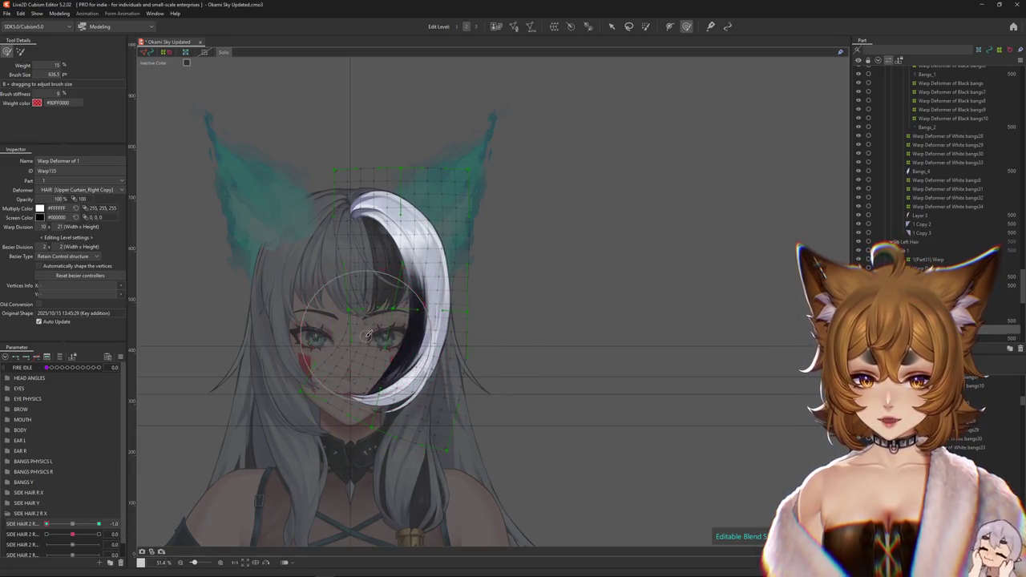
pyautogui.hotkey('ctrl', 'h')
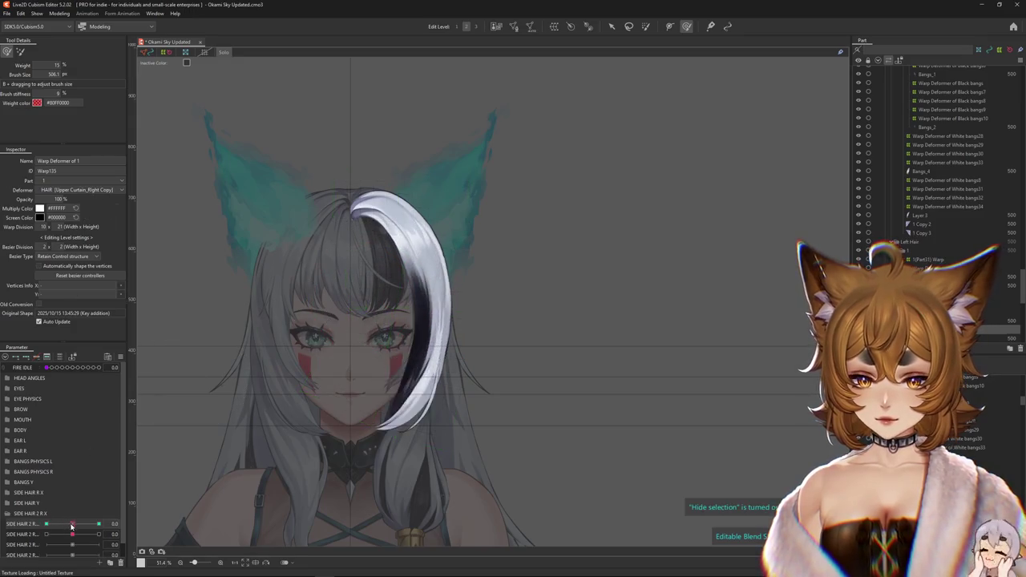
pyautogui.moveTo(409, 242); pyautogui.dragTo(418, 245)
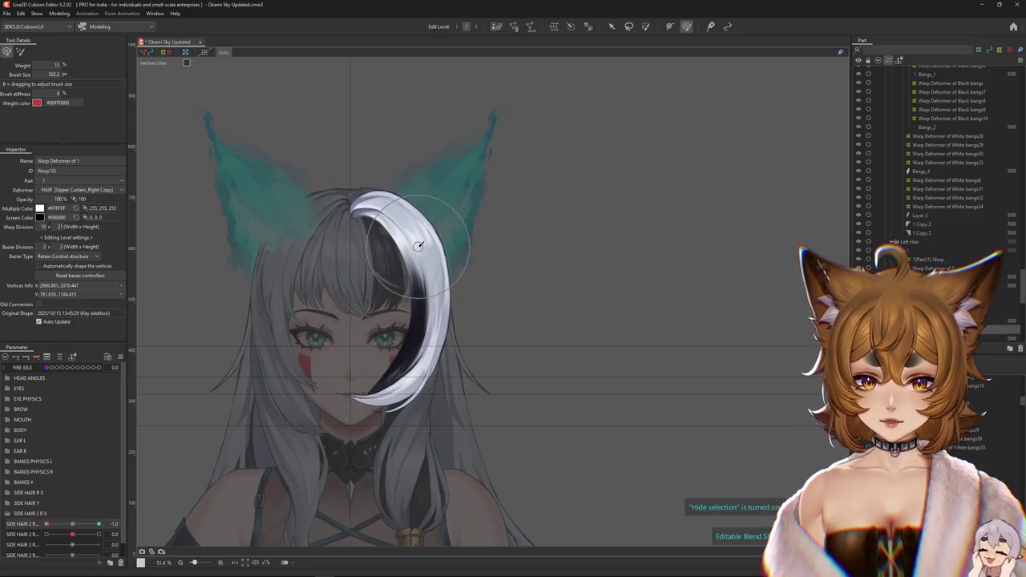
pyautogui.moveTo(45, 523)
pyautogui.mouseDown()
pyautogui.moveTo(93, 523)
pyautogui.moveTo(72, 523)
pyautogui.mouseUp()
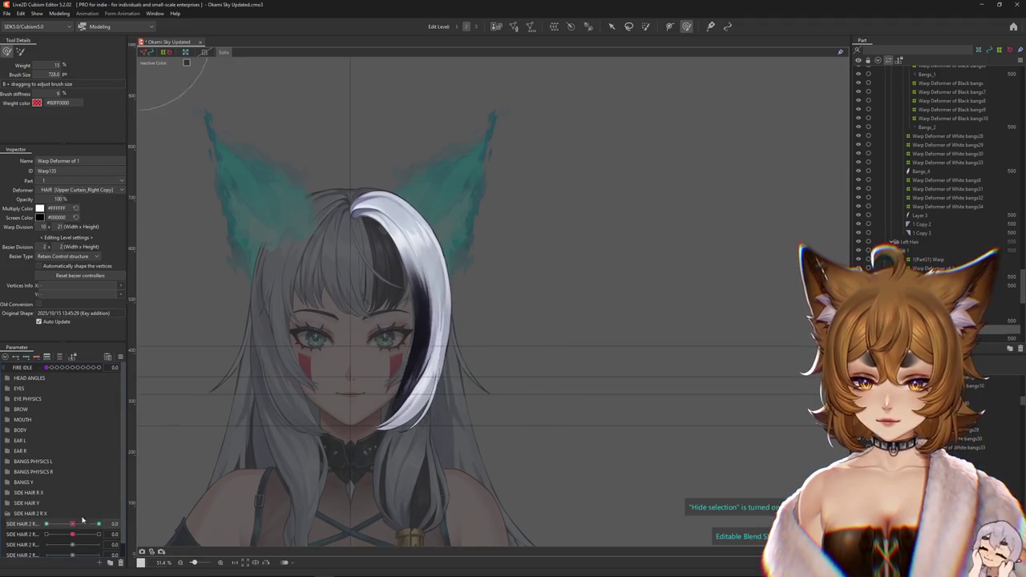
pyautogui.click(351, 181)
# Enlarge the weight brush and check the bend at SIDE HAIR 2 R -1.0, 0 and 1.0.
pyautogui.moveTo(351, 182); pyautogui.dragTo(283, 111)
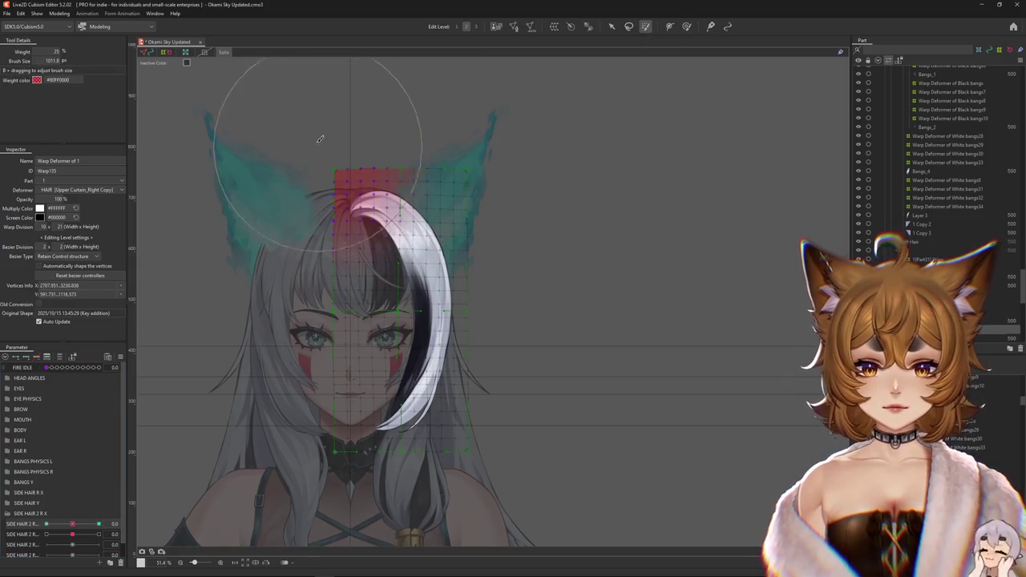
pyautogui.moveTo(71, 524); pyautogui.dragTo(7, 525)
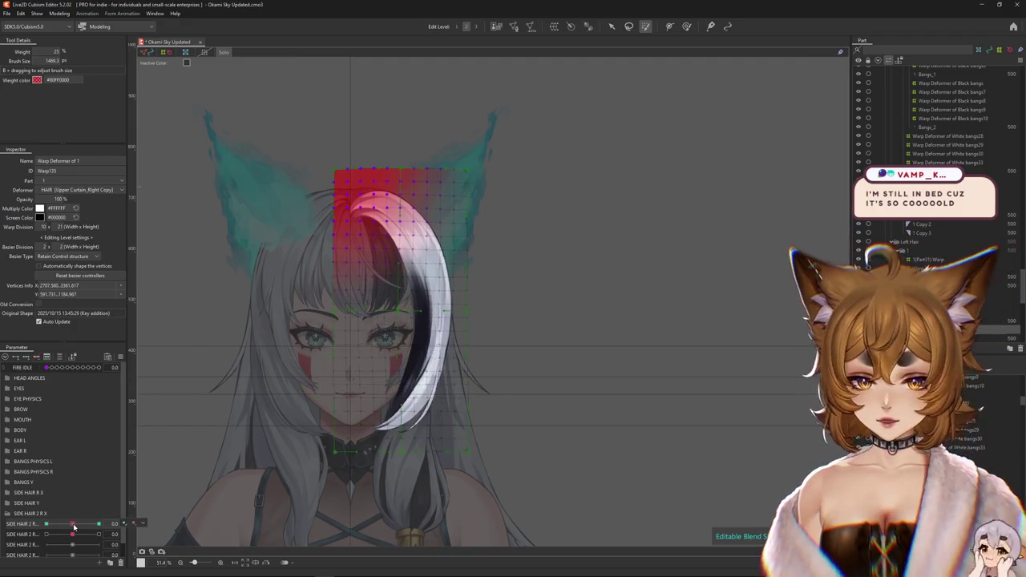
pyautogui.hotkey('ctrl', 'h')
pyautogui.hotkey('ctrl', 'h')
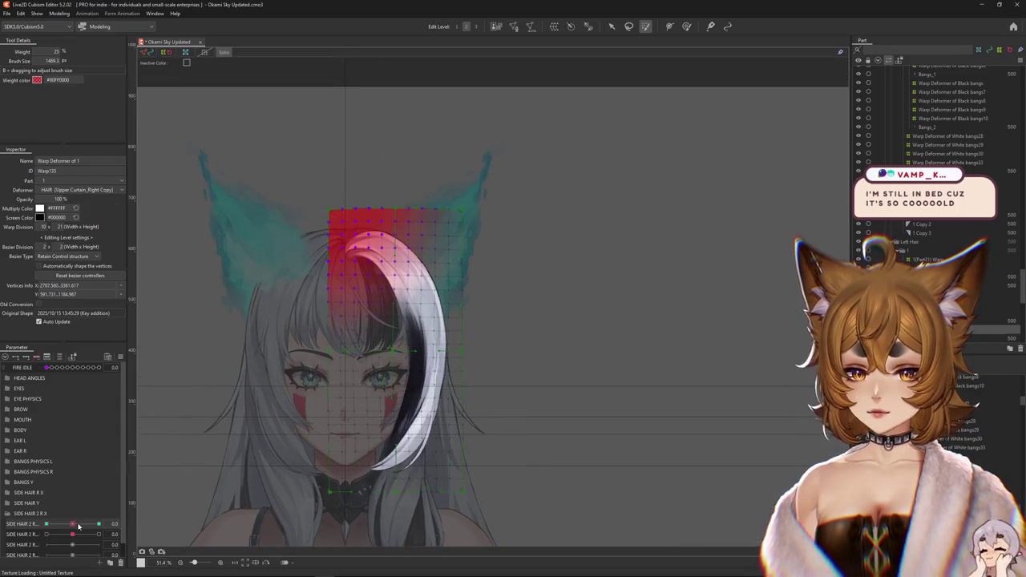
pyautogui.click(72, 523)
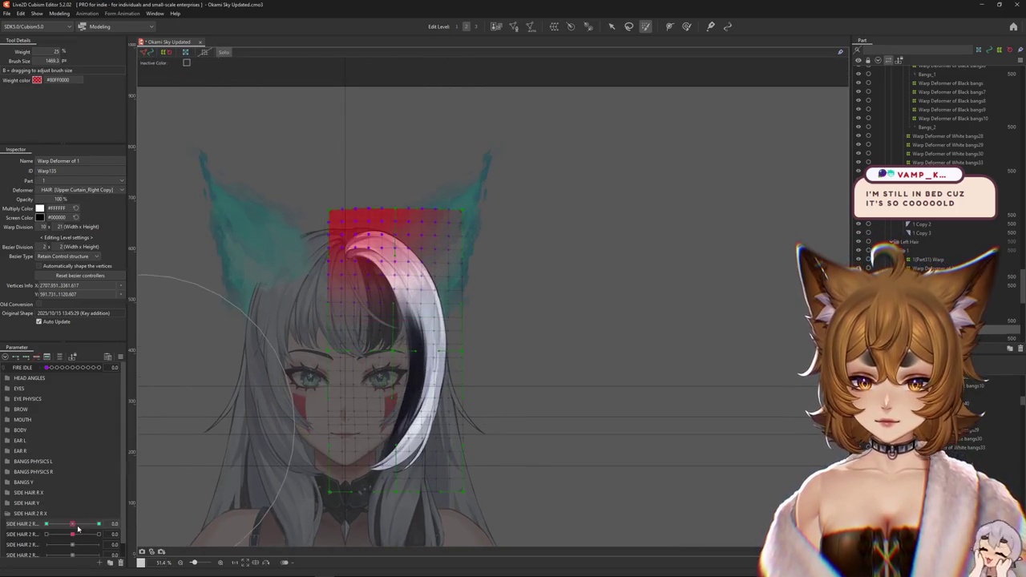
pyautogui.click(98, 524)
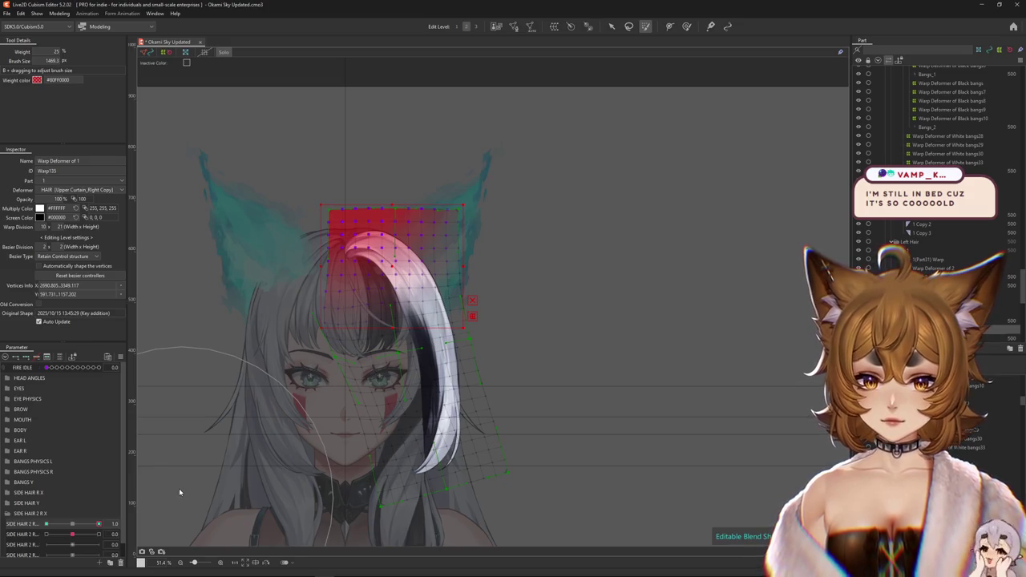
pyautogui.hotkey('ctrl', 'h')
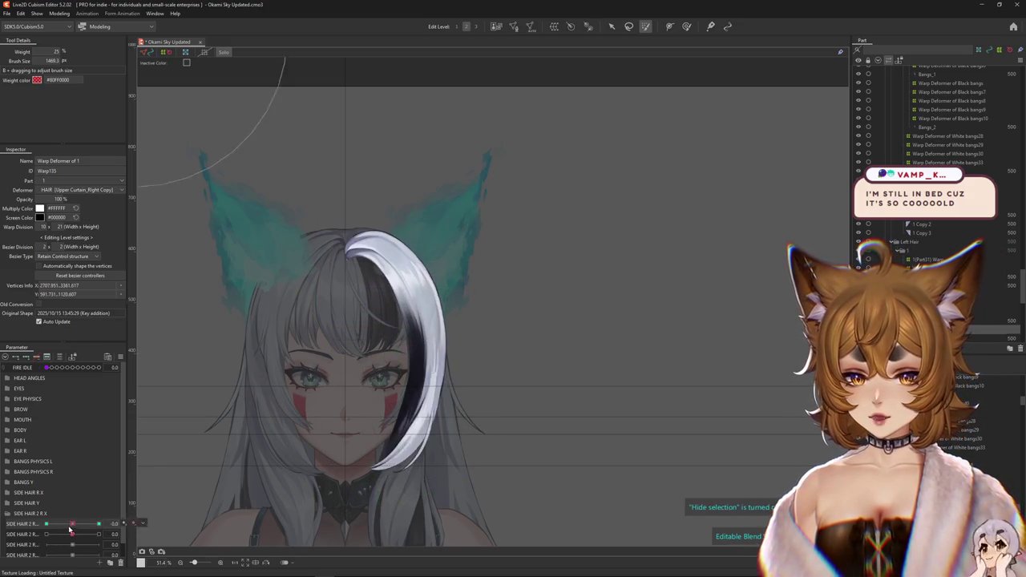
# Select the strand's blend shape key and preview the crescent at SIDE HAIR 2 R -1.0.
pyautogui.click(686, 25)
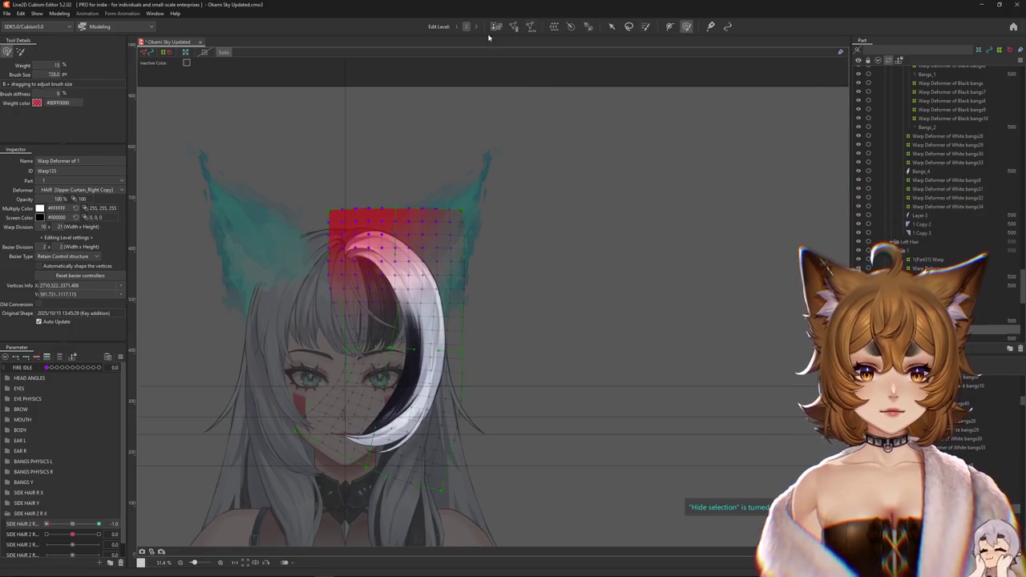
pyautogui.click(22, 52)
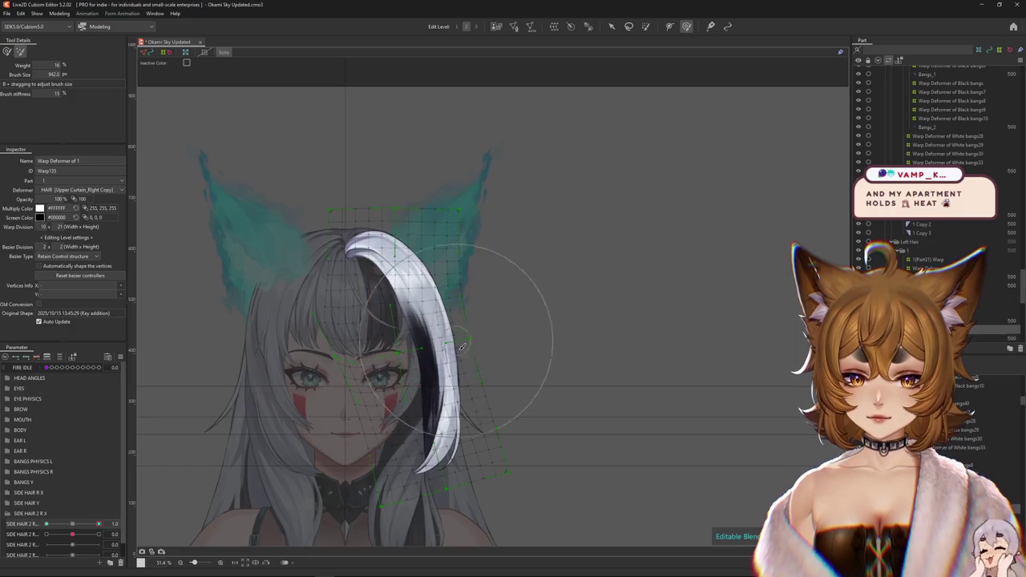
pyautogui.click(6, 52)
pyautogui.click(79, 524)
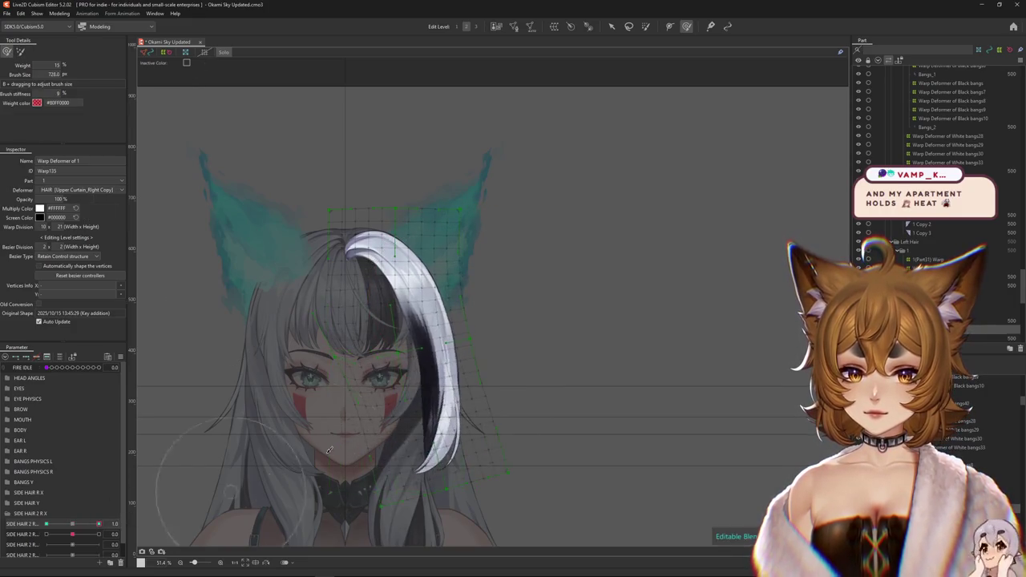
pyautogui.hotkey('ctrl', 'h')
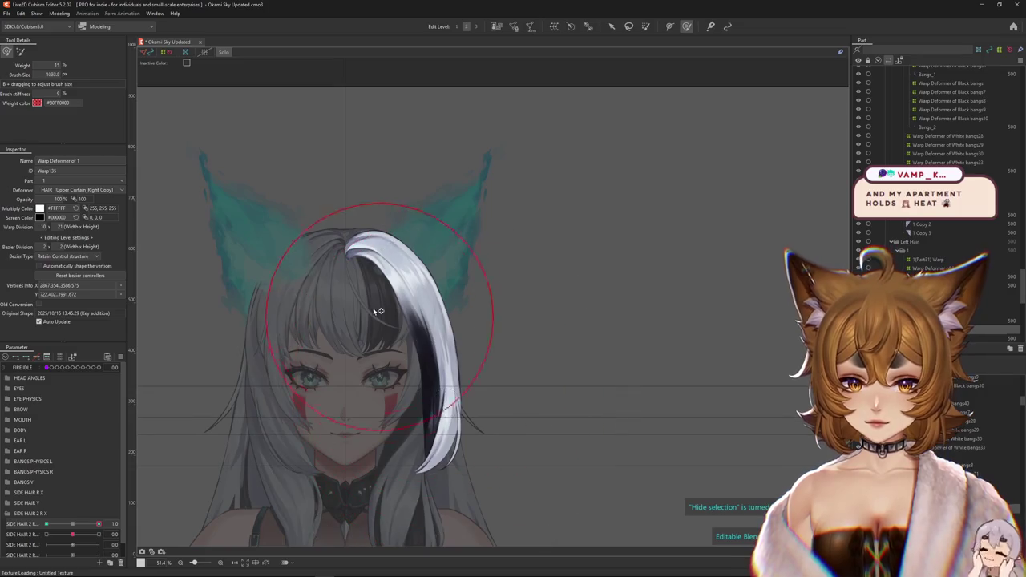
pyautogui.moveTo(98, 524); pyautogui.dragTo(24, 525)
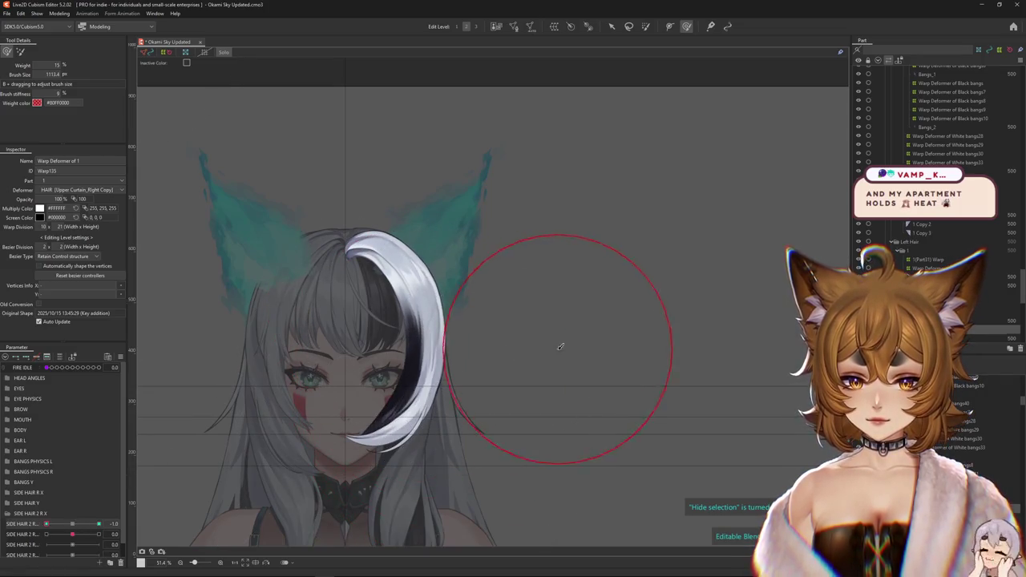
pyautogui.hotkey('ctrl', 'h')
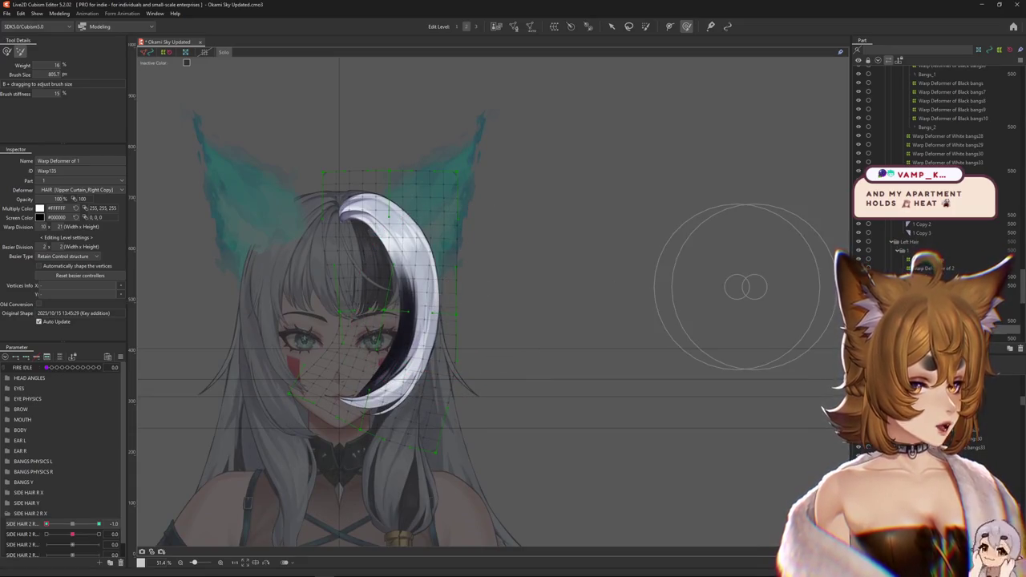
pyautogui.hotkey('ctrl', 'h')
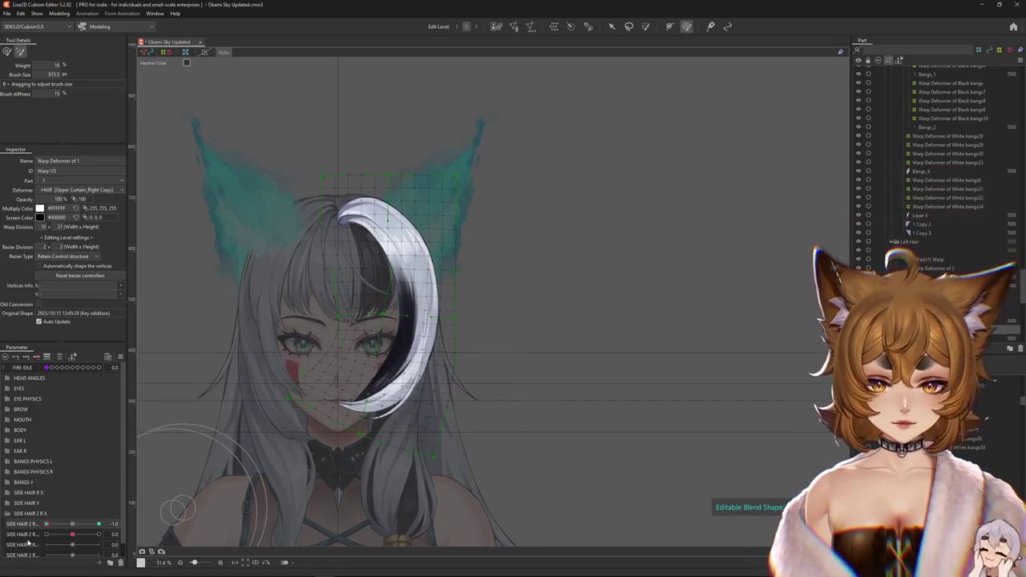
# Sweep SIDE HAIR 2 R between -1 and 1 to test the bang, and select Warp Deformer of 14.
pyautogui.click(7, 50)
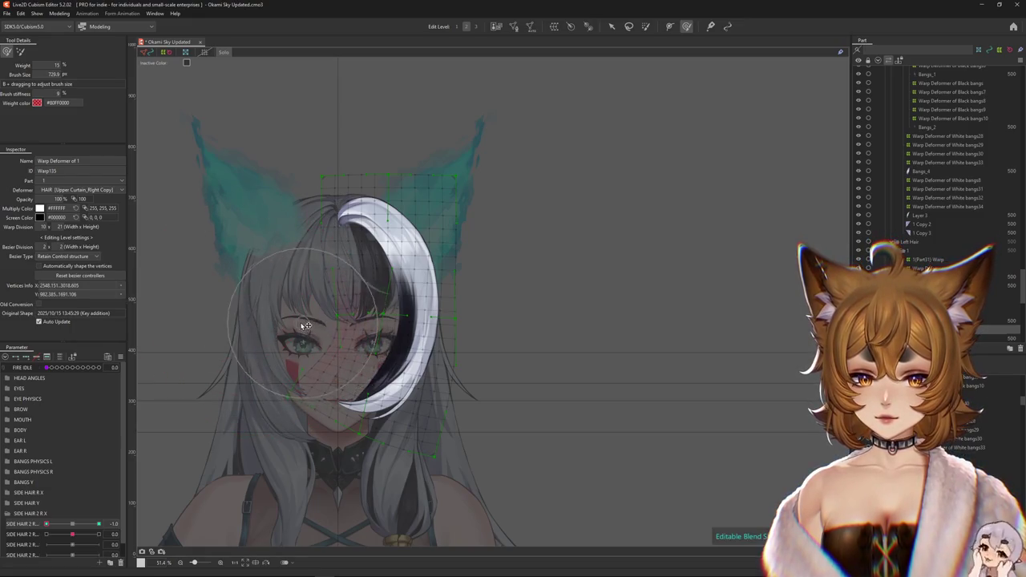
pyautogui.hscroll(-2, 200, 448)
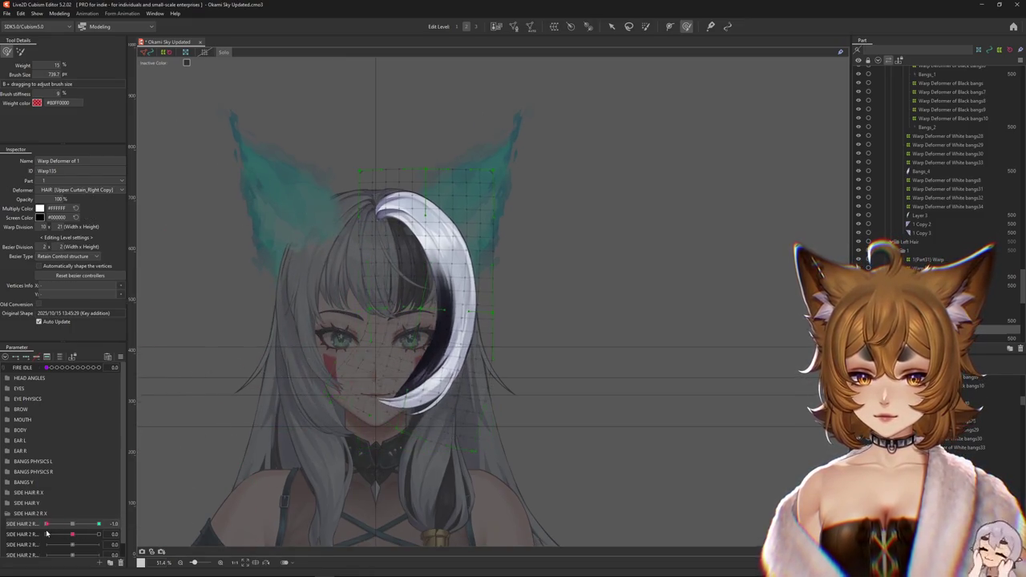
pyautogui.moveTo(392, 449); pyautogui.dragTo(362, 418)
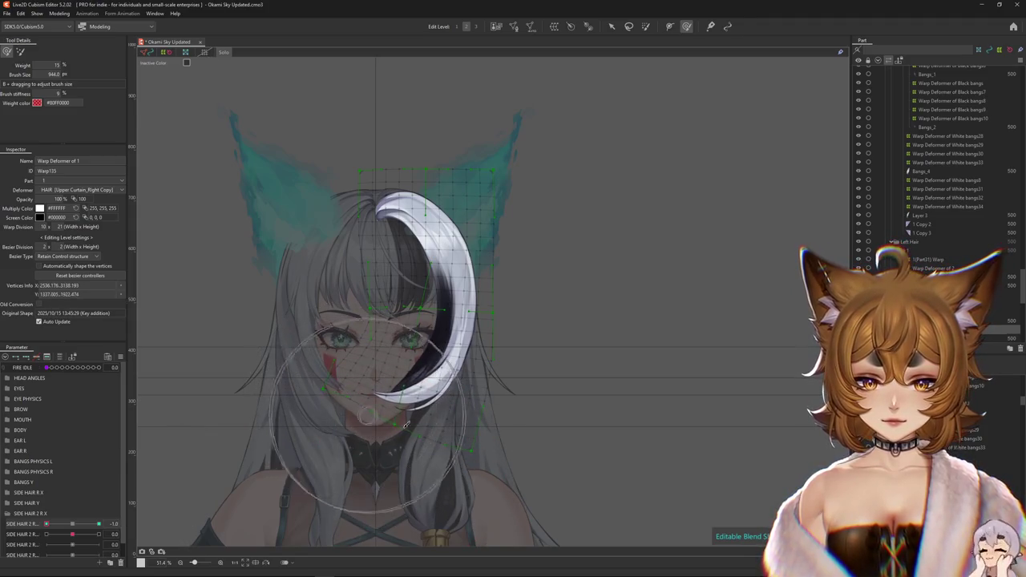
pyautogui.moveTo(98, 523); pyautogui.dragTo(45, 523)
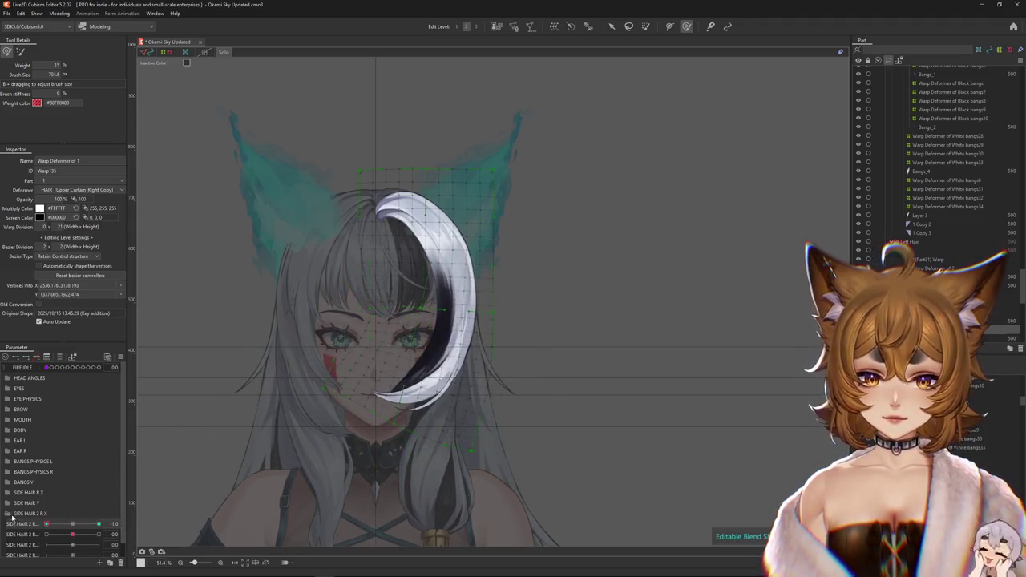
pyautogui.moveTo(473, 401)
pyautogui.mouseDown()
pyautogui.moveTo(454, 359)
pyautogui.moveTo(465, 295)
pyautogui.moveTo(455, 329)
pyautogui.mouseUp()
pyautogui.hotkey('ctrl', 'h')
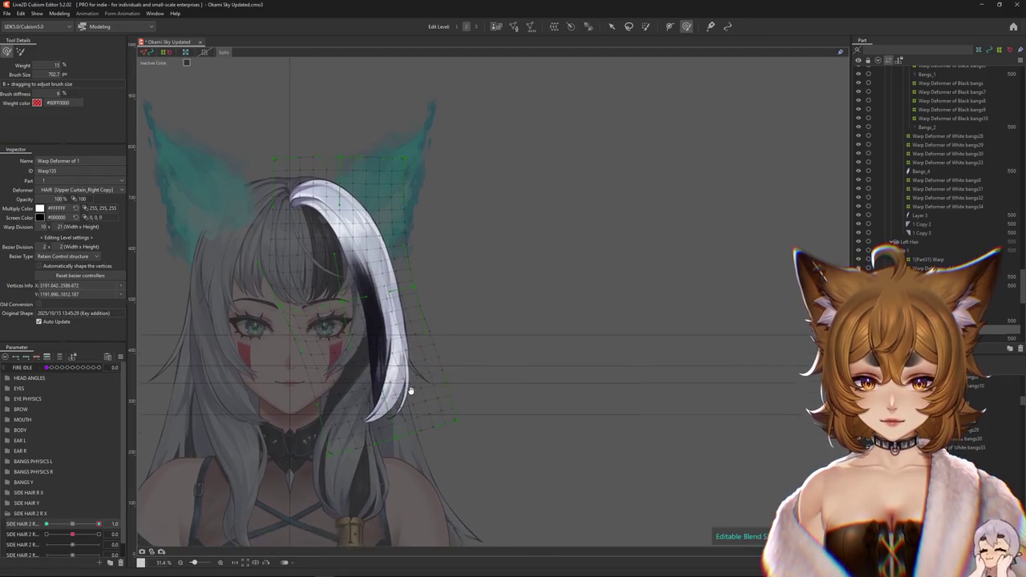
pyautogui.moveTo(98, 523); pyautogui.dragTo(30, 522)
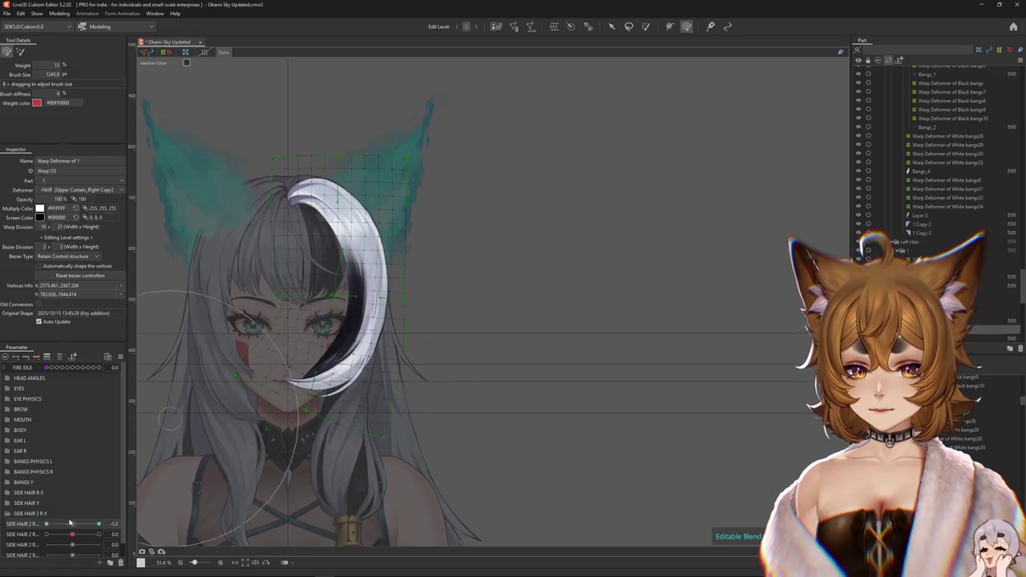
pyautogui.moveTo(46, 524); pyautogui.dragTo(160, 516)
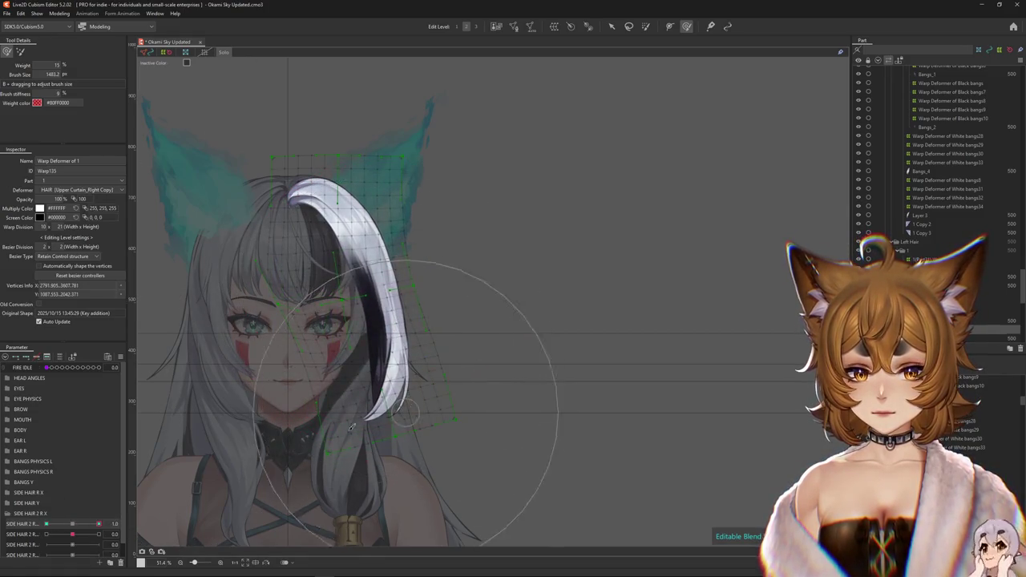
pyautogui.moveTo(99, 523); pyautogui.dragTo(47, 524)
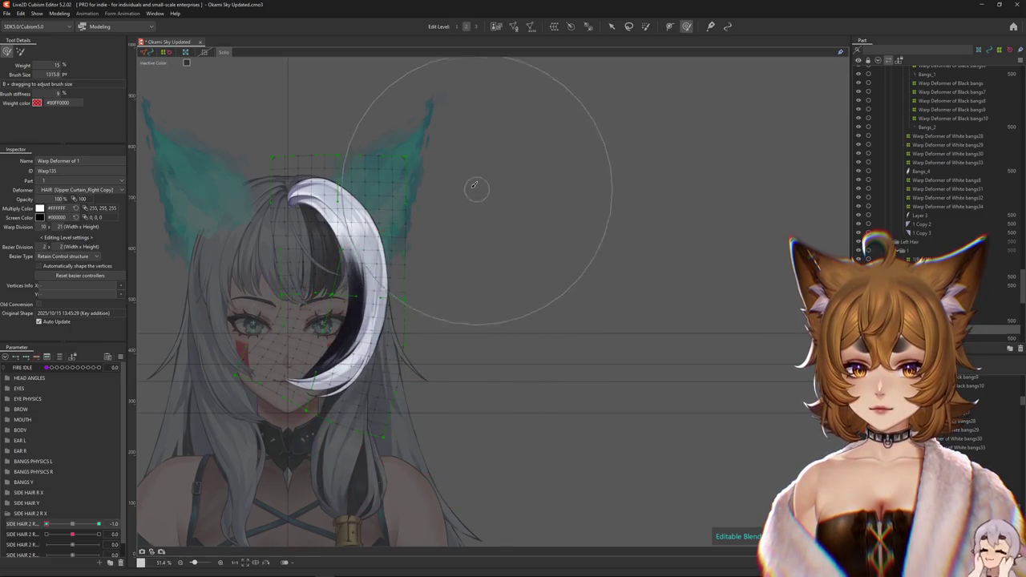
pyautogui.moveTo(401, 343); pyautogui.dragTo(408, 353)
pyautogui.click(158, 526)
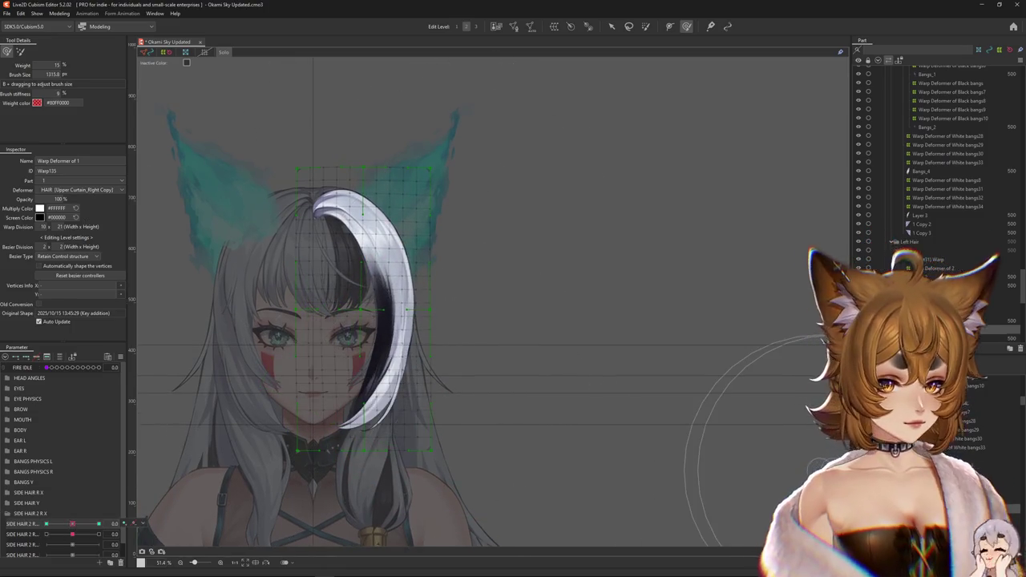
pyautogui.moveTo(72, 523)
pyautogui.mouseDown()
pyautogui.moveTo(122, 518)
pyautogui.moveTo(72, 523)
pyautogui.moveTo(98, 533)
pyautogui.mouseUp()
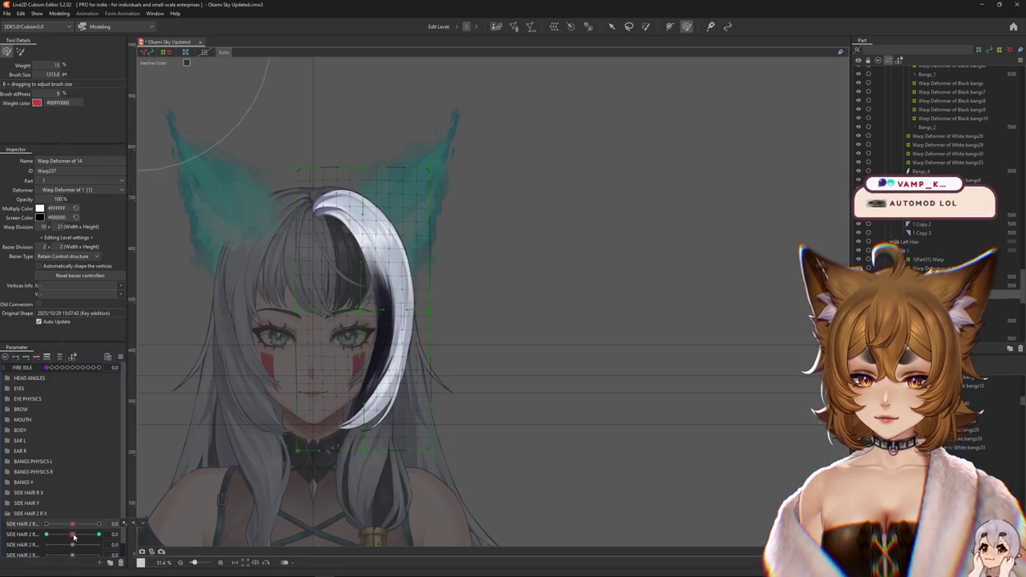
# Apply a temporary path bend to Warp Deformer of 14, extending the strand downward.
pyautogui.moveTo(568, 360); pyautogui.dragTo(600, 348)
pyautogui.click(612, 26)
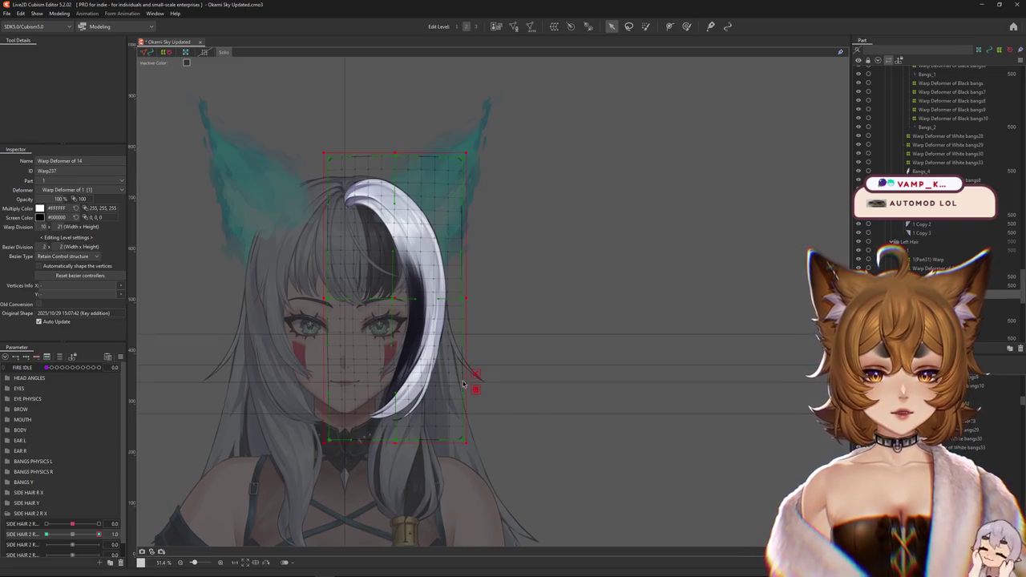
pyautogui.hotkey('ctrl', 't')
pyautogui.click(71, 51)
pyautogui.click(68, 80)
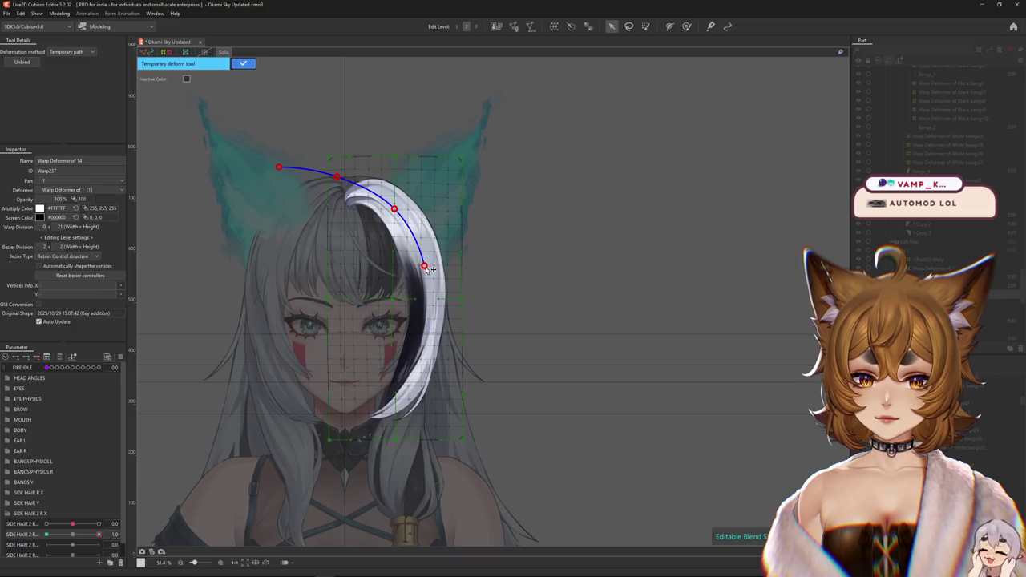
pyautogui.moveTo(361, 485); pyautogui.dragTo(452, 484)
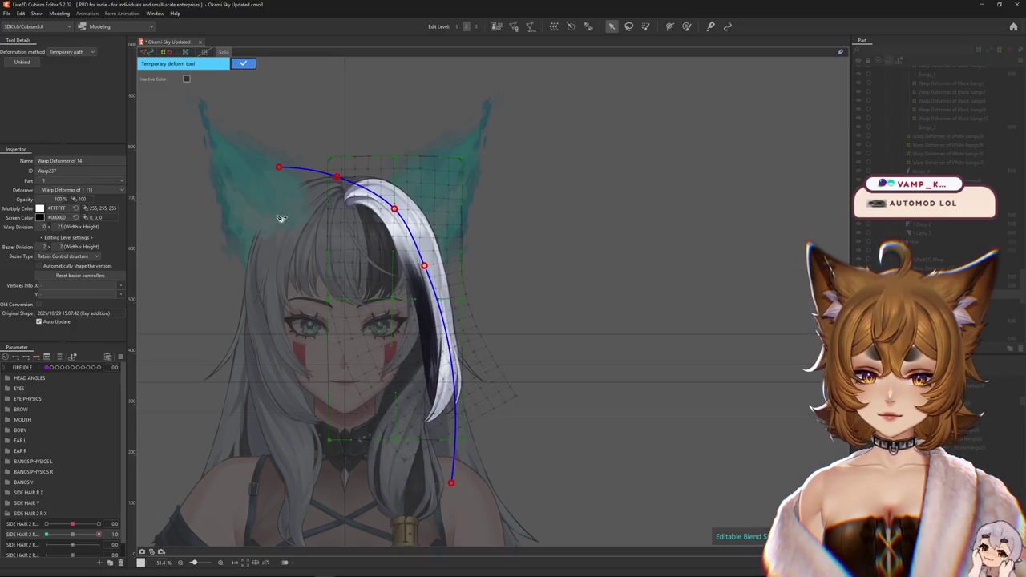
pyautogui.click(244, 64)
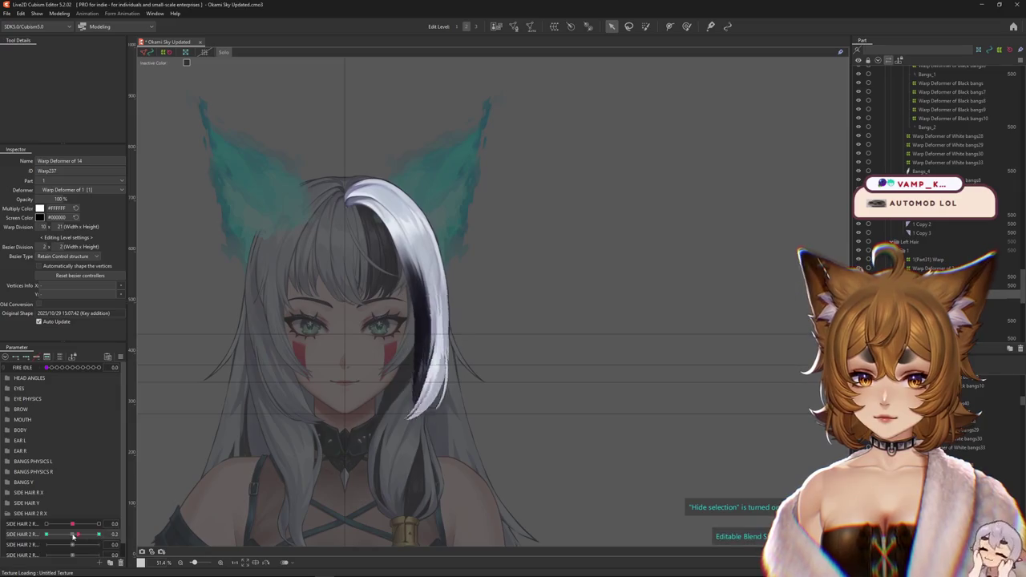
# Add a second temporary path along the bang and pull its end down-left into a crescent.
pyautogui.press('t')
pyautogui.click(71, 51)
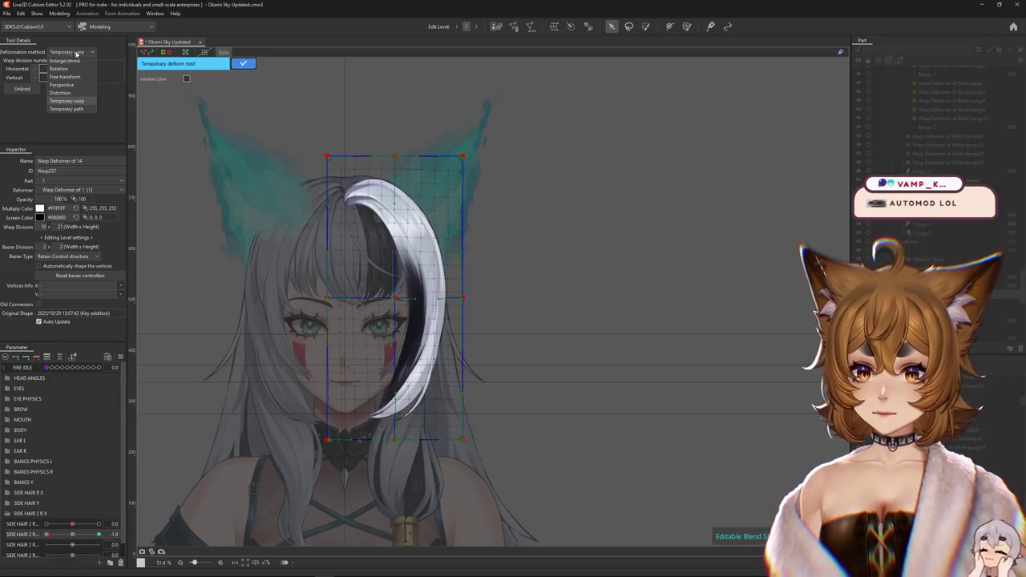
pyautogui.click(69, 109)
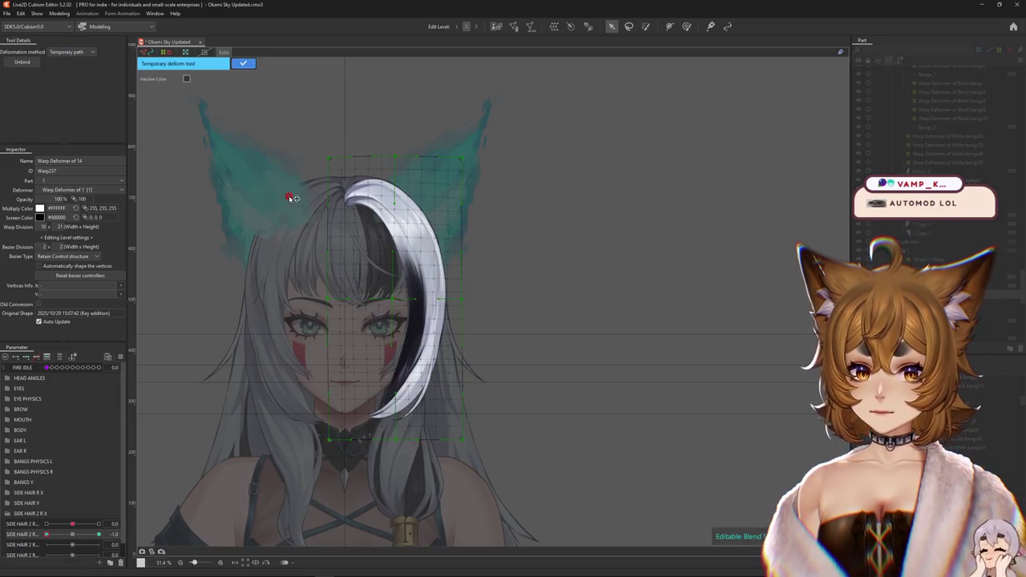
pyautogui.click(428, 276)
pyautogui.moveTo(383, 505); pyautogui.dragTo(315, 479)
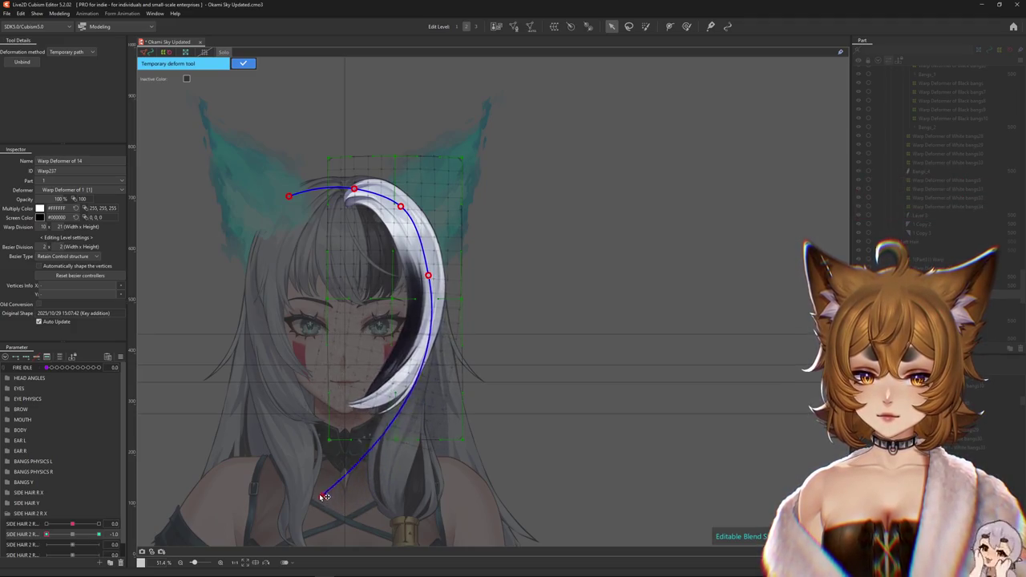
# Apply the crescent bend and paint weight over the lower bang at SIDE HAIR 2 R -1.
pyautogui.click(243, 63)
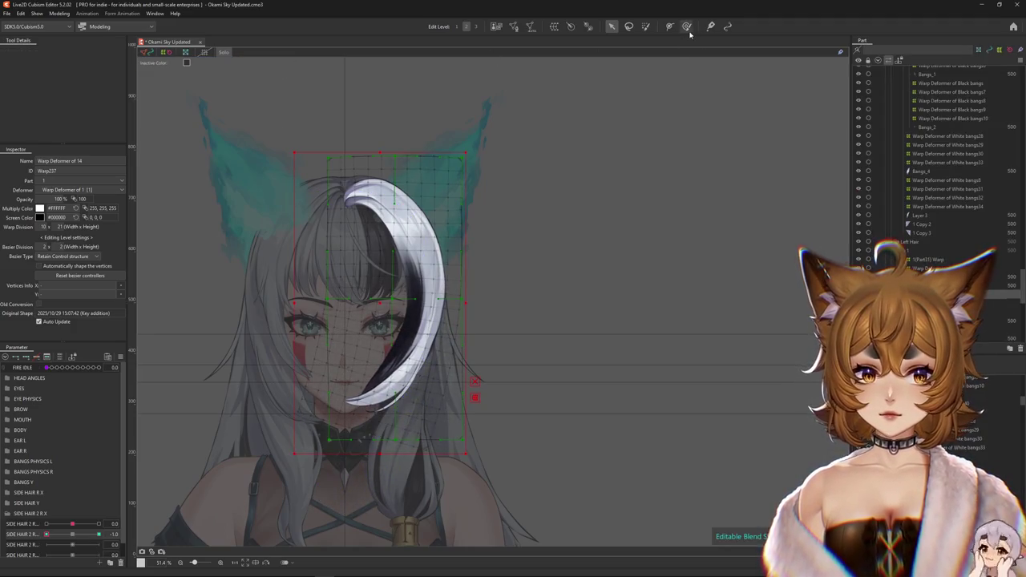
pyautogui.click(686, 25)
pyautogui.click(73, 535)
pyautogui.moveTo(73, 534); pyautogui.dragTo(46, 535)
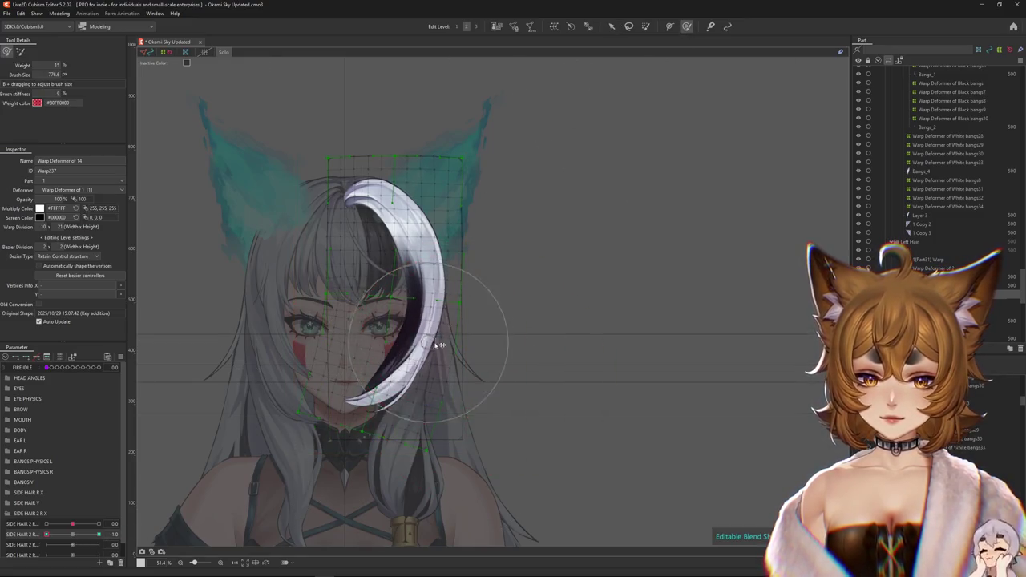
pyautogui.moveTo(438, 345); pyautogui.dragTo(307, 442)
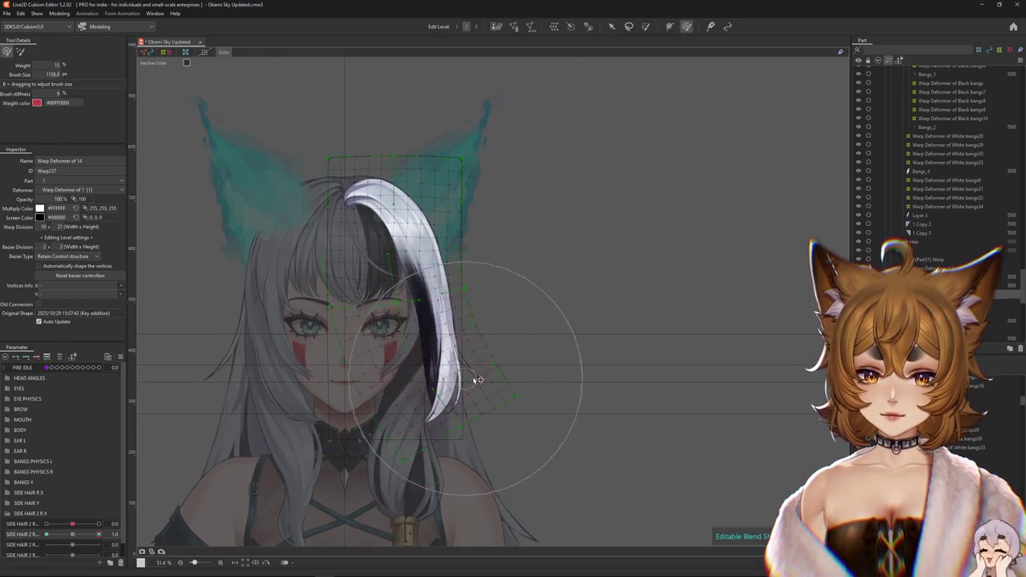
pyautogui.moveTo(99, 534); pyautogui.dragTo(72, 534)
# Paint weight over the top of the warp mesh, checking SIDE HAIR 2 R at -1 and 1.
pyautogui.click(646, 26)
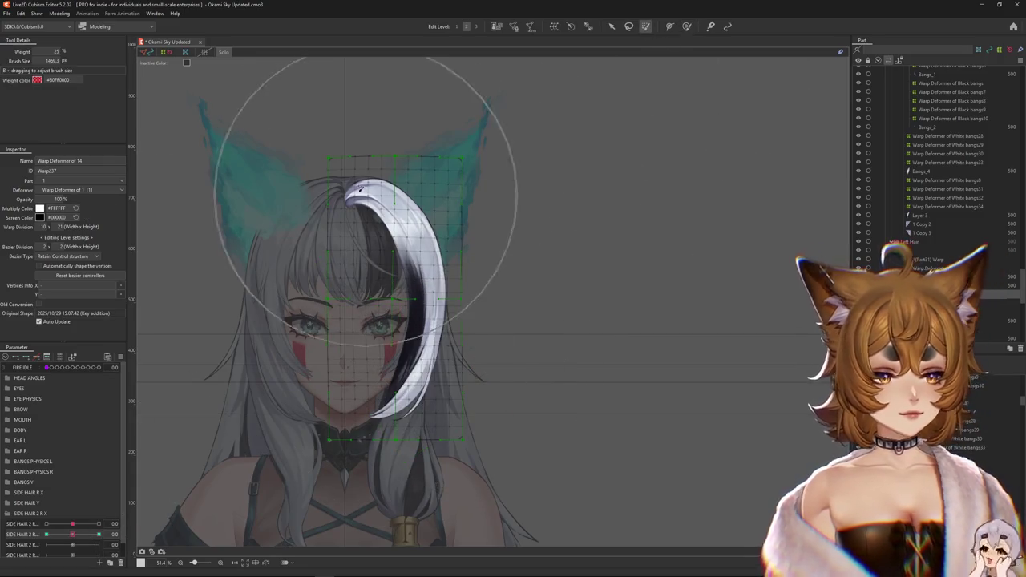
pyautogui.moveTo(359, 188); pyautogui.dragTo(746, 196)
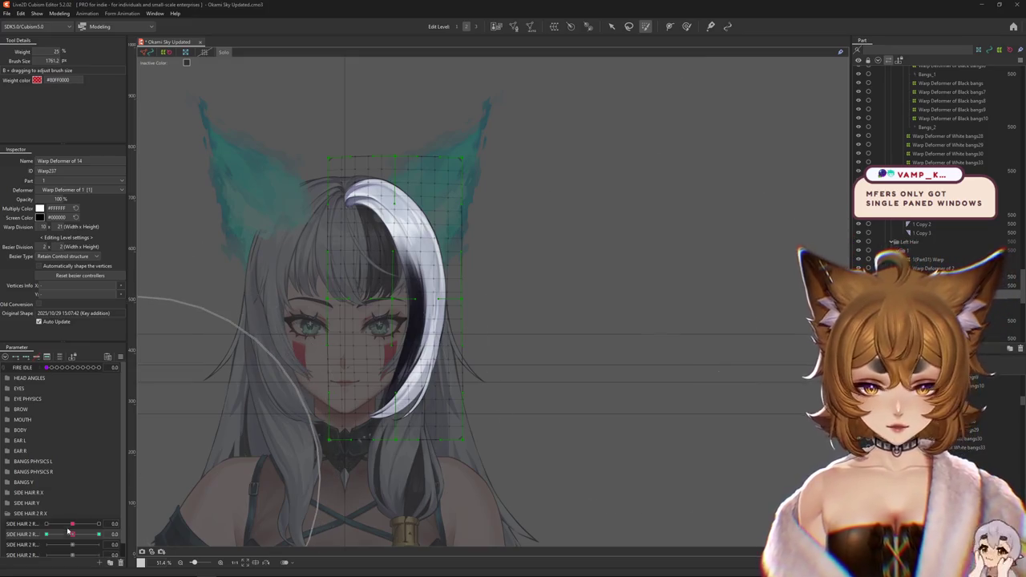
pyautogui.moveTo(73, 534); pyautogui.dragTo(71, 535)
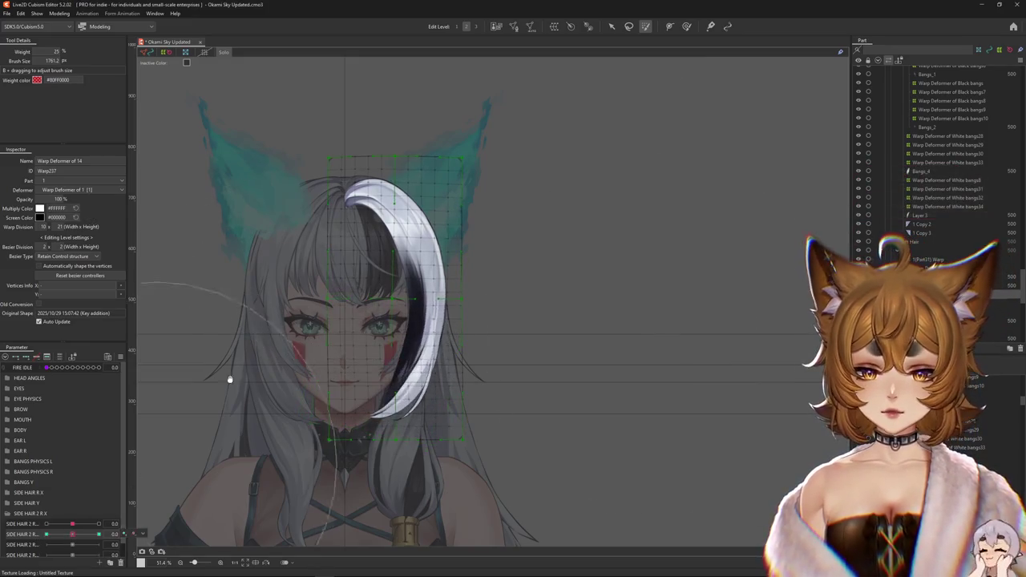
pyautogui.scroll(2, 229, 373)
pyautogui.click(388, 185)
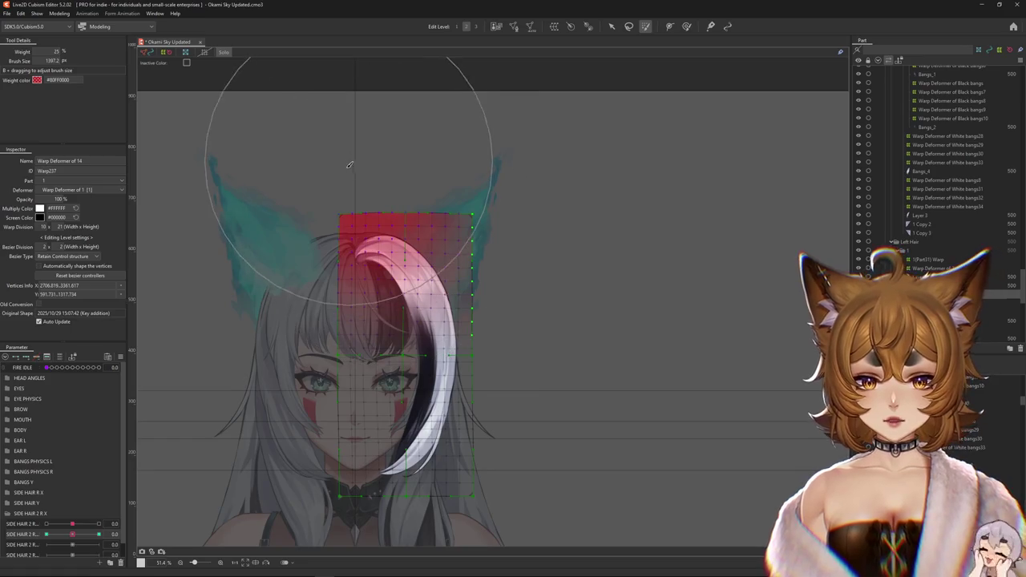
pyautogui.click(49, 534)
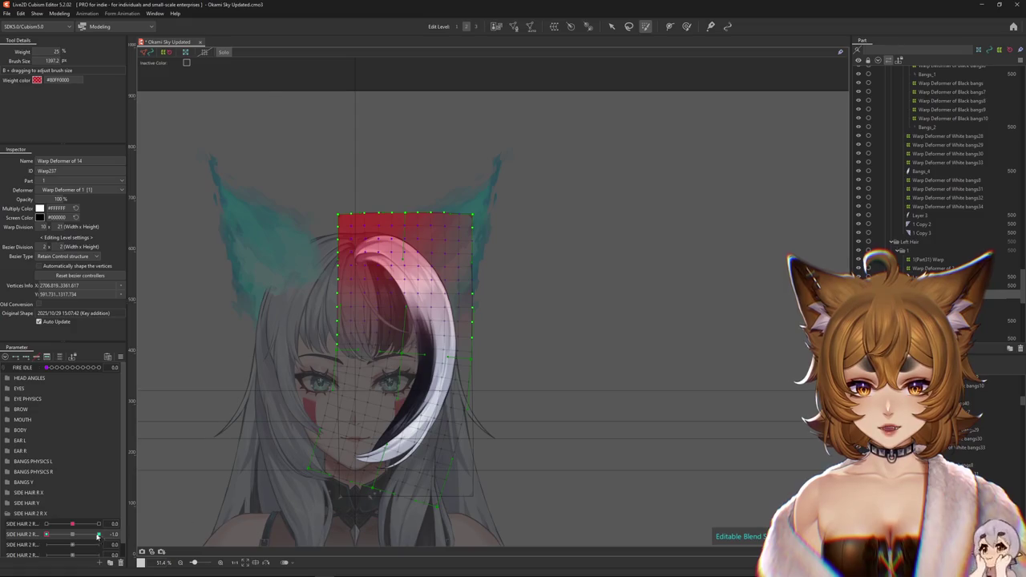
pyautogui.click(72, 534)
pyautogui.moveTo(366, 183); pyautogui.dragTo(385, 264)
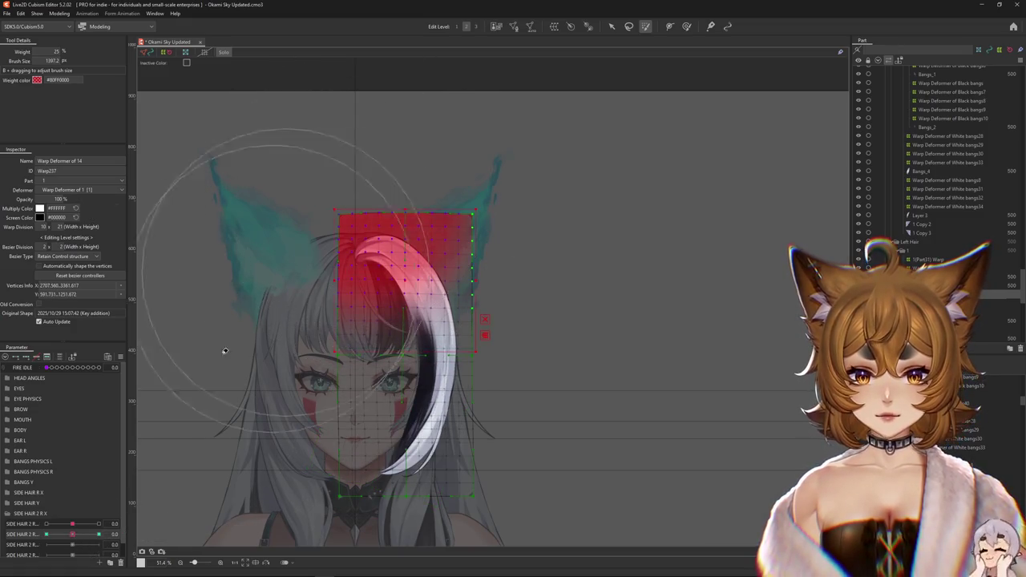
pyautogui.click(99, 533)
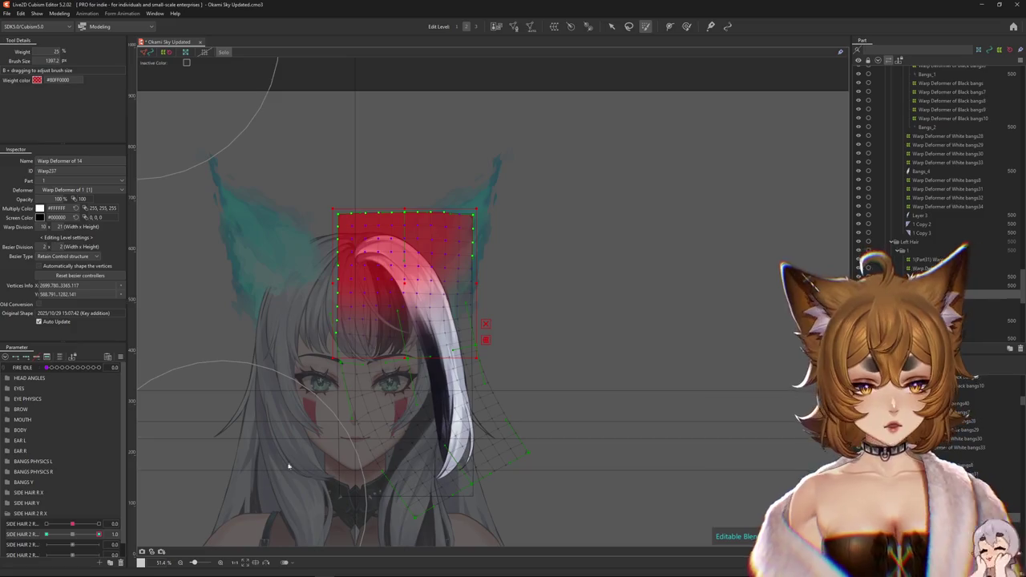
# Adjust Warp Deformer of 14's vertices near the face at SIDE HAIR 2 R -1 and 1.
pyautogui.click(687, 27)
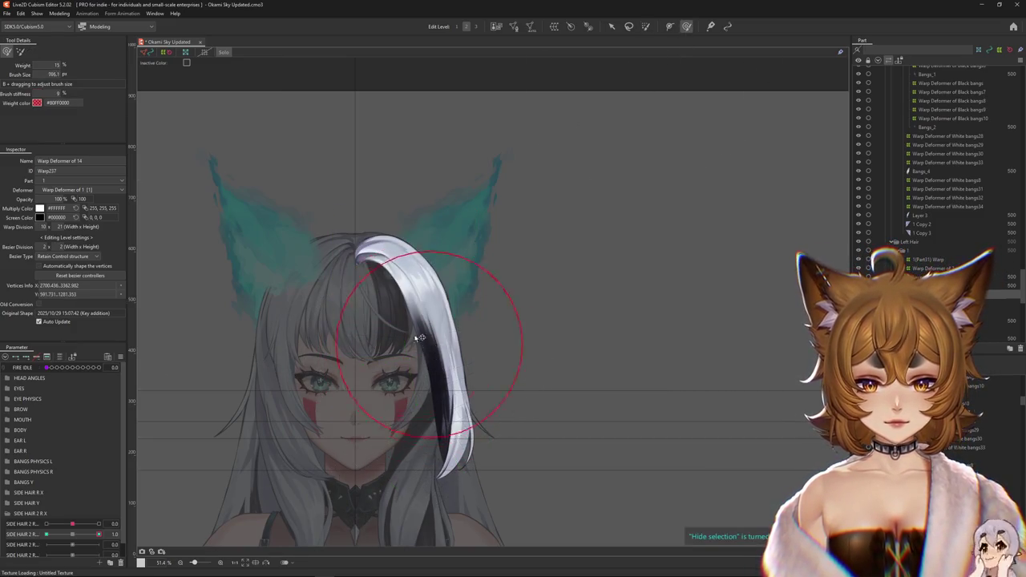
pyautogui.click(72, 534)
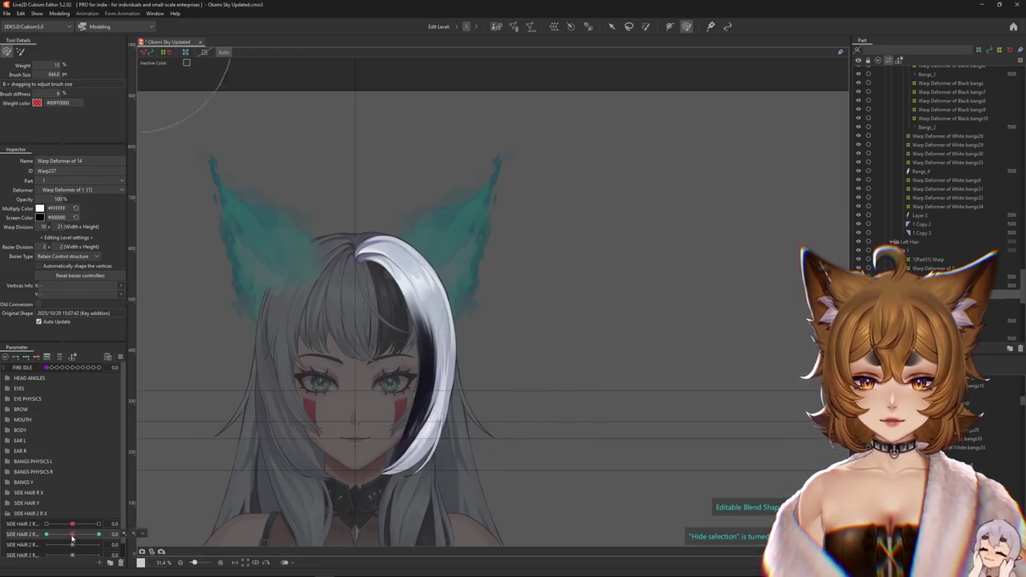
pyautogui.moveTo(71, 539); pyautogui.dragTo(47, 535)
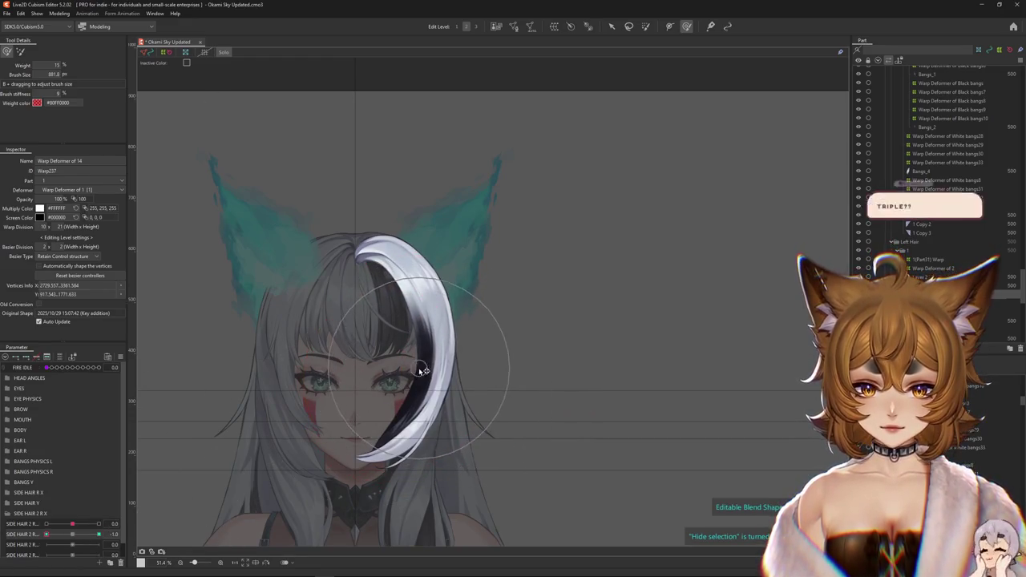
pyautogui.moveTo(422, 370); pyautogui.dragTo(442, 390)
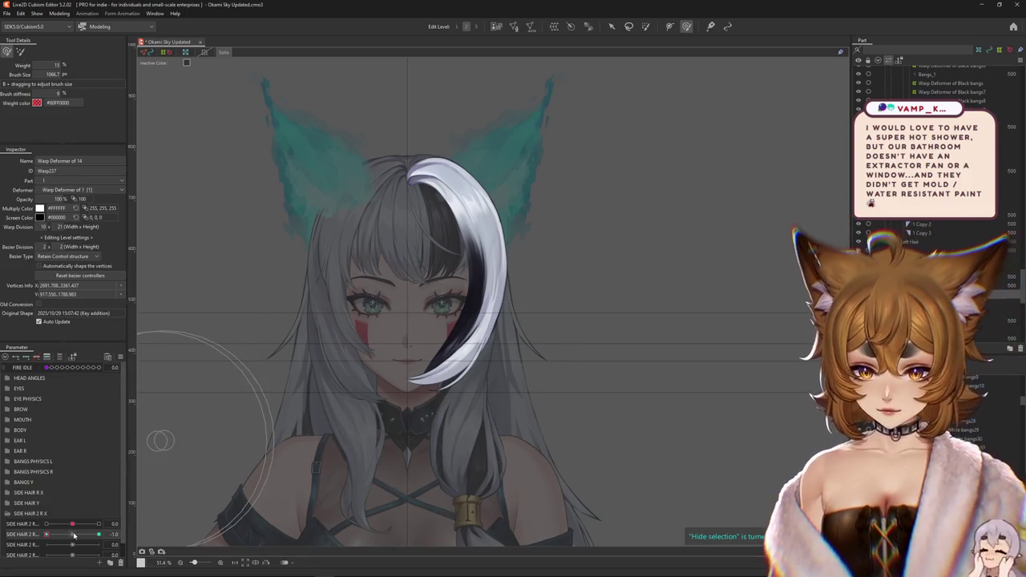
pyautogui.click(16, 524)
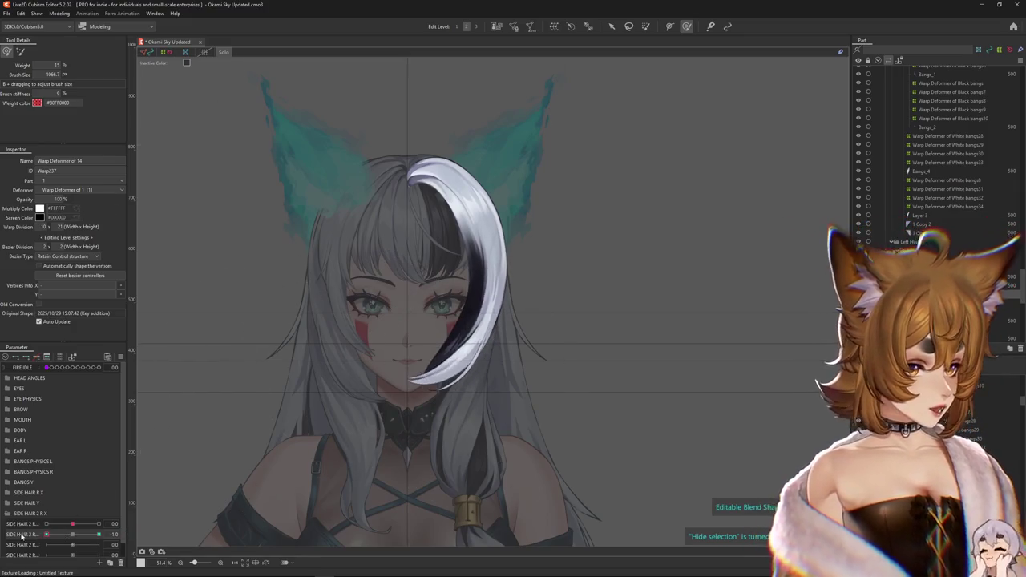
pyautogui.moveTo(44, 534); pyautogui.dragTo(99, 533)
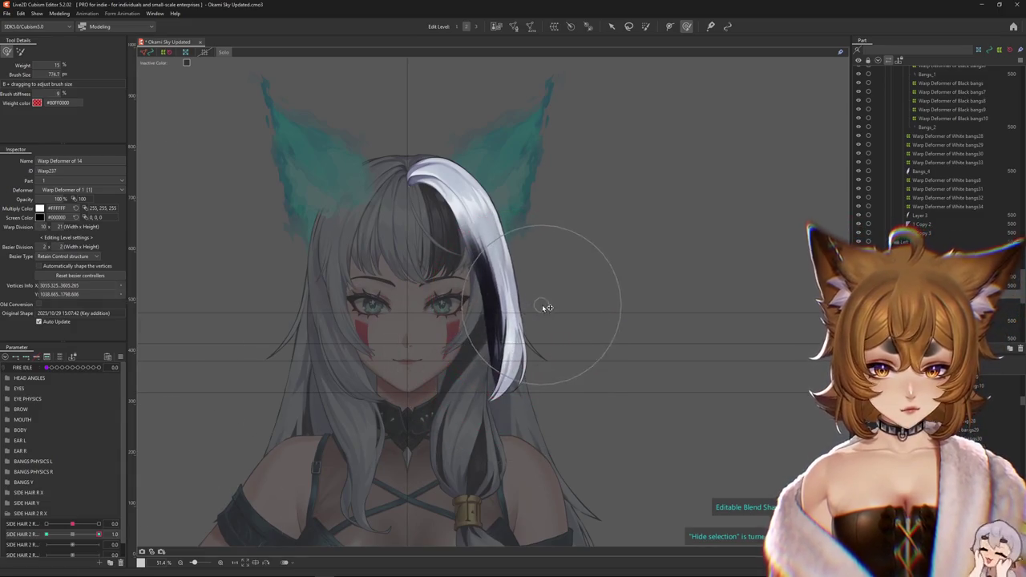
pyautogui.moveTo(423, 304); pyautogui.dragTo(439, 295)
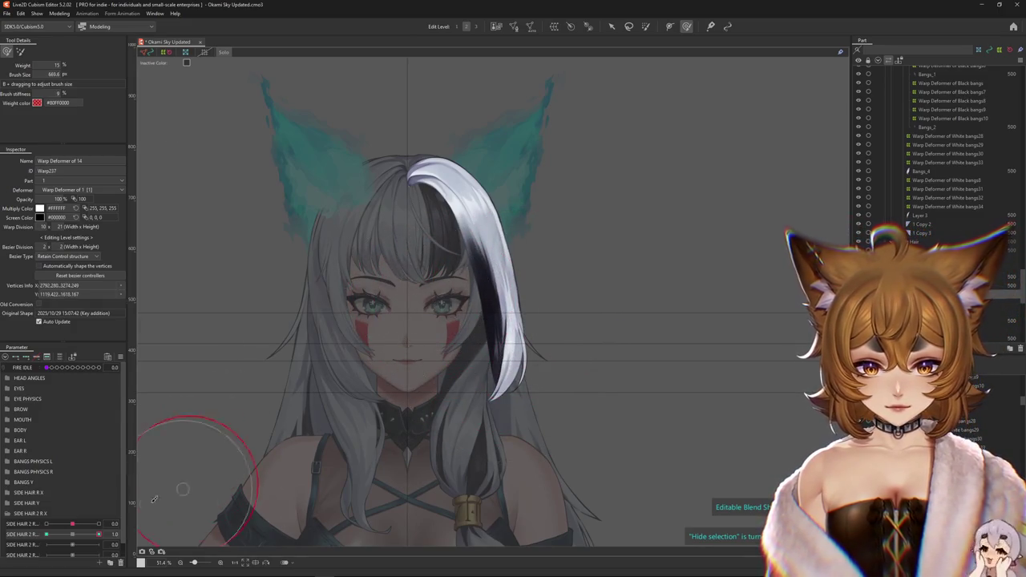
# Compare the edit with undo/redo and reshape grid points around the chin, previewing the swing.
pyautogui.hotkey('ctrl', 'z')
pyautogui.hotkey('ctrl', 'y')
pyautogui.hotkey('ctrl', 'z')
pyautogui.hotkey('ctrl', 'y')
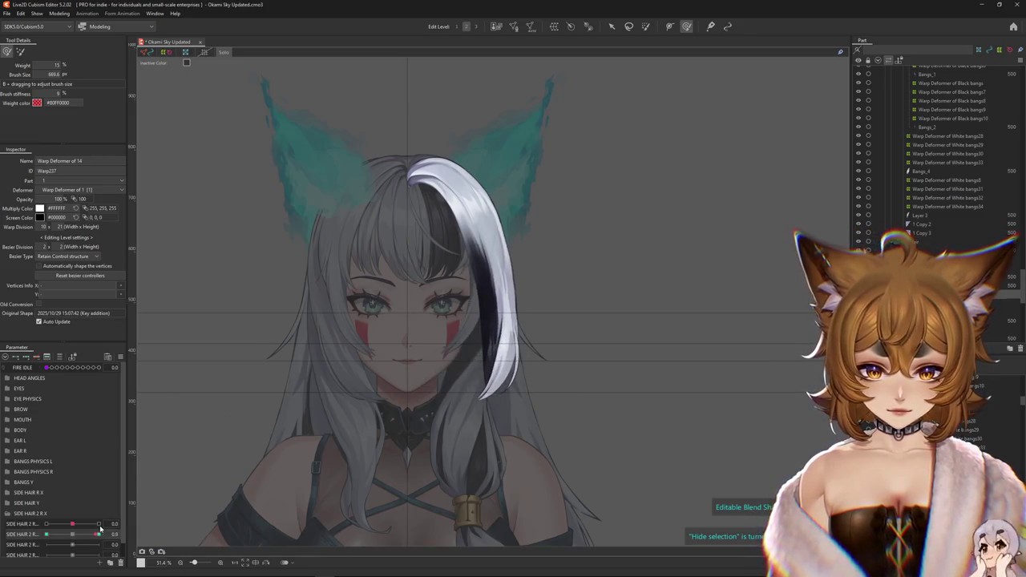
pyautogui.click(99, 533)
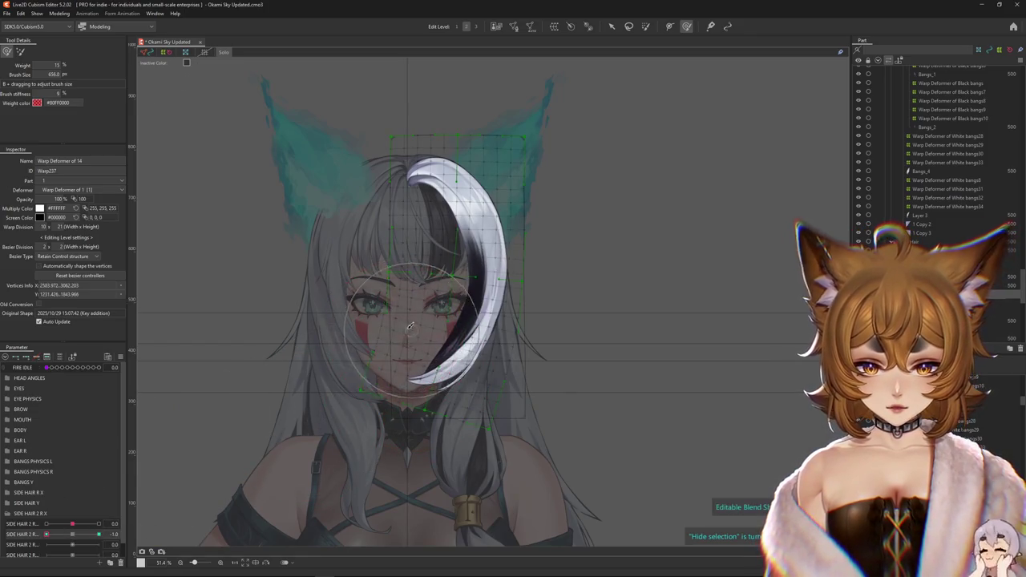
pyautogui.moveTo(377, 320); pyautogui.dragTo(405, 394)
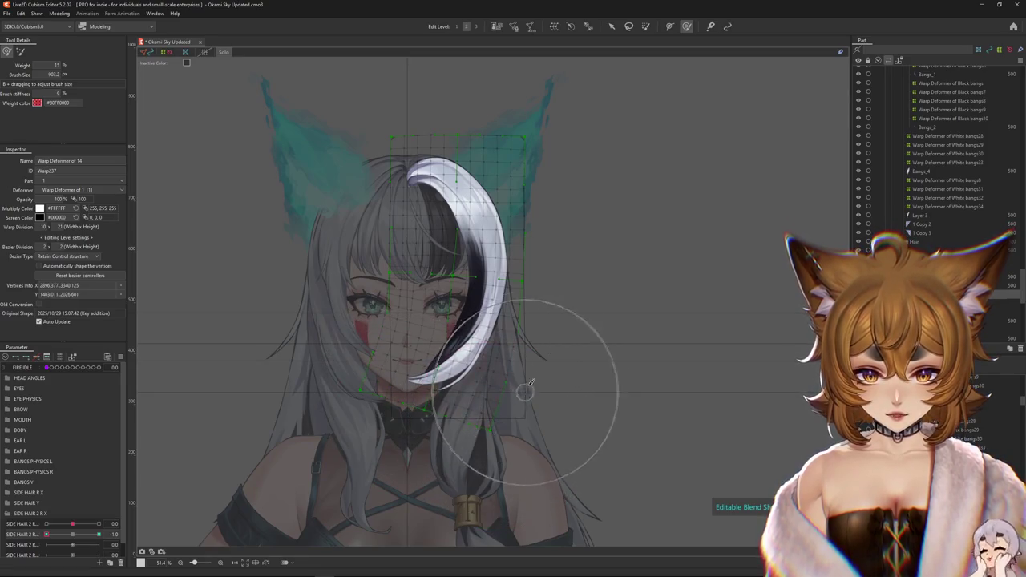
pyautogui.hotkey('ctrl', 'h')
pyautogui.moveTo(78, 533); pyautogui.dragTo(99, 534)
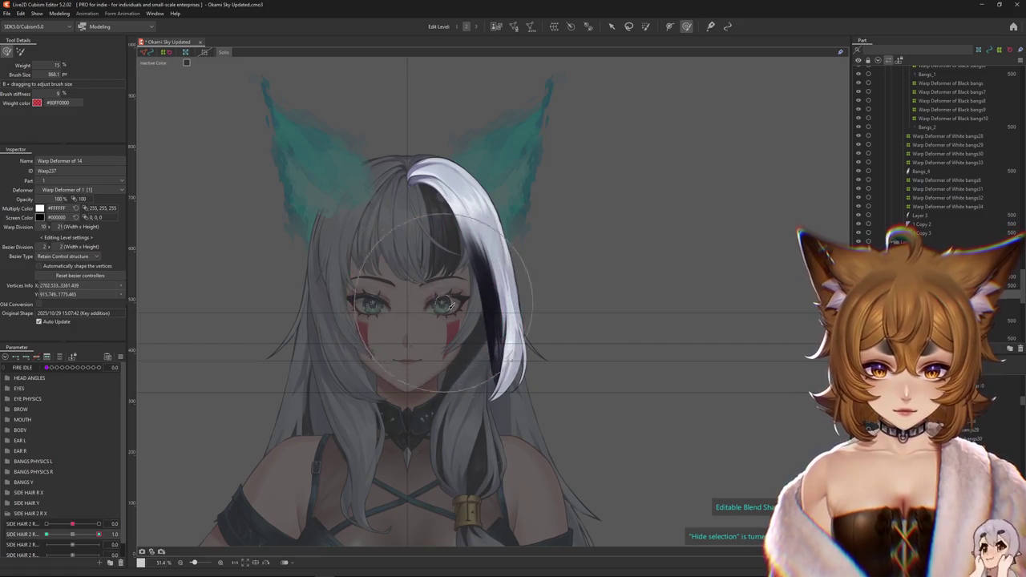
# Tighten the strand into a compact crescent beside the chin, test it, and select Warp Deformer of 15.
pyautogui.moveTo(427, 306); pyautogui.dragTo(554, 293)
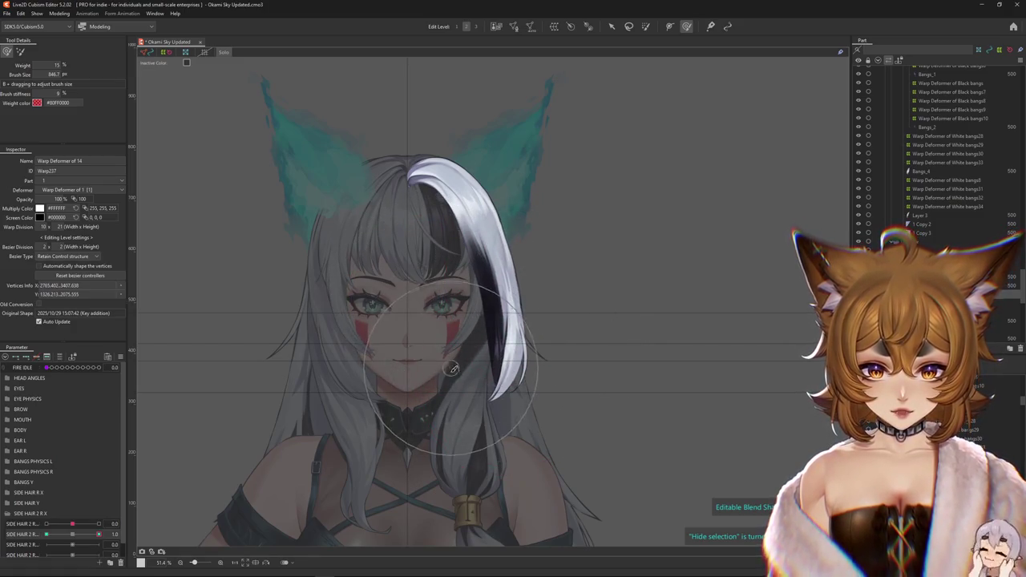
pyautogui.moveTo(98, 533); pyautogui.dragTo(20, 542)
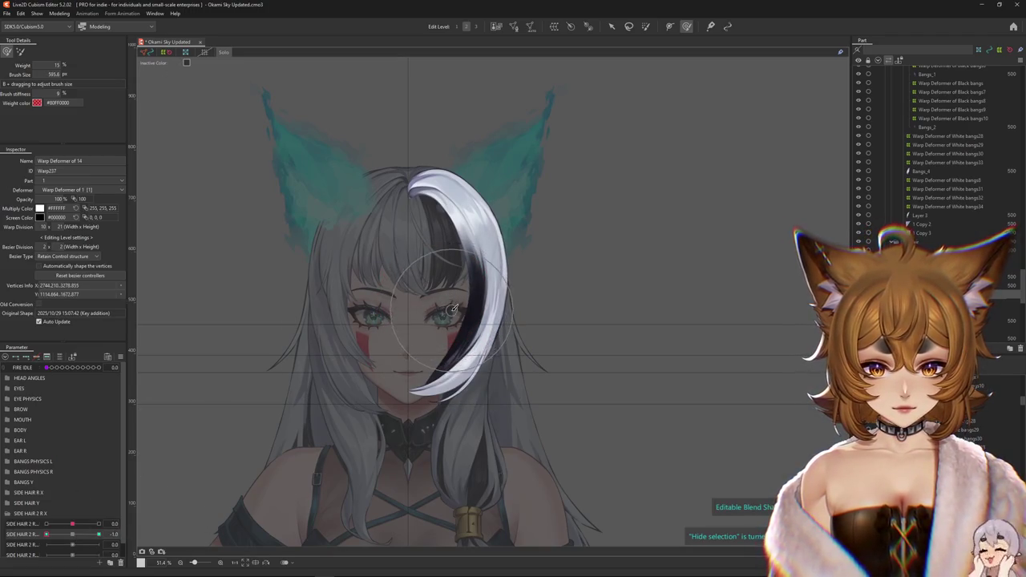
pyautogui.scroll(-2, 427, 344)
pyautogui.moveTo(73, 525); pyautogui.dragTo(72, 539)
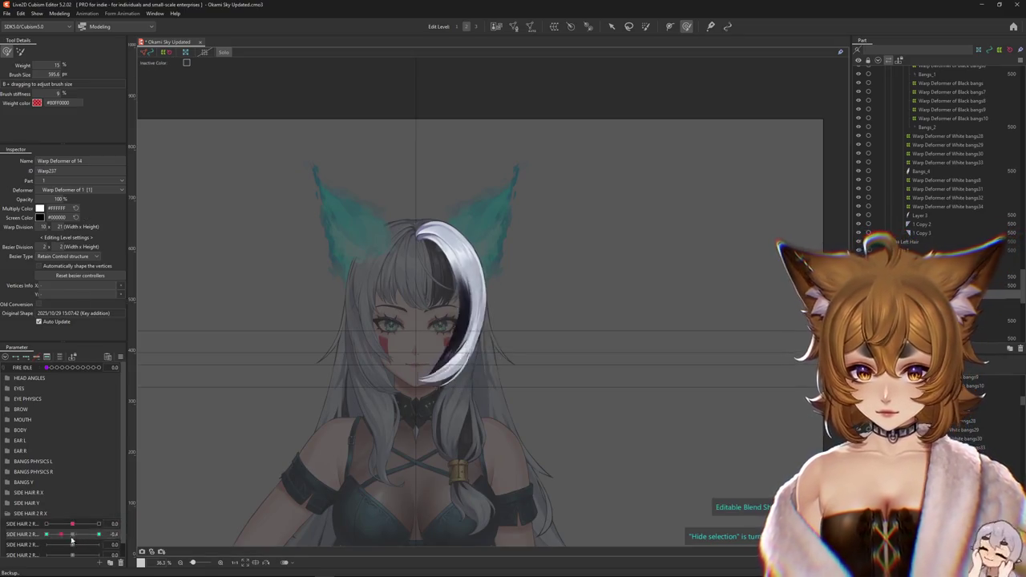
pyautogui.moveTo(71, 539); pyautogui.dragTo(73, 535)
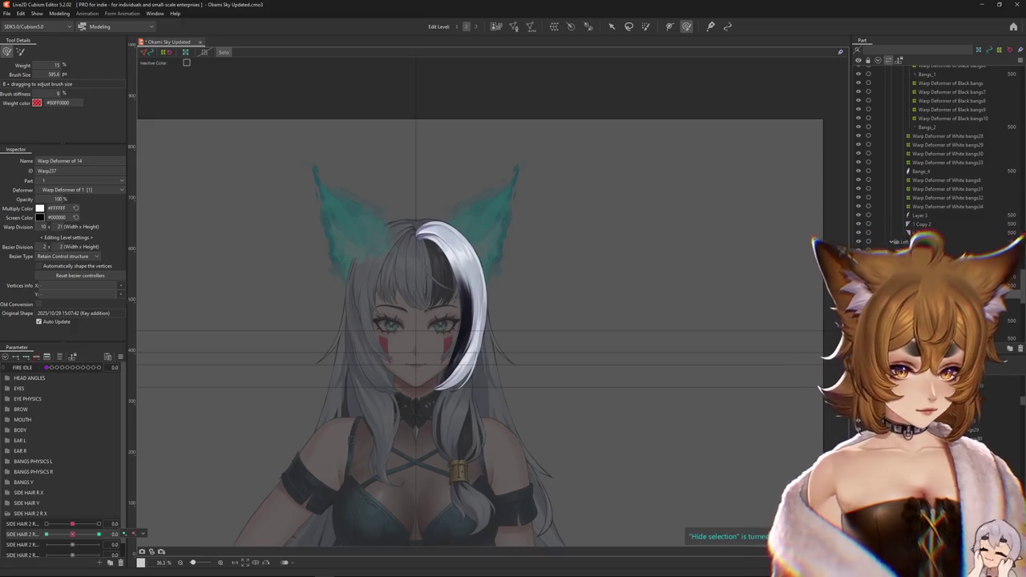
pyautogui.click(22, 390)
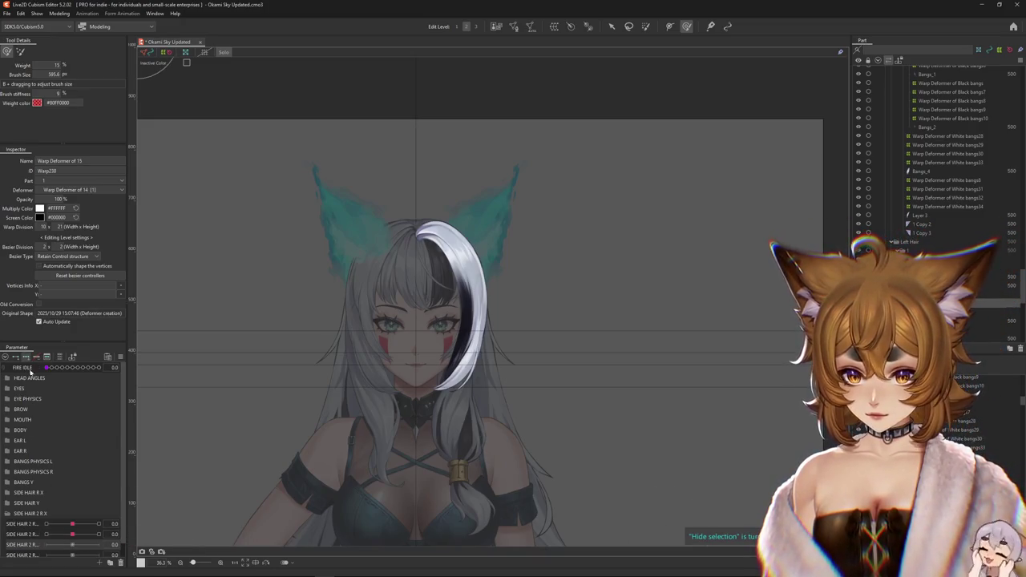
# Key Warp Deformer of 15 at SIDE HAIR 2 R 1.0 and bend the white strand along a temporary path.
pyautogui.moveTo(72, 544); pyautogui.dragTo(98, 544)
pyautogui.click(610, 29)
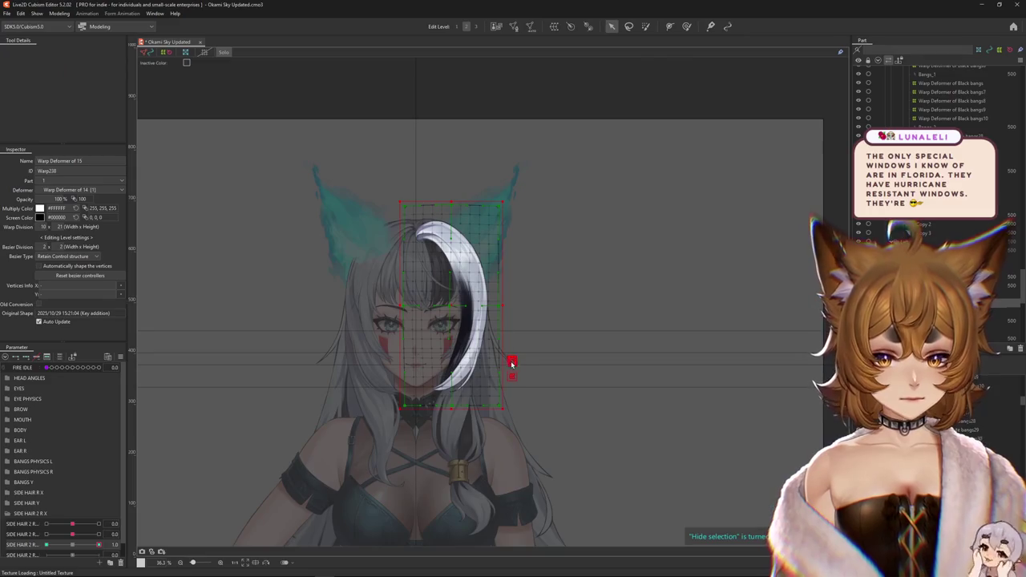
pyautogui.click(71, 52)
pyautogui.click(70, 109)
pyautogui.scroll(2, 392, 238)
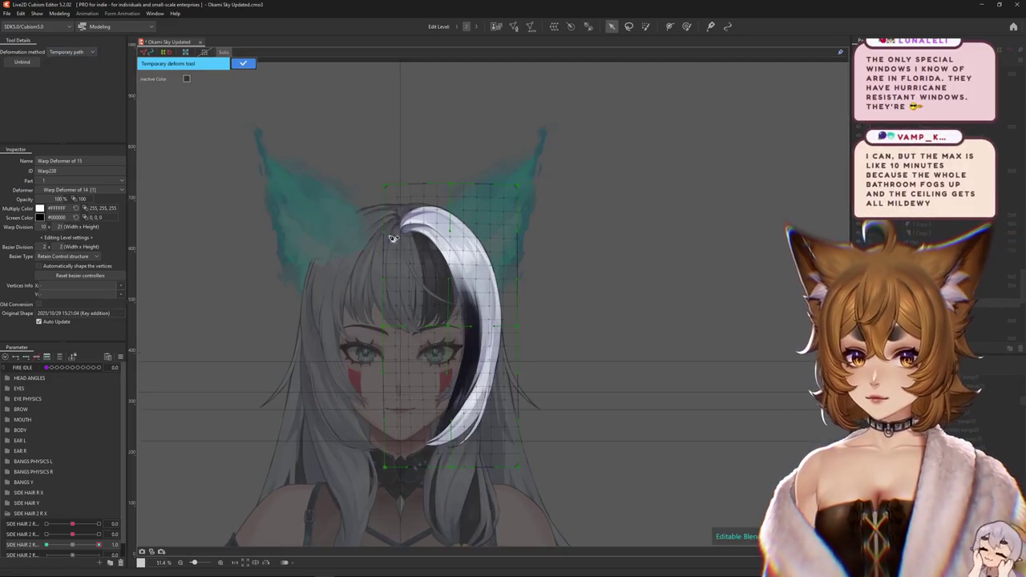
pyautogui.click(472, 346)
pyautogui.scroll(-2, 459, 362)
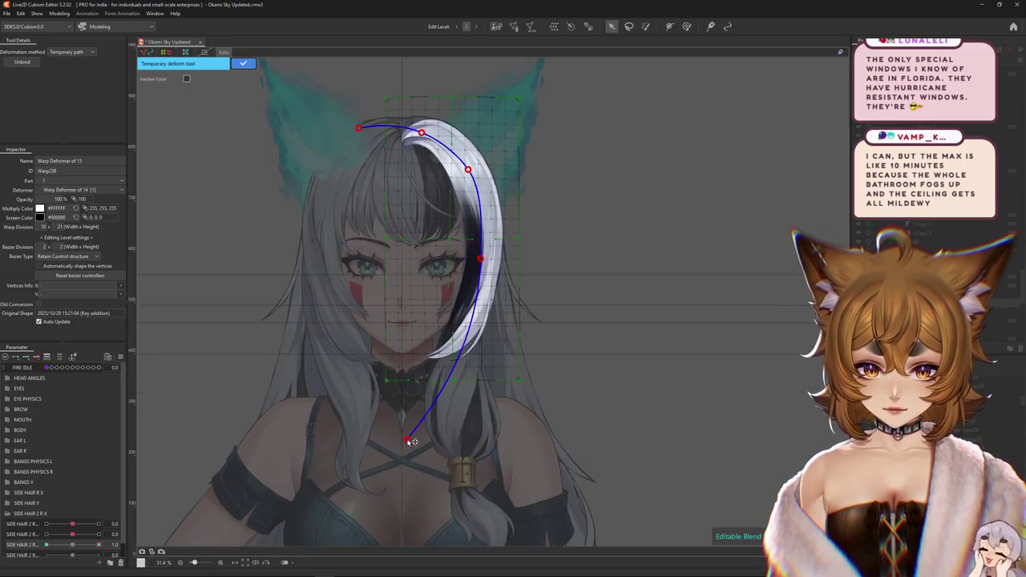
pyautogui.moveTo(410, 441); pyautogui.dragTo(489, 451)
pyautogui.click(241, 64)
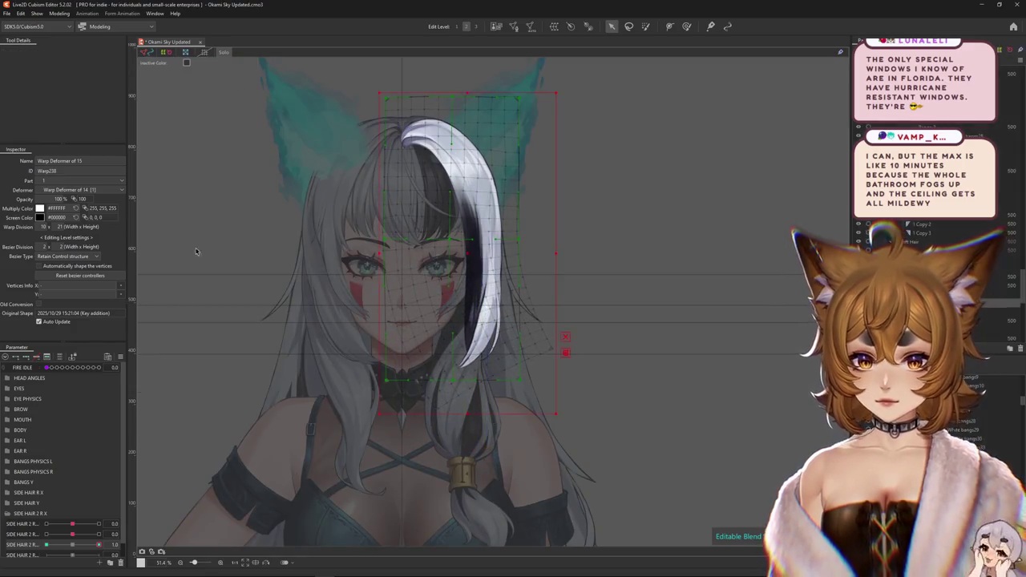
# At SIDE HAIR 2 R -1.0, curve the strand down-left with a four-point temporary path and confirm.
pyautogui.moveTo(98, 545); pyautogui.dragTo(2, 511)
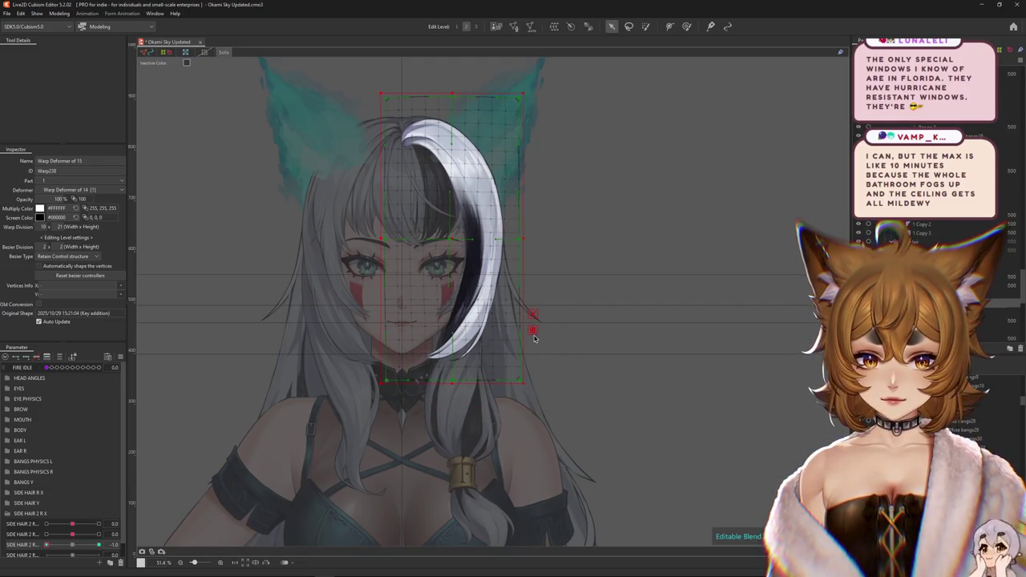
pyautogui.click(571, 351)
pyautogui.click(453, 321)
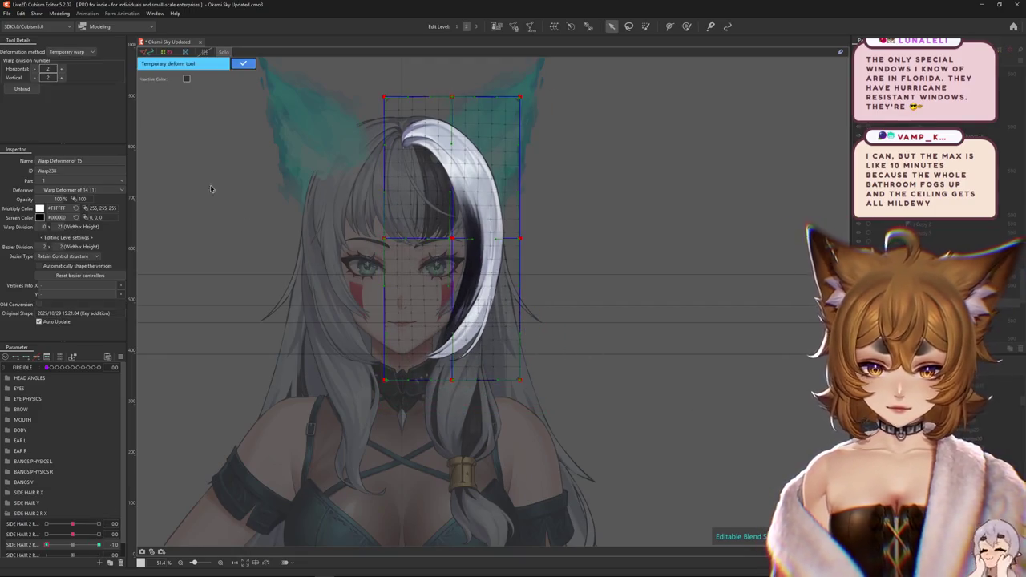
pyautogui.click(62, 53)
pyautogui.click(68, 70)
pyautogui.click(355, 135)
pyautogui.click(415, 129)
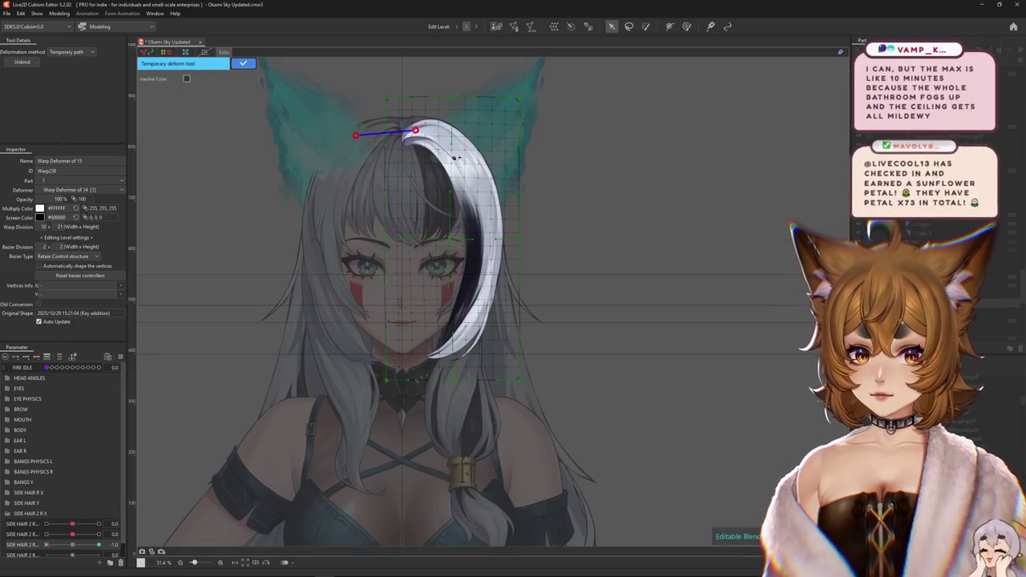
pyautogui.click(457, 163)
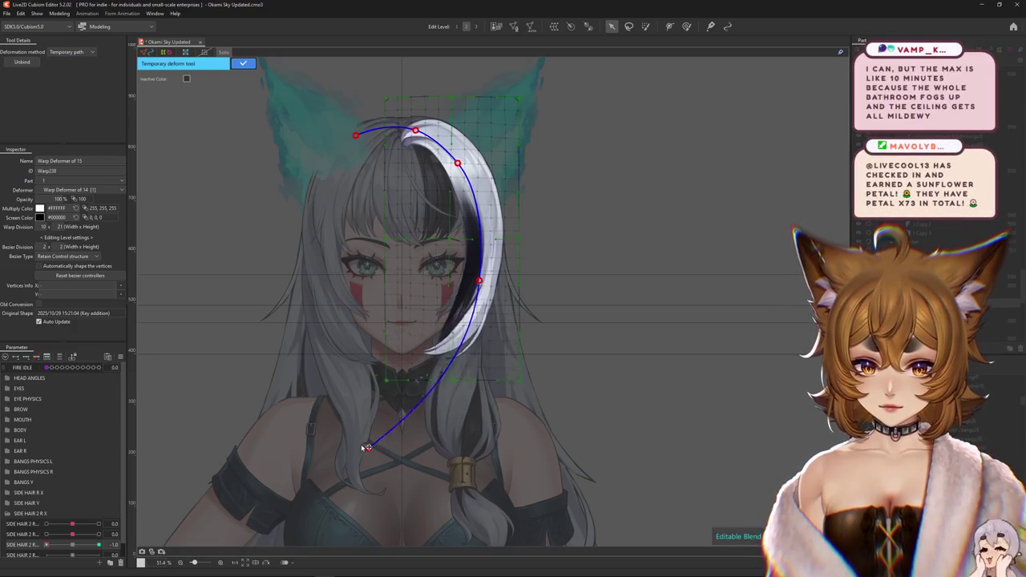
pyautogui.moveTo(388, 456); pyautogui.dragTo(312, 393)
pyautogui.press('Return')
pyautogui.click(686, 26)
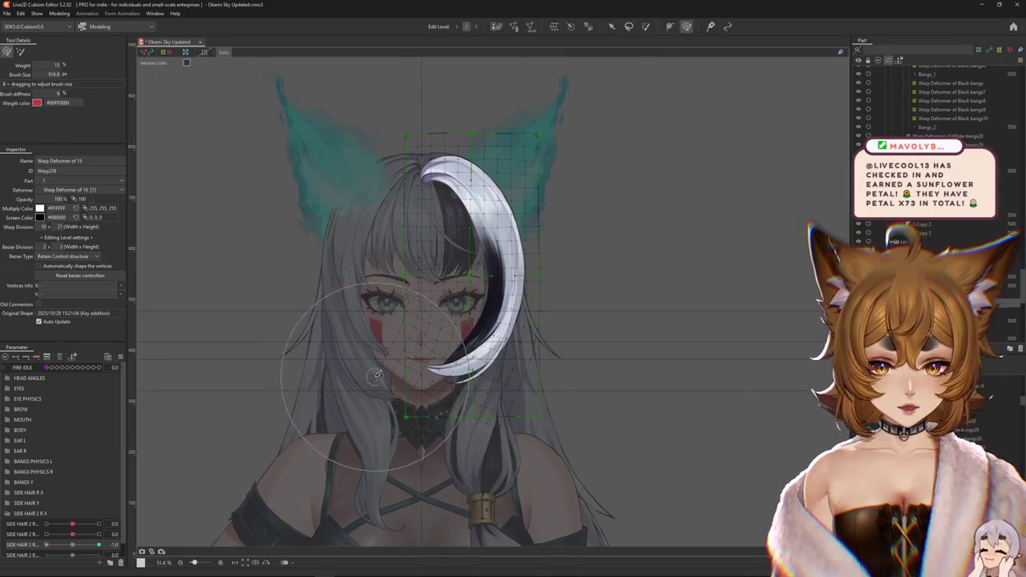
# Enlarge the deform brush and nudge the strand's grid up-left at SIDE HAIR 2 R 1.0.
pyautogui.moveTo(448, 345); pyautogui.dragTo(469, 344)
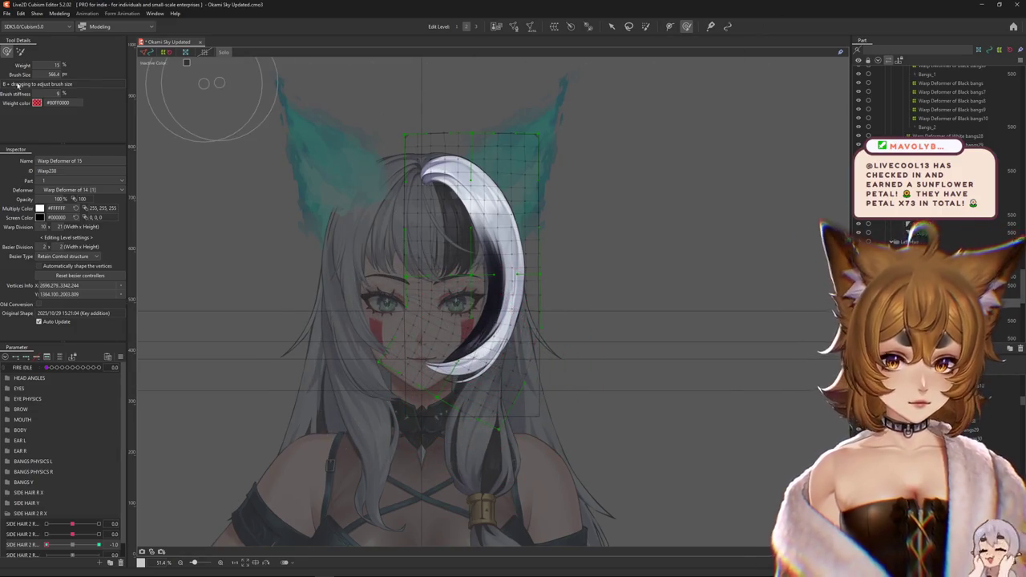
pyautogui.moveTo(209, 145); pyautogui.dragTo(304, 194)
pyautogui.moveTo(414, 304); pyautogui.dragTo(476, 316)
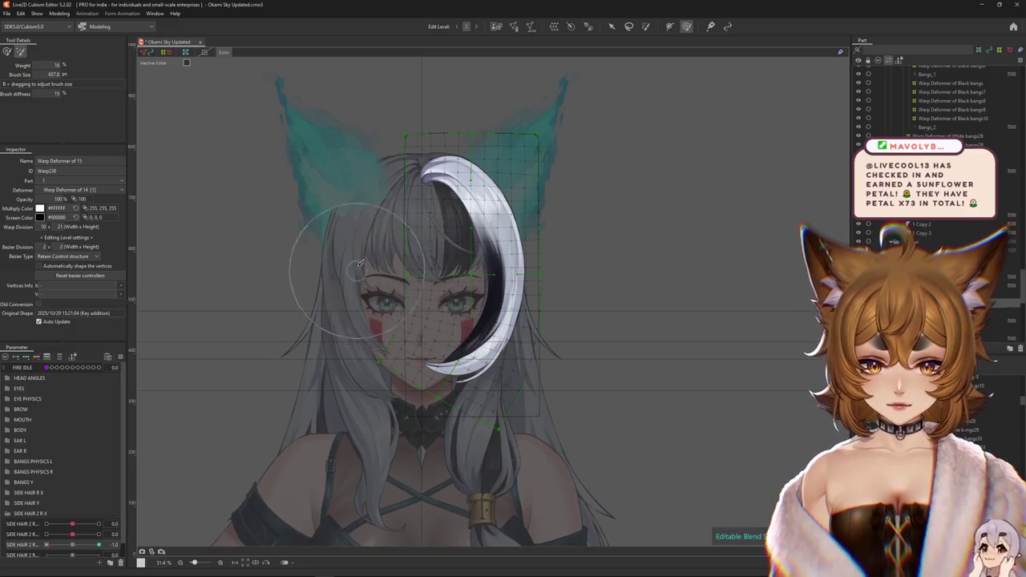
pyautogui.click(98, 544)
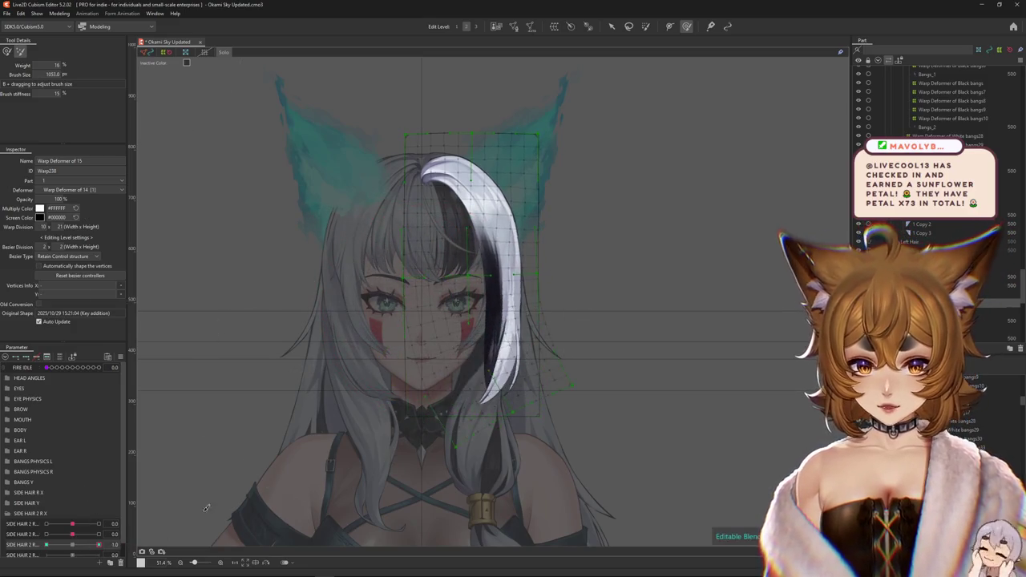
pyautogui.moveTo(559, 434); pyautogui.dragTo(595, 359)
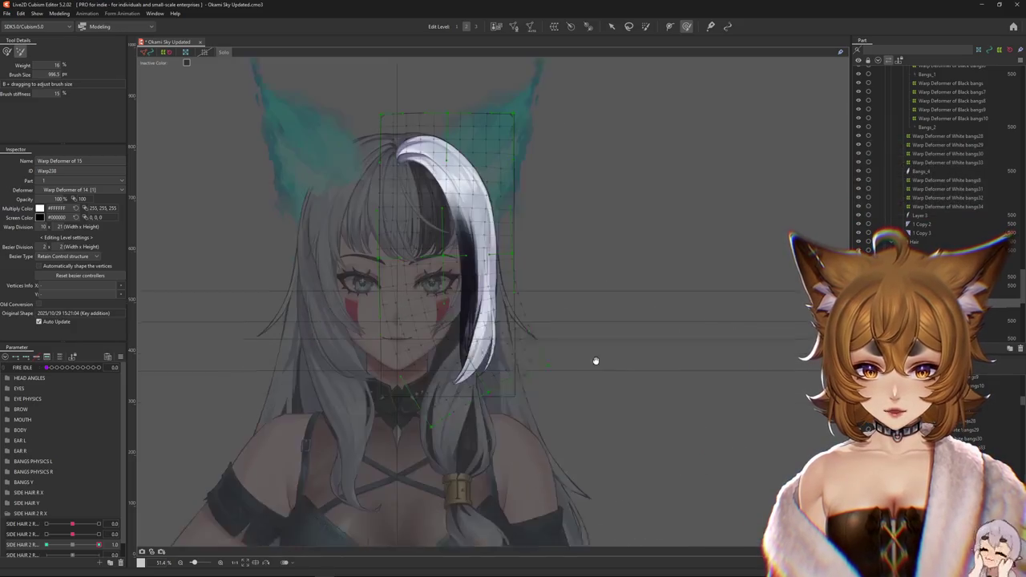
# Refine the grid points around the white bang's tip, then check the crescent at -1.0.
pyautogui.click(8, 51)
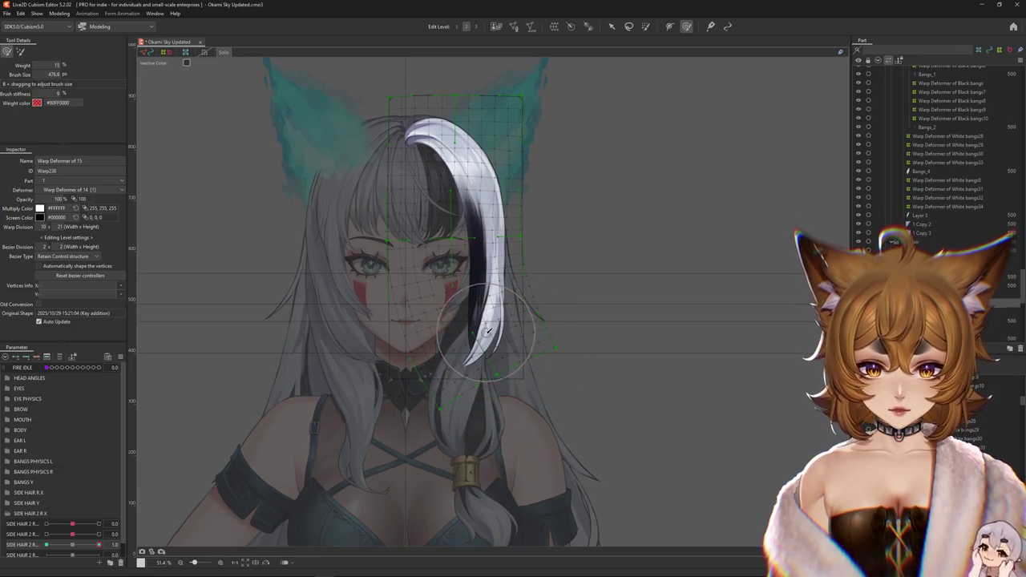
pyautogui.moveTo(500, 346)
pyautogui.mouseDown()
pyautogui.moveTo(526, 342)
pyautogui.moveTo(440, 293)
pyautogui.moveTo(438, 265)
pyautogui.mouseUp()
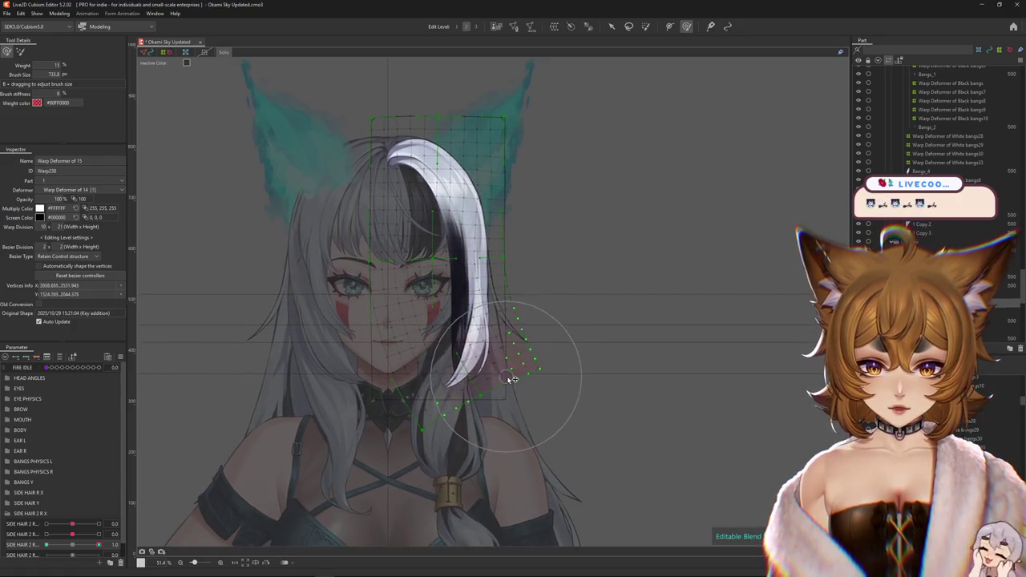
pyautogui.moveTo(527, 378); pyautogui.dragTo(521, 316)
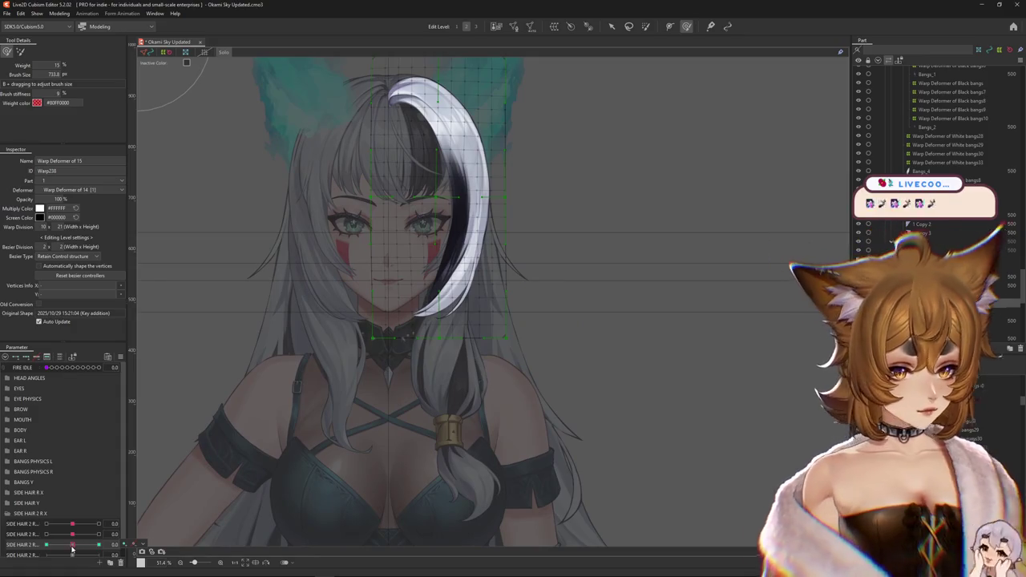
pyautogui.click(46, 545)
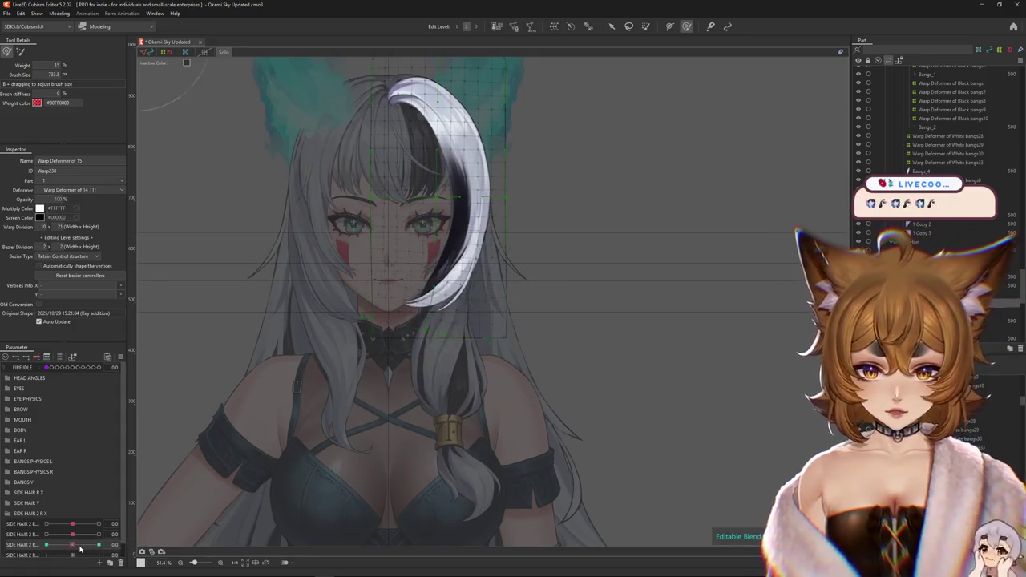
pyautogui.moveTo(457, 239); pyautogui.dragTo(458, 339)
# Paint red weights over the upper part of the bang's mesh and return the parameter to 1.0.
pyautogui.click(646, 28)
pyautogui.moveTo(400, 176); pyautogui.dragTo(449, 304)
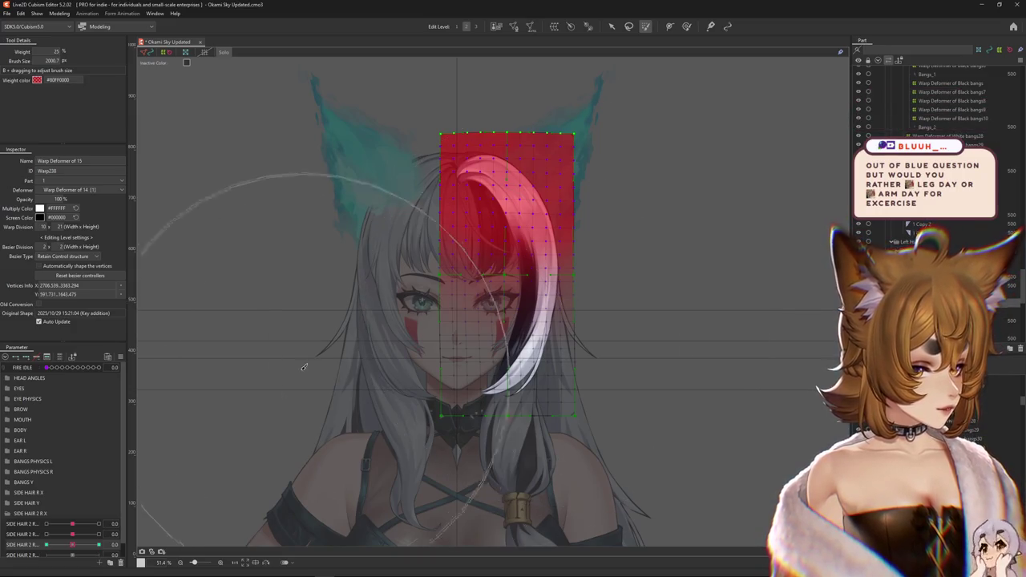
pyautogui.click(99, 544)
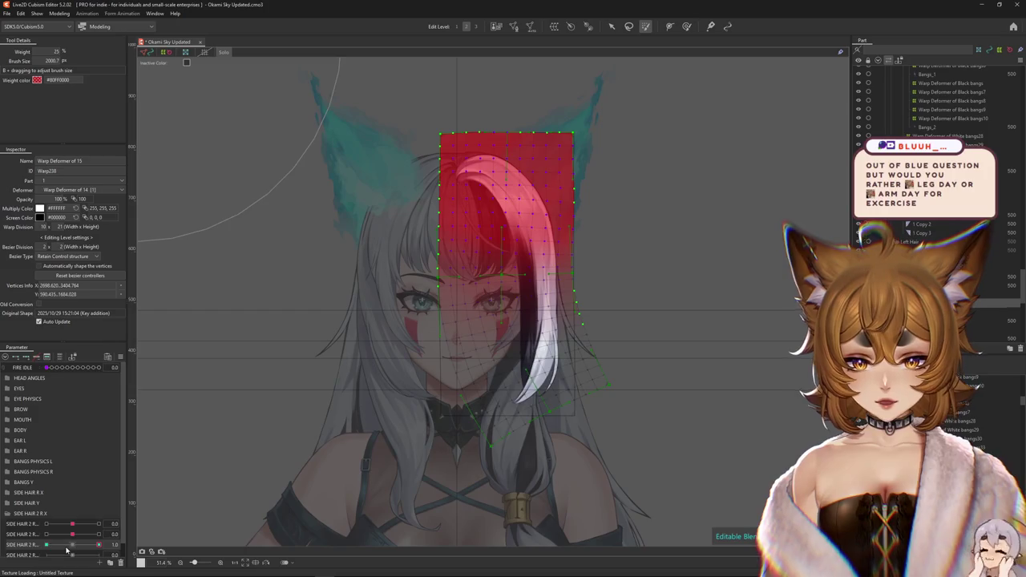
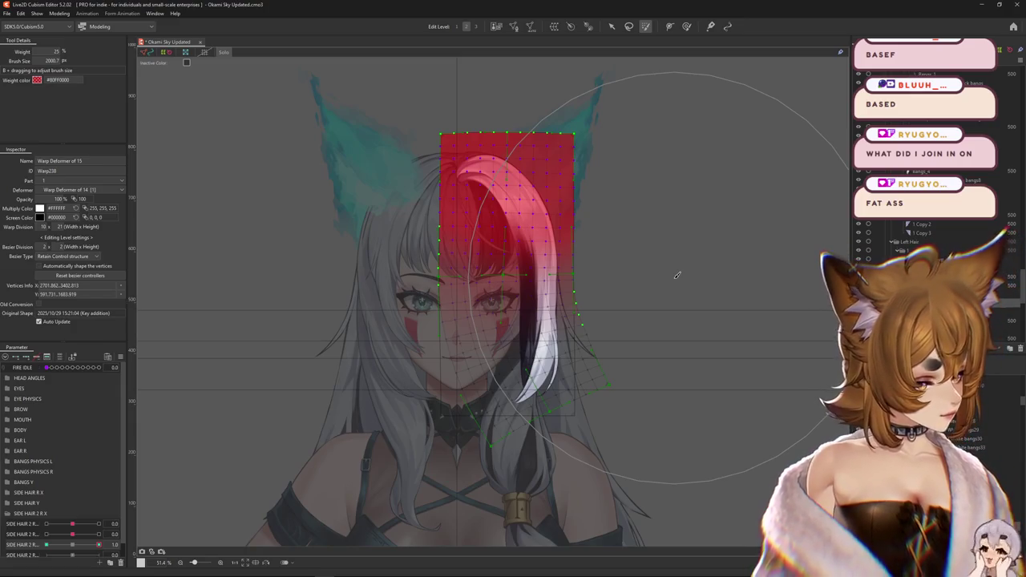
# Paint selection weight over the top of the white bang's warp grid.
pyautogui.scroll(-3, 590, 165)
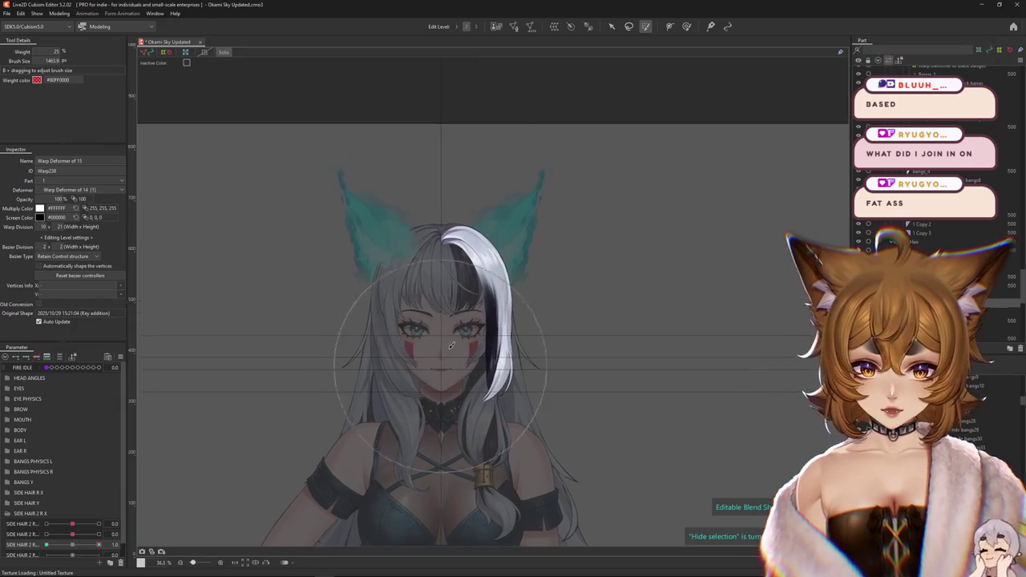
pyautogui.scroll(3, 324, 352)
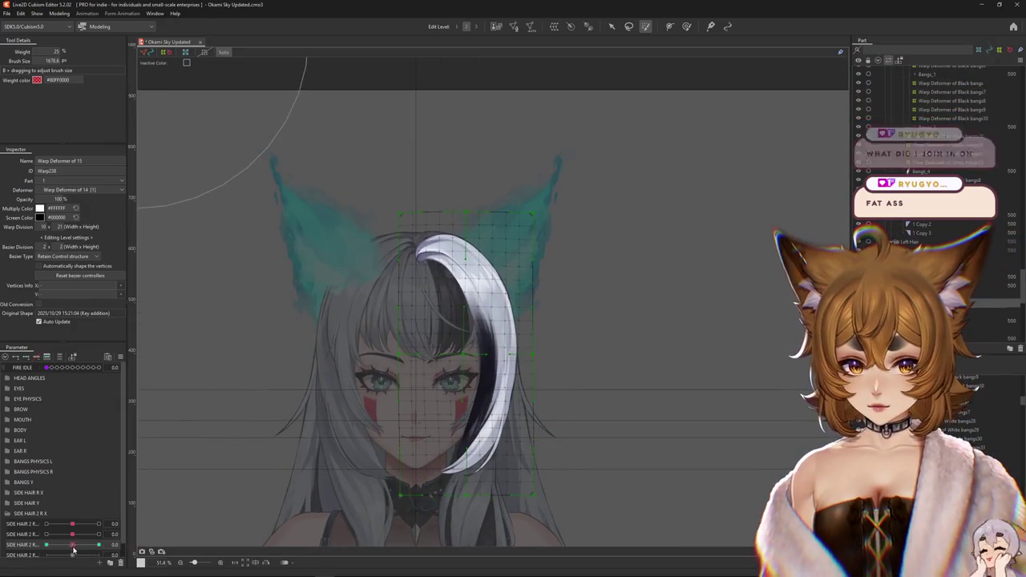
pyautogui.moveTo(417, 199); pyautogui.dragTo(481, 344)
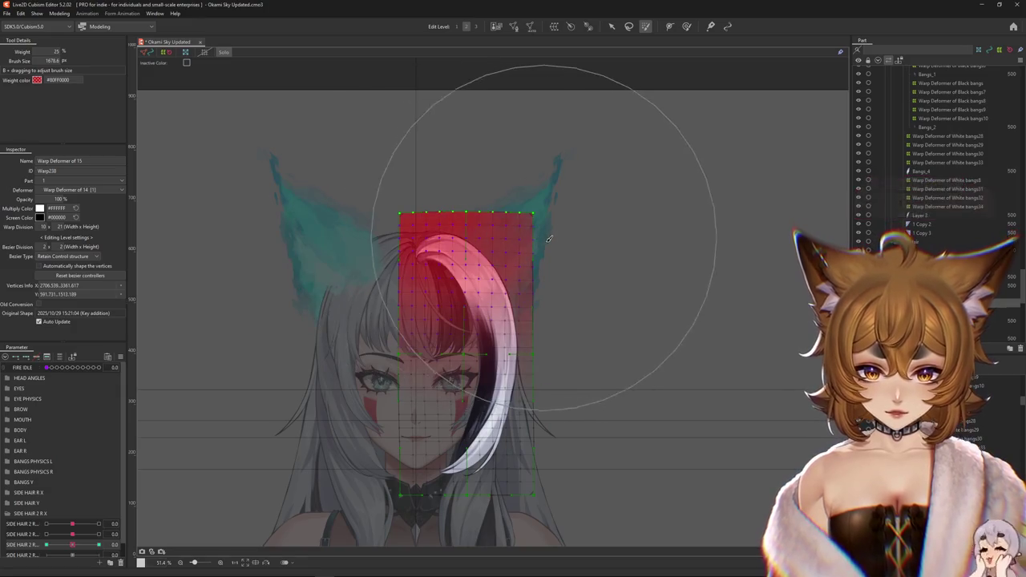
# Preview the bang's swing by scrubbing SIDE HAIR 2 R to 1.0 and back to neutral, then hide the selection.
pyautogui.moveTo(73, 550); pyautogui.dragTo(191, 525)
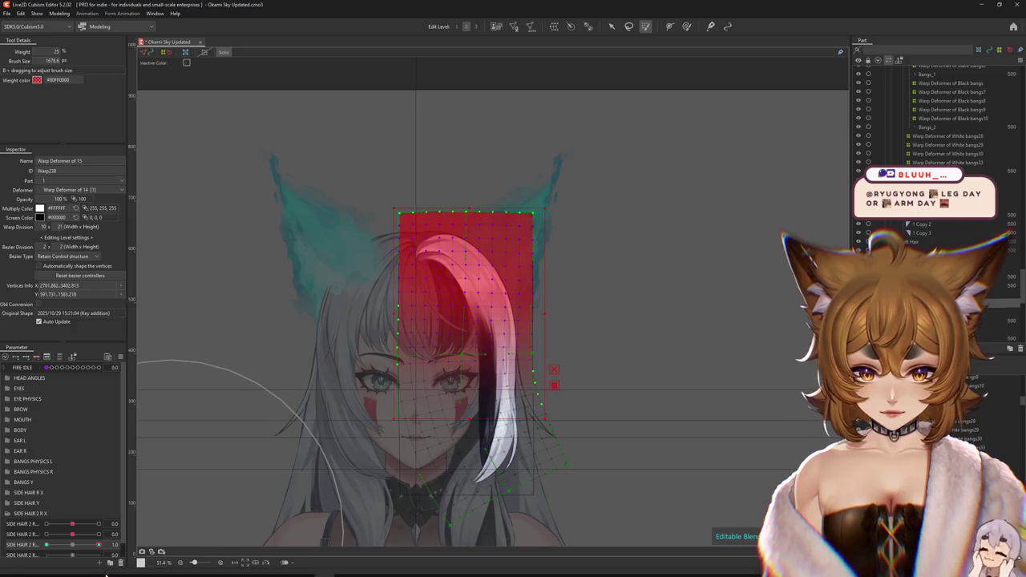
pyautogui.moveTo(98, 544); pyautogui.dragTo(70, 545)
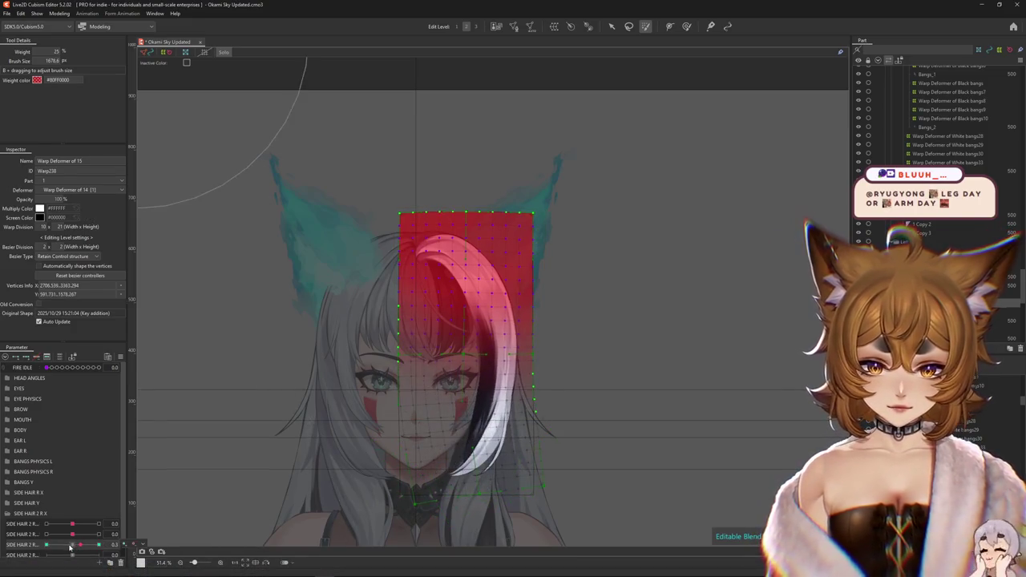
pyautogui.moveTo(70, 547)
pyautogui.mouseDown()
pyautogui.moveTo(96, 522)
pyautogui.moveTo(45, 544)
pyautogui.mouseUp()
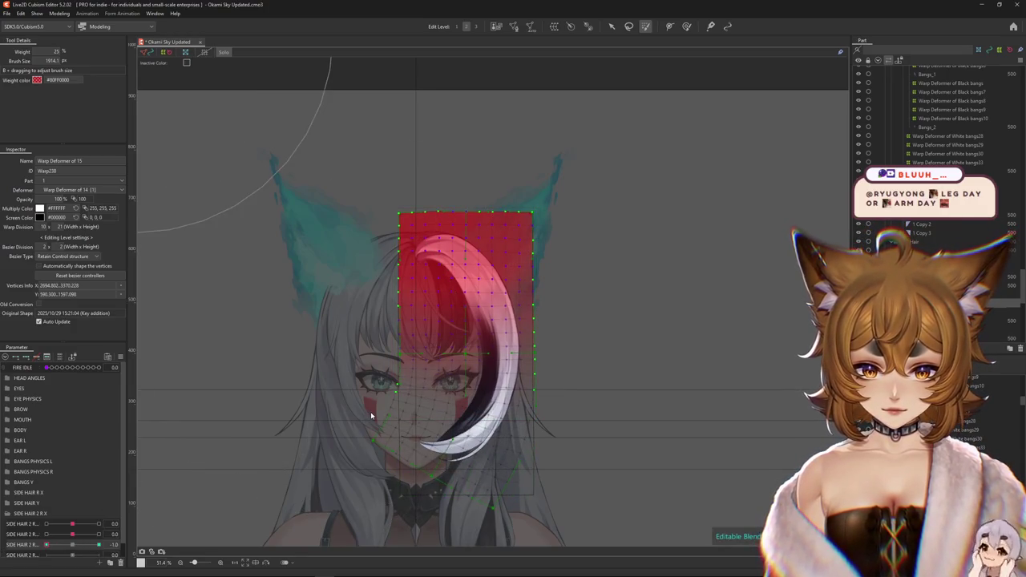
pyautogui.hotkey('ctrl', 'h')
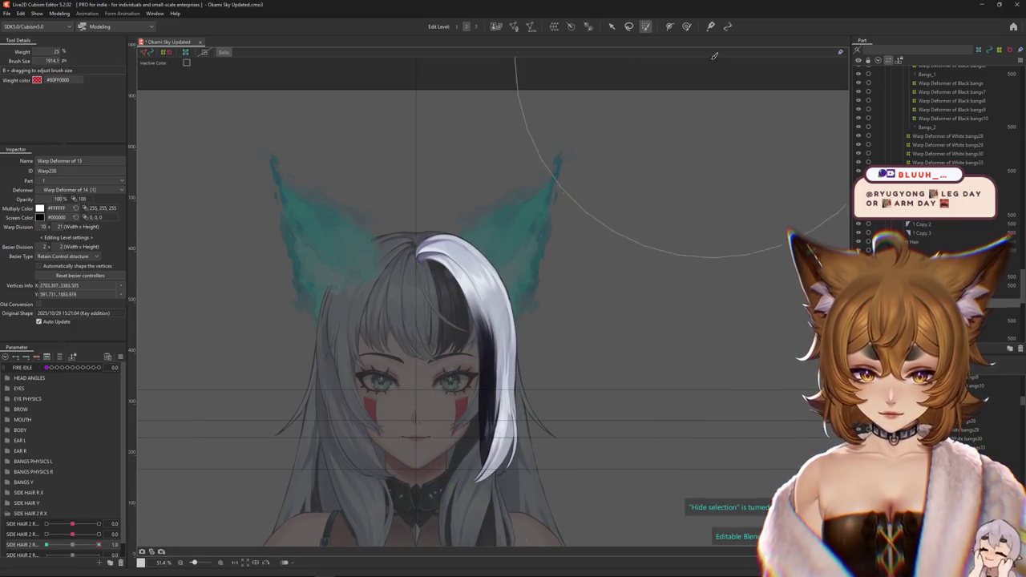
pyautogui.press('b')
pyautogui.scroll(2, 474, 306)
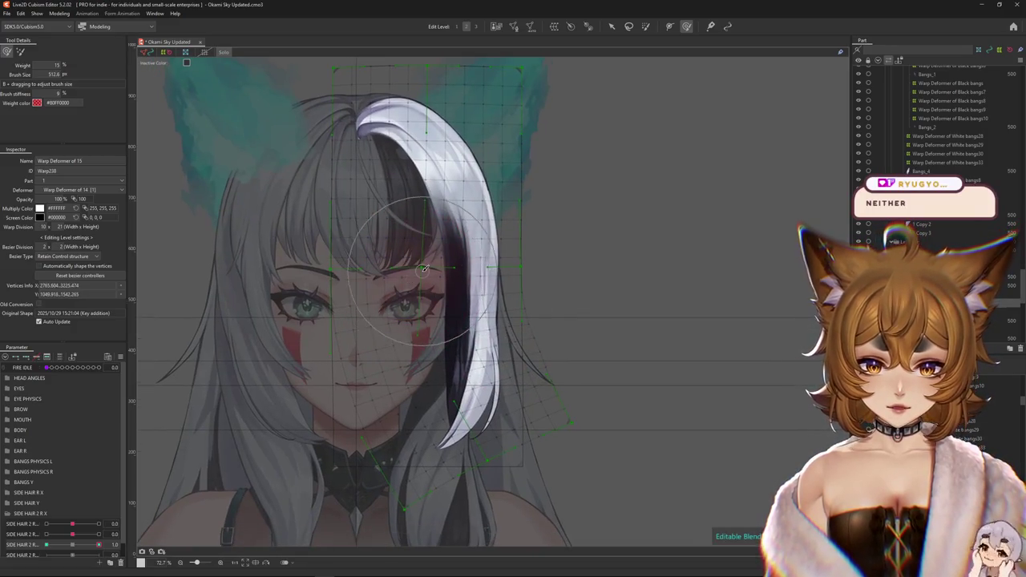
# At SIDE HAIR 2 R 1.0, pull the bang's upper edge up and to the left.
pyautogui.moveTo(433, 354)
pyautogui.mouseDown()
pyautogui.moveTo(418, 286)
pyautogui.moveTo(478, 393)
pyautogui.moveTo(533, 436)
pyautogui.mouseUp()
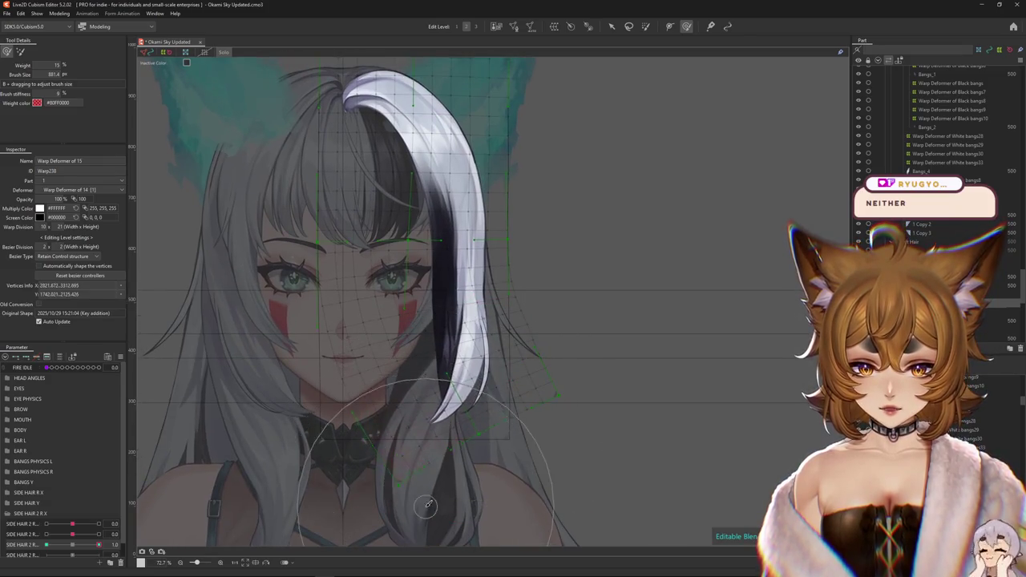
pyautogui.moveTo(545, 337)
pyautogui.mouseDown()
pyautogui.moveTo(517, 289)
pyautogui.moveTo(459, 297)
pyautogui.mouseUp()
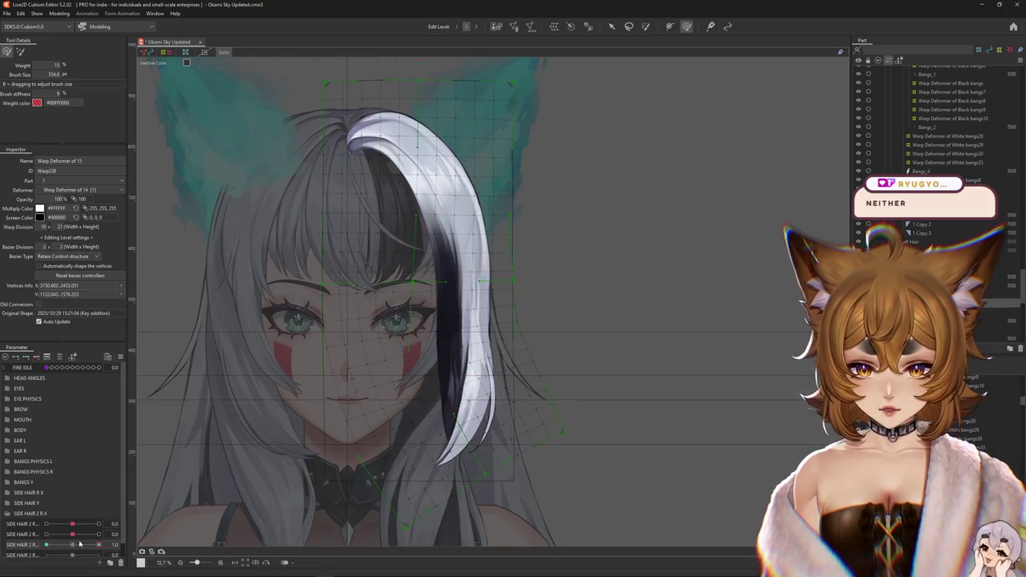
pyautogui.scroll(2, 409, 360)
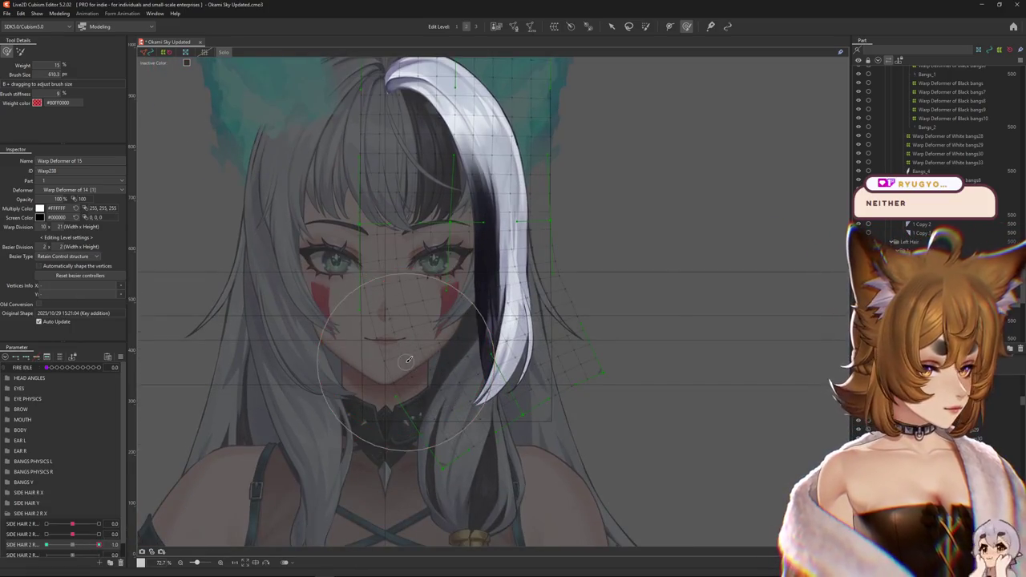
pyautogui.press('b')
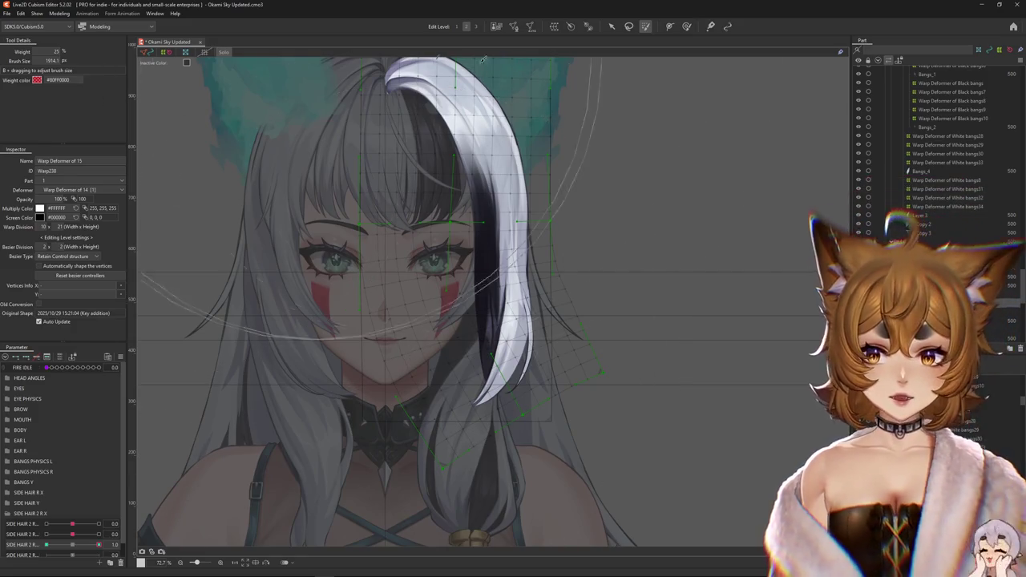
pyautogui.press('b')
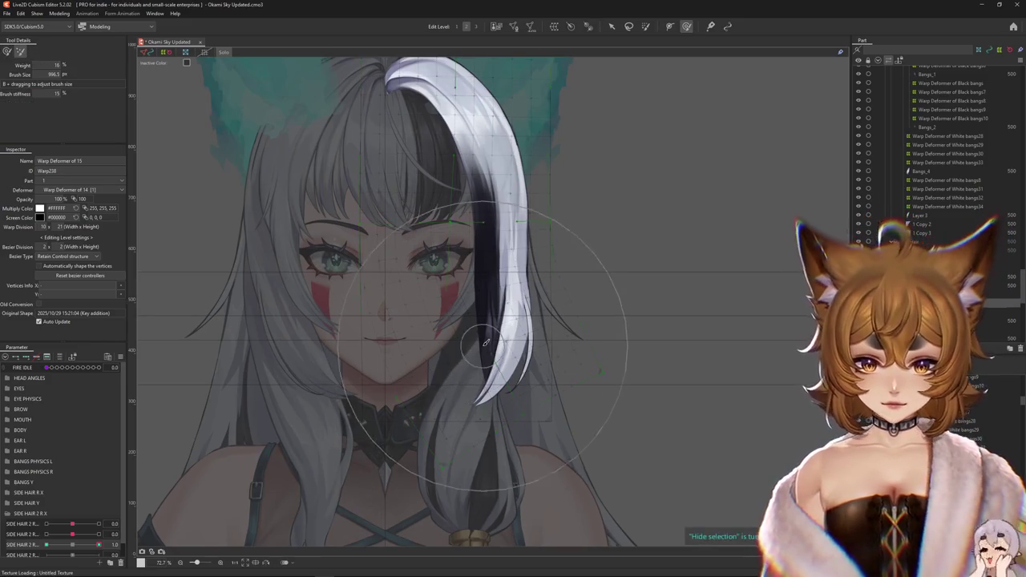
# Bend the bang's lower curve near the cheek into a smooth curl, resizing the deform brush.
pyautogui.moveTo(485, 342); pyautogui.dragTo(492, 391)
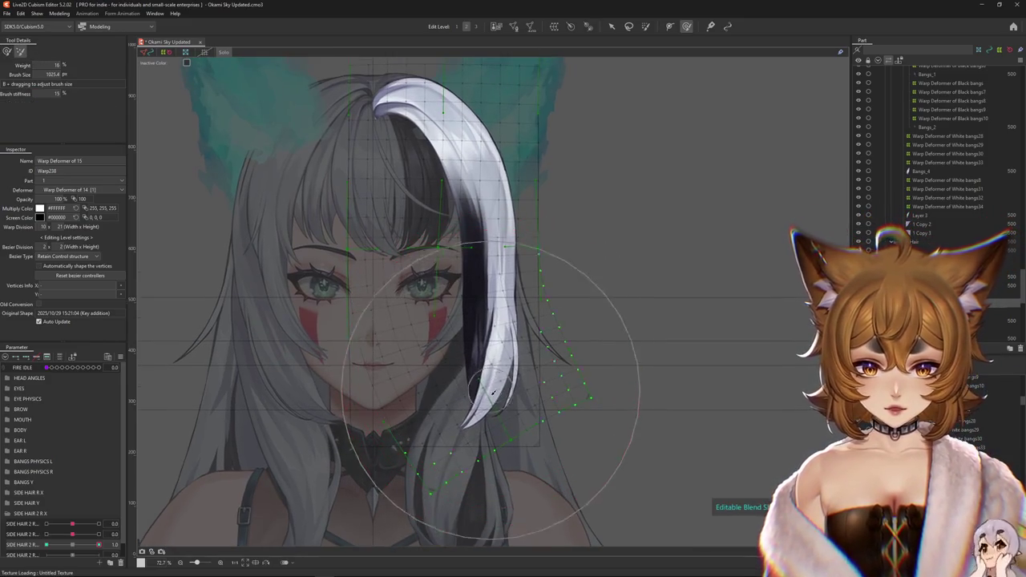
pyautogui.moveTo(577, 393)
pyautogui.mouseDown()
pyautogui.moveTo(528, 372)
pyautogui.moveTo(479, 375)
pyautogui.mouseUp()
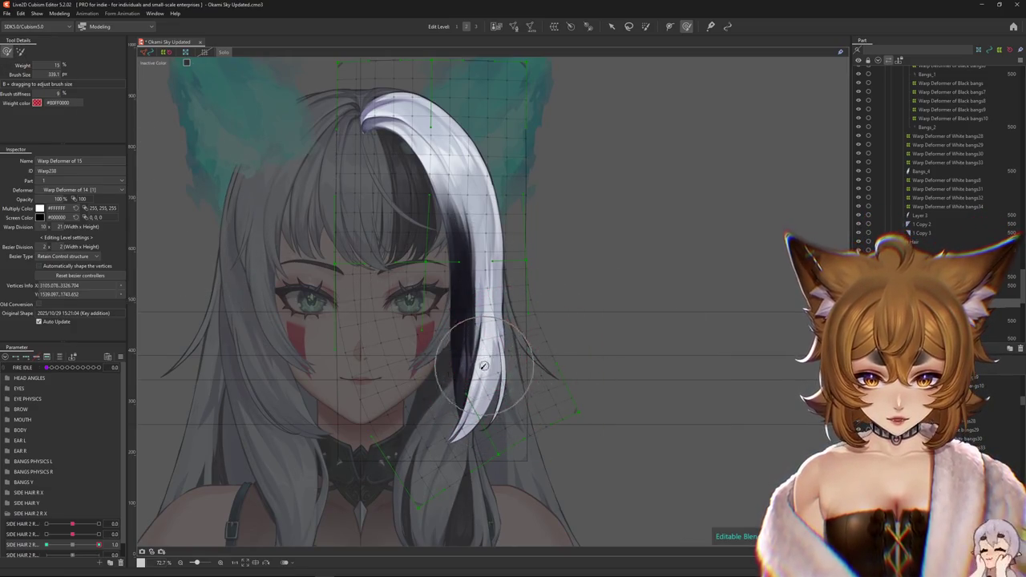
pyautogui.moveTo(480, 403); pyautogui.dragTo(502, 356)
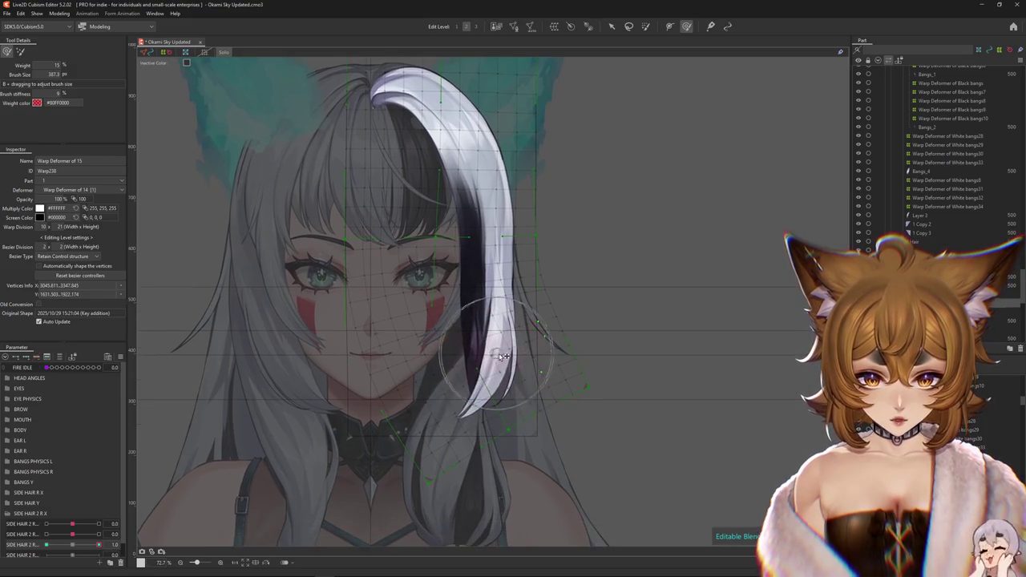
pyautogui.moveTo(498, 318)
pyautogui.mouseDown()
pyautogui.moveTo(496, 302)
pyautogui.moveTo(433, 317)
pyautogui.moveTo(402, 276)
pyautogui.mouseUp()
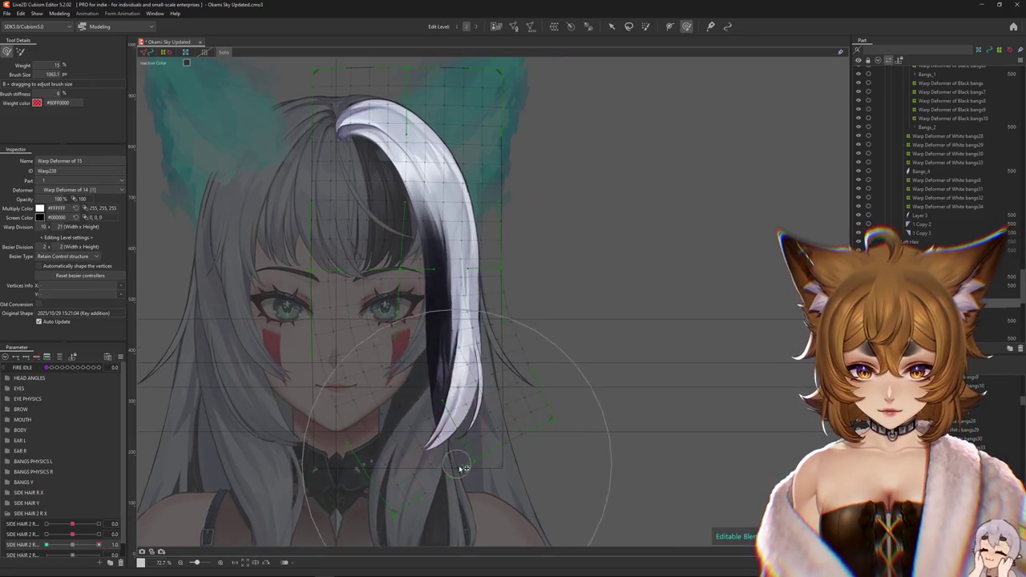
pyautogui.moveTo(332, 428)
pyautogui.mouseDown()
pyautogui.moveTo(467, 488)
pyautogui.moveTo(466, 432)
pyautogui.mouseUp()
pyautogui.scroll(-2, 466, 489)
pyautogui.scroll(-2, 466, 489)
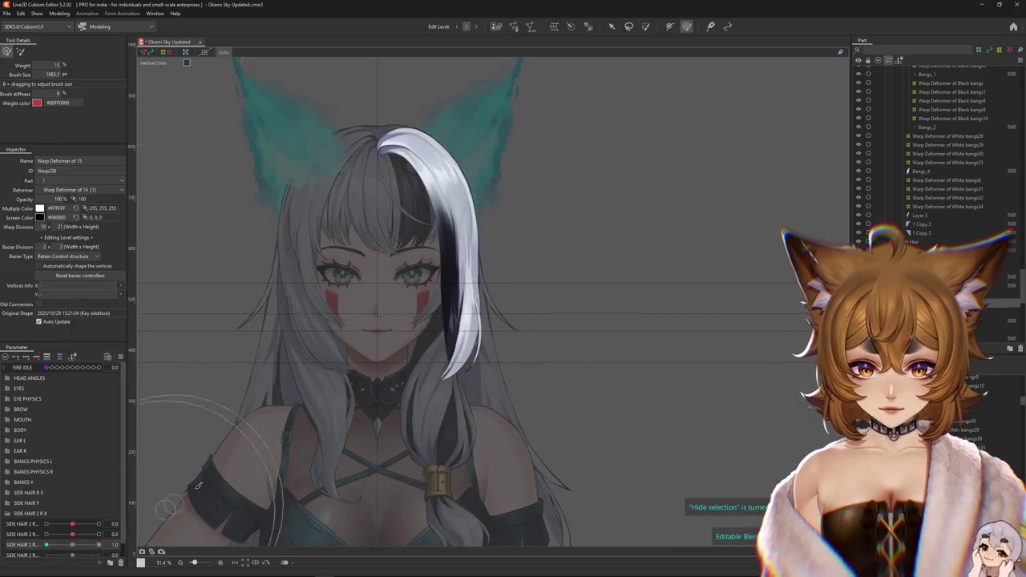
pyautogui.moveTo(198, 486); pyautogui.dragTo(165, 554)
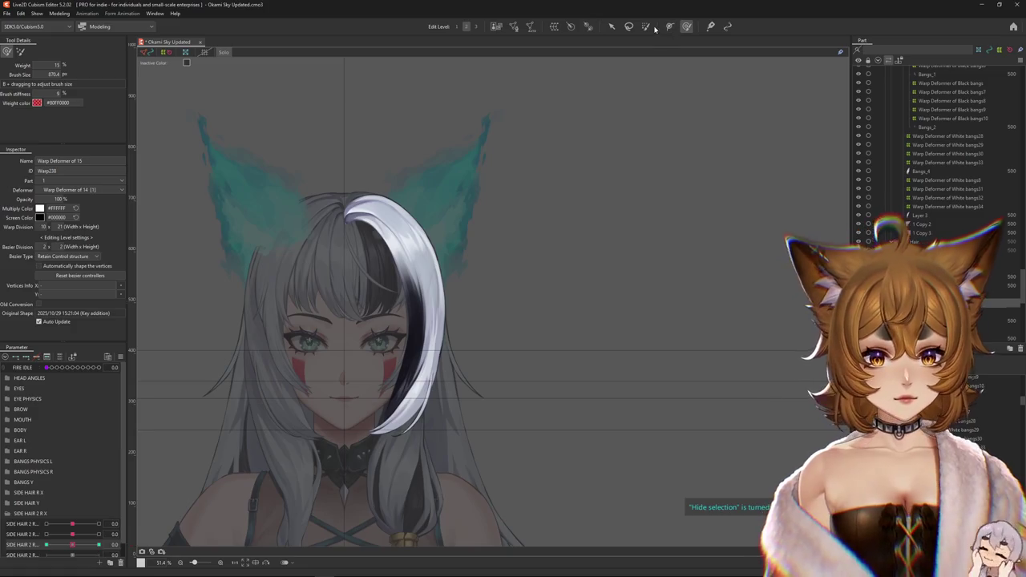
pyautogui.click(646, 27)
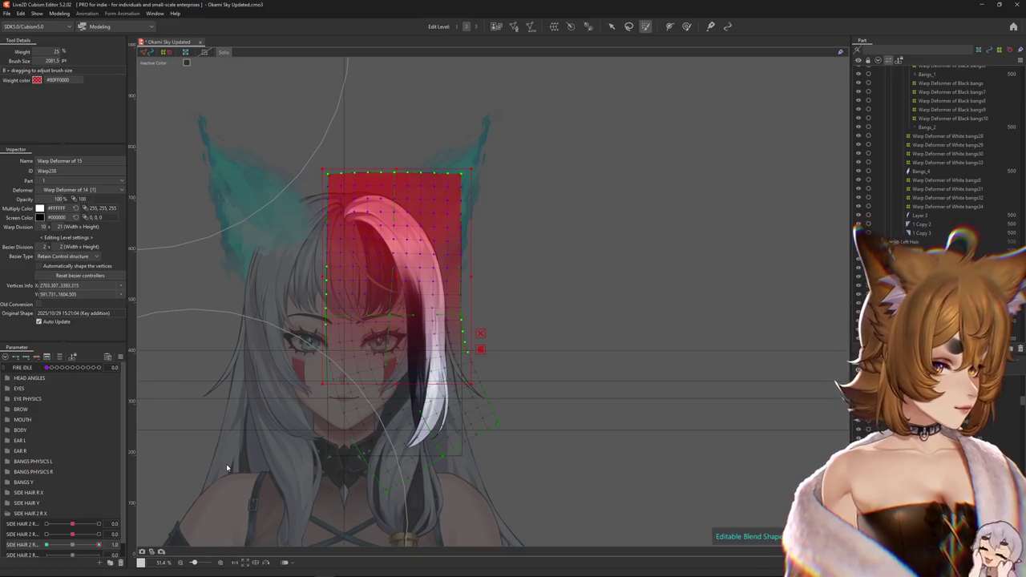
# Refine the bang's weighted selection and bend the strand downward with the deform brush.
pyautogui.moveTo(227, 468); pyautogui.dragTo(229, 463)
pyautogui.hotkey('ctrl', 'h')
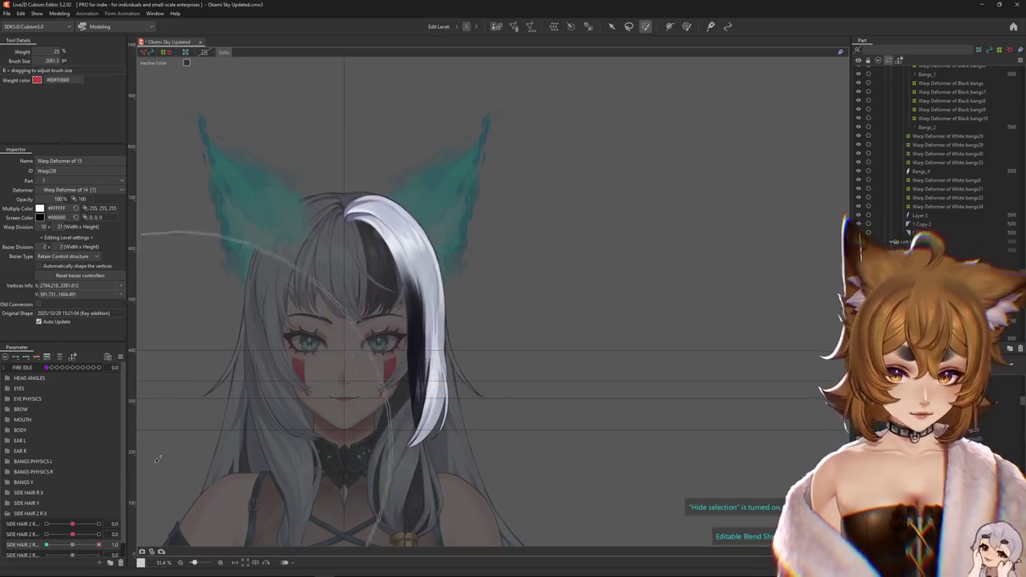
pyautogui.click(686, 25)
pyautogui.moveTo(73, 544); pyautogui.dragTo(98, 544)
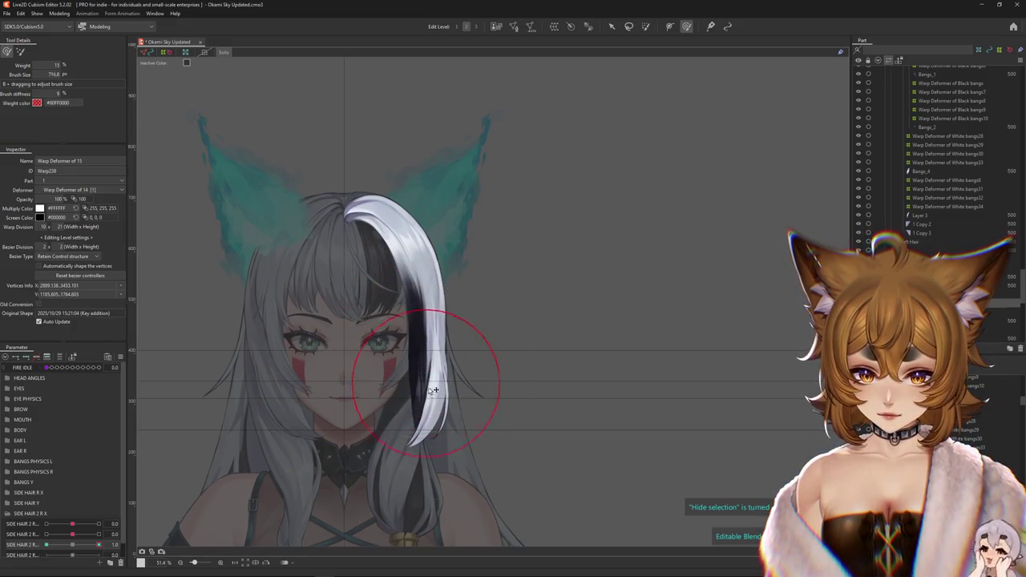
pyautogui.moveTo(425, 395); pyautogui.dragTo(423, 421)
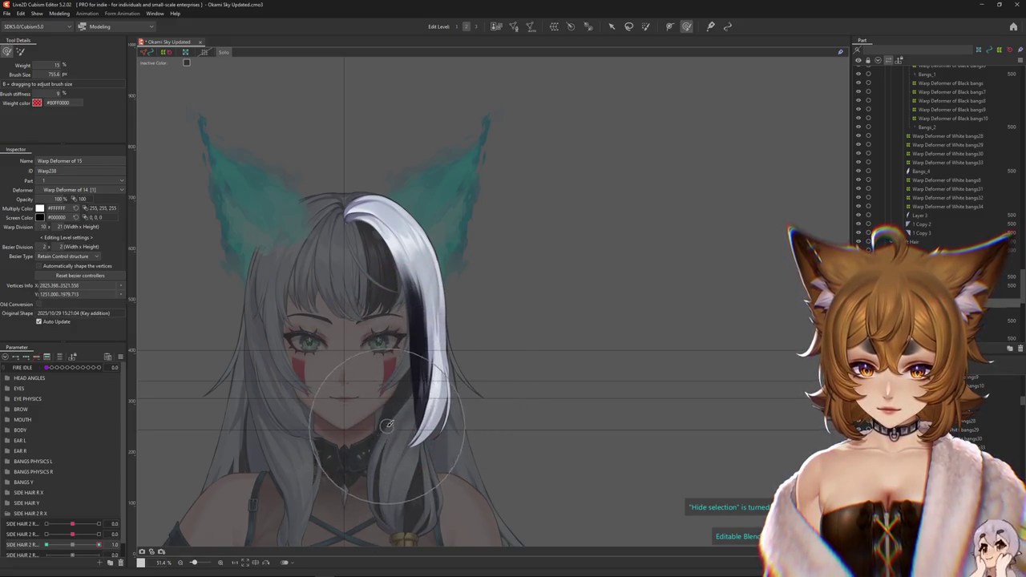
# At SIDE HAIR 2 R -1.0, shape the bang near the eye and pull its curl tip over the left cheek.
pyautogui.moveTo(95, 546); pyautogui.dragTo(46, 545)
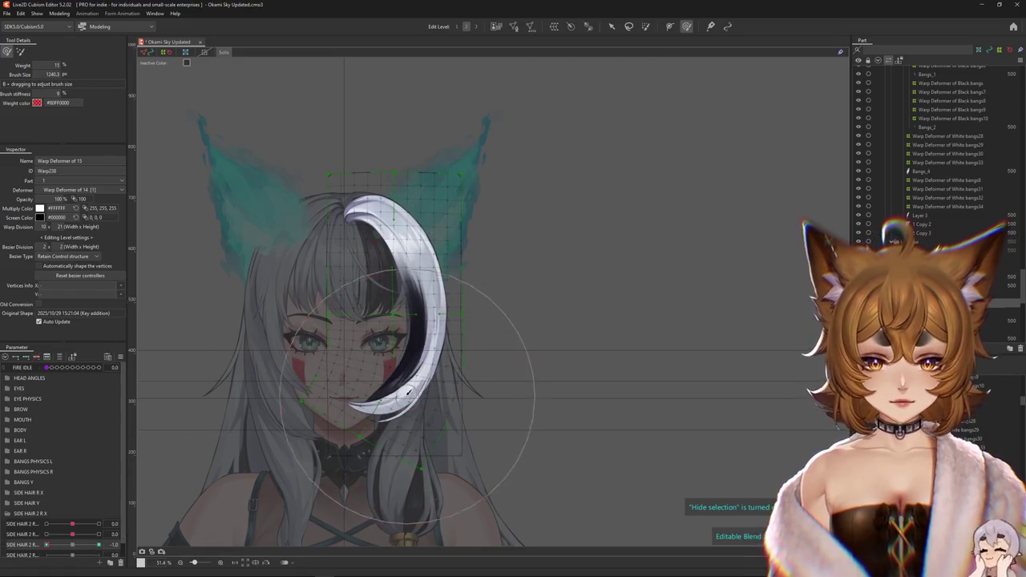
pyautogui.moveTo(388, 399)
pyautogui.mouseDown()
pyautogui.moveTo(291, 387)
pyautogui.moveTo(327, 401)
pyautogui.mouseUp()
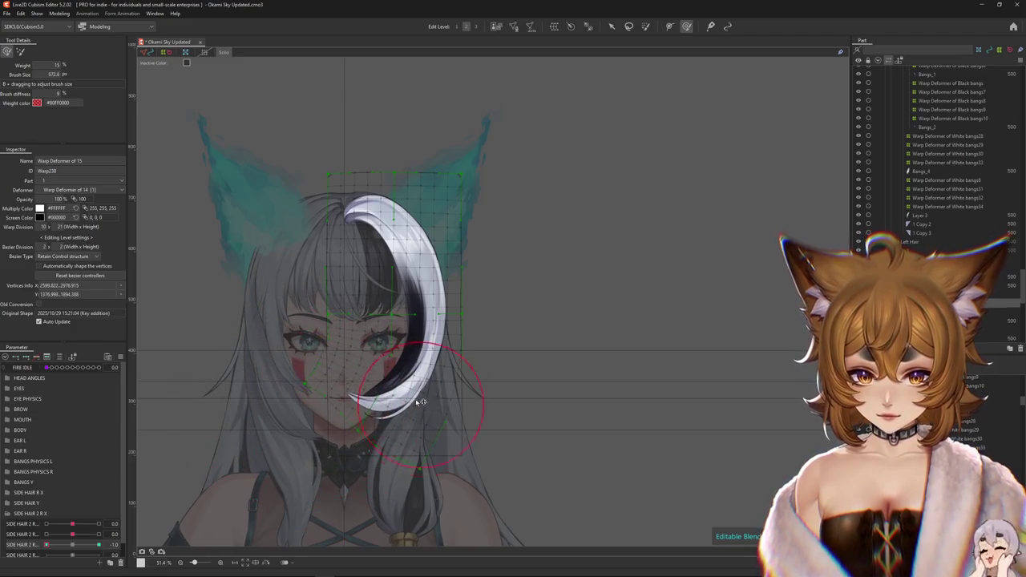
pyautogui.hotkey('ctrl', 'h')
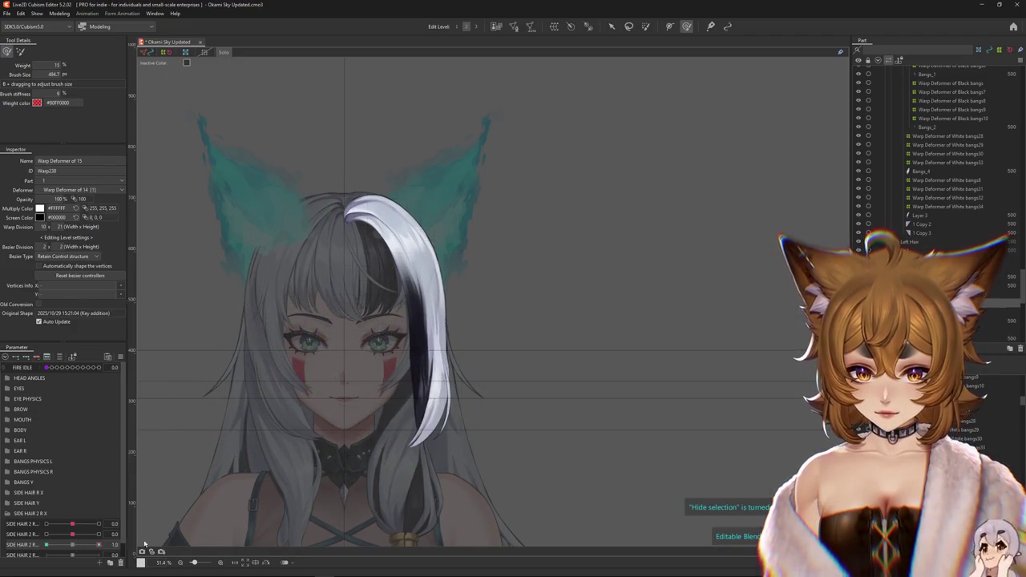
pyautogui.click(474, 377)
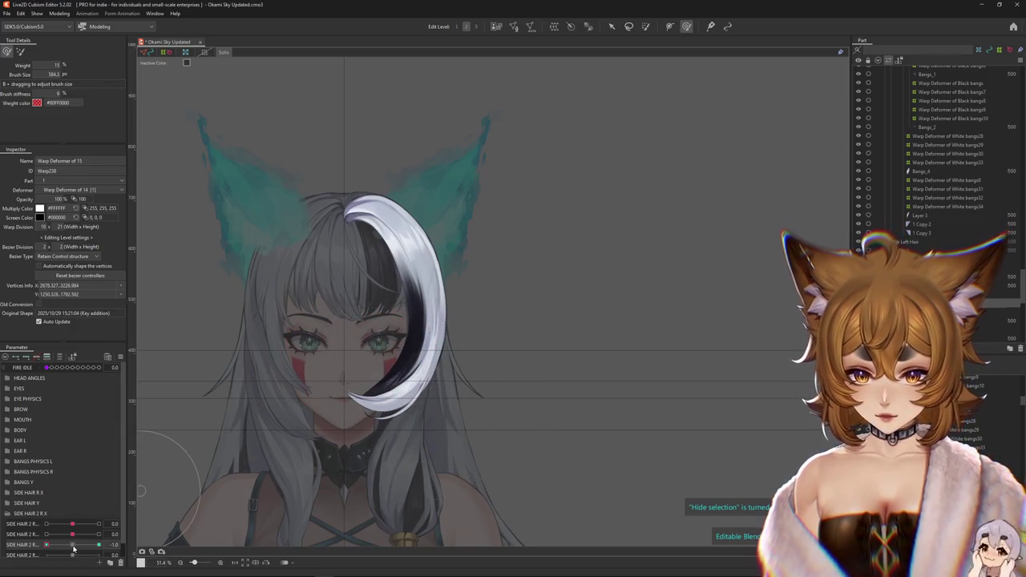
pyautogui.click(34, 545)
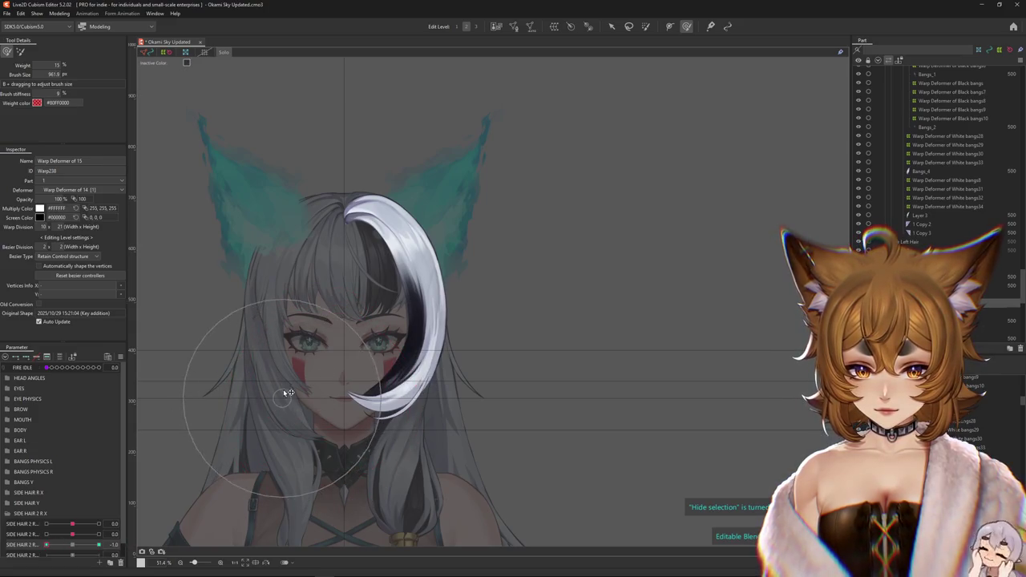
pyautogui.click(375, 372)
pyautogui.moveTo(391, 374); pyautogui.dragTo(386, 341)
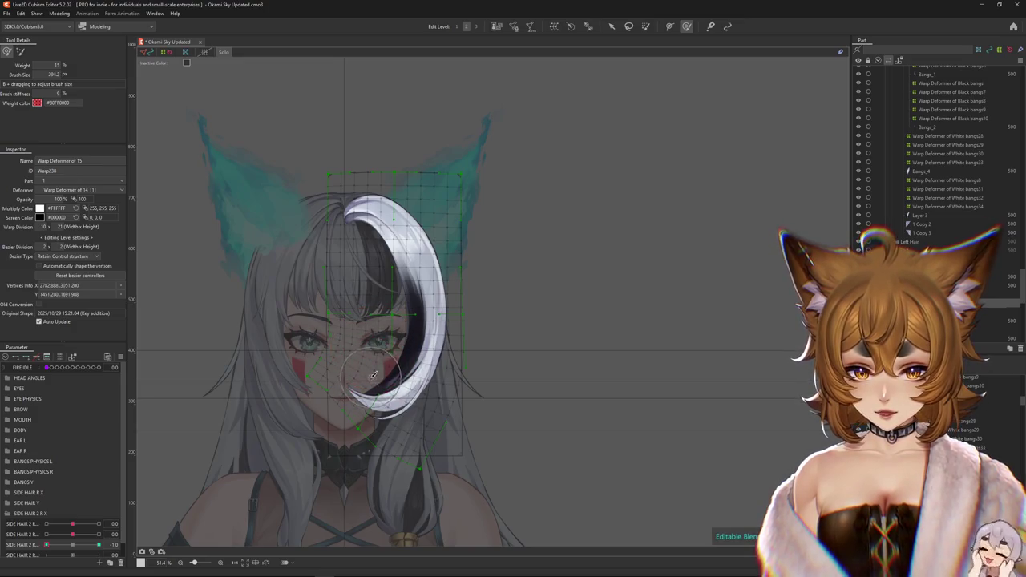
pyautogui.moveTo(364, 435); pyautogui.dragTo(335, 392)
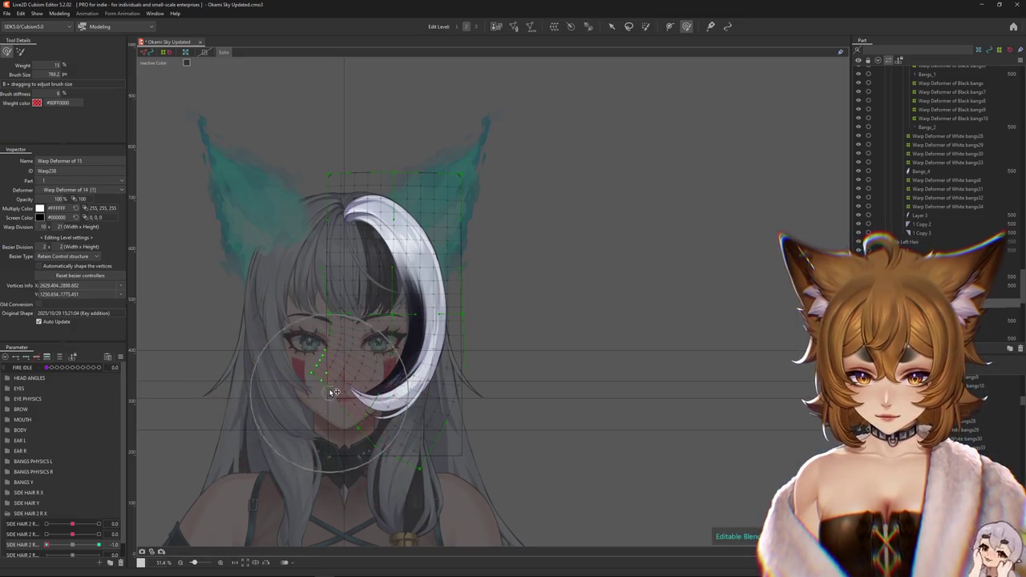
# Reshape the bang at the maximum SIDE HAIR 2 R keyform and preview its swing back to neutral.
pyautogui.click(71, 546)
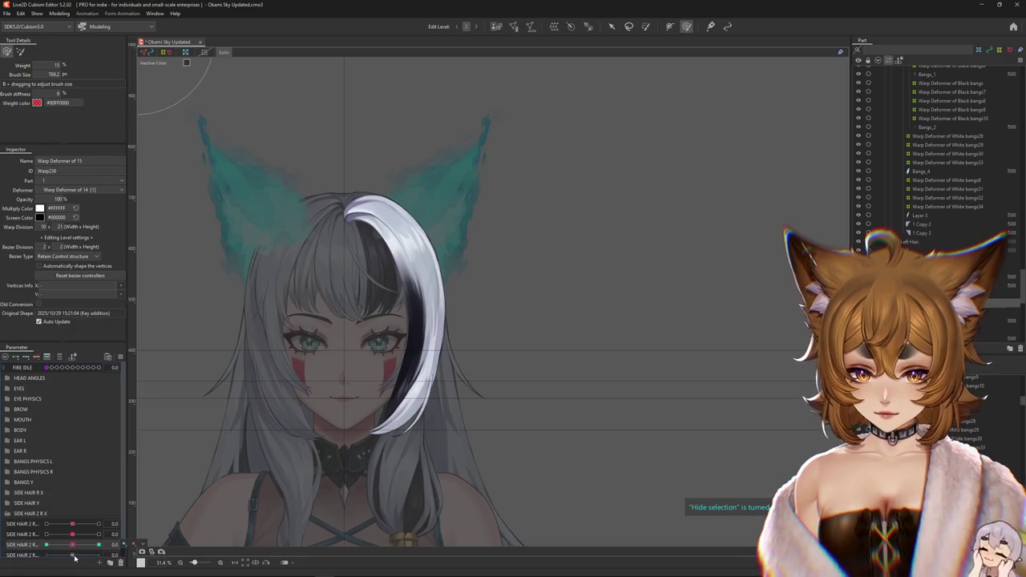
pyautogui.moveTo(467, 365); pyautogui.dragTo(427, 360)
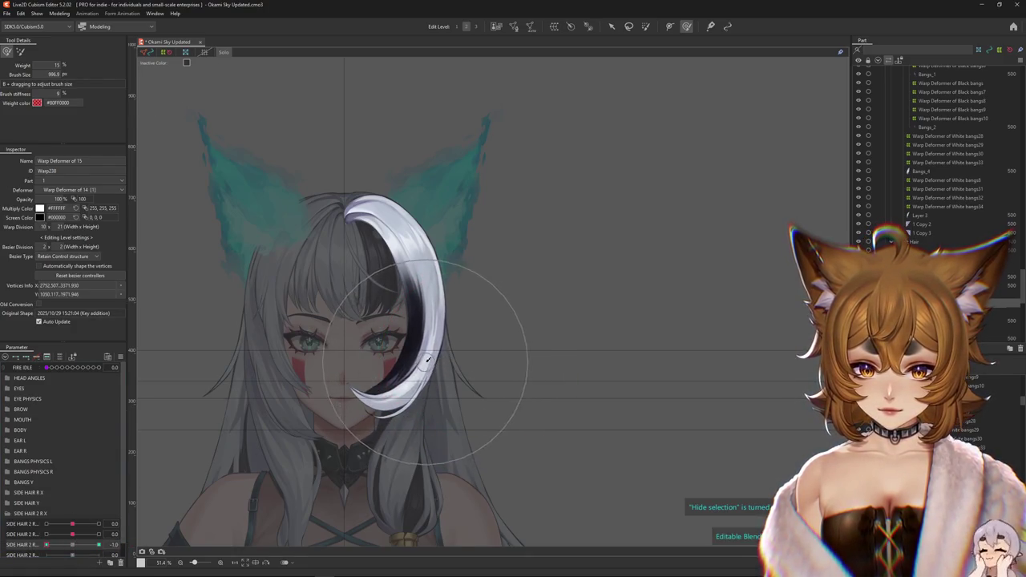
pyautogui.click(98, 544)
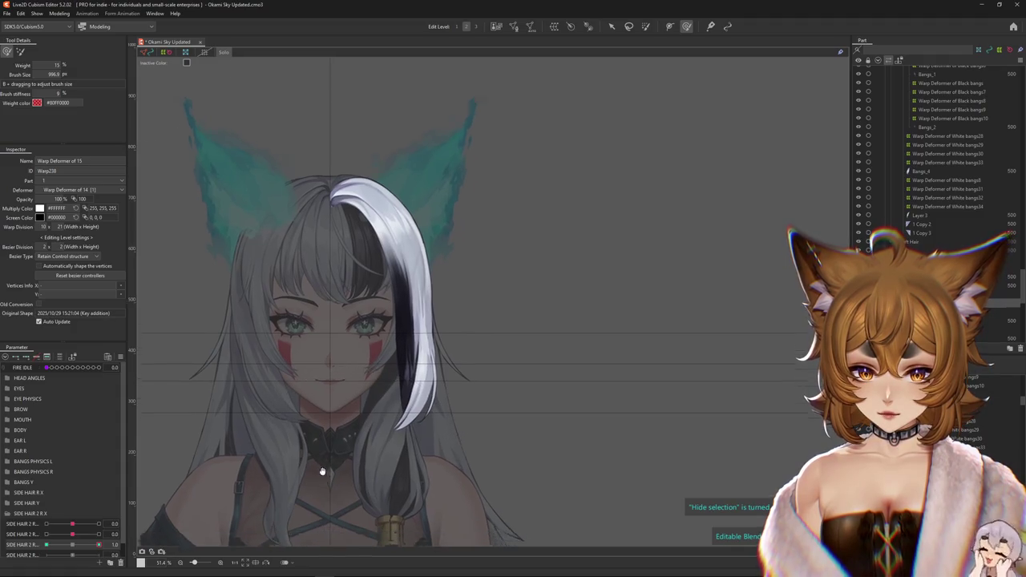
pyautogui.moveTo(372, 308); pyautogui.dragTo(395, 312)
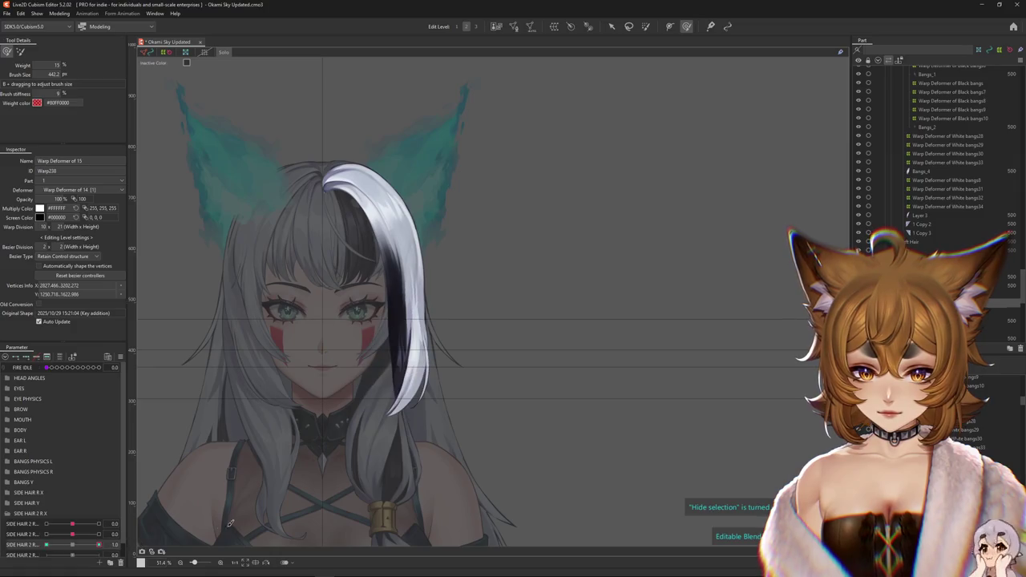
pyautogui.moveTo(77, 548); pyautogui.dragTo(78, 549)
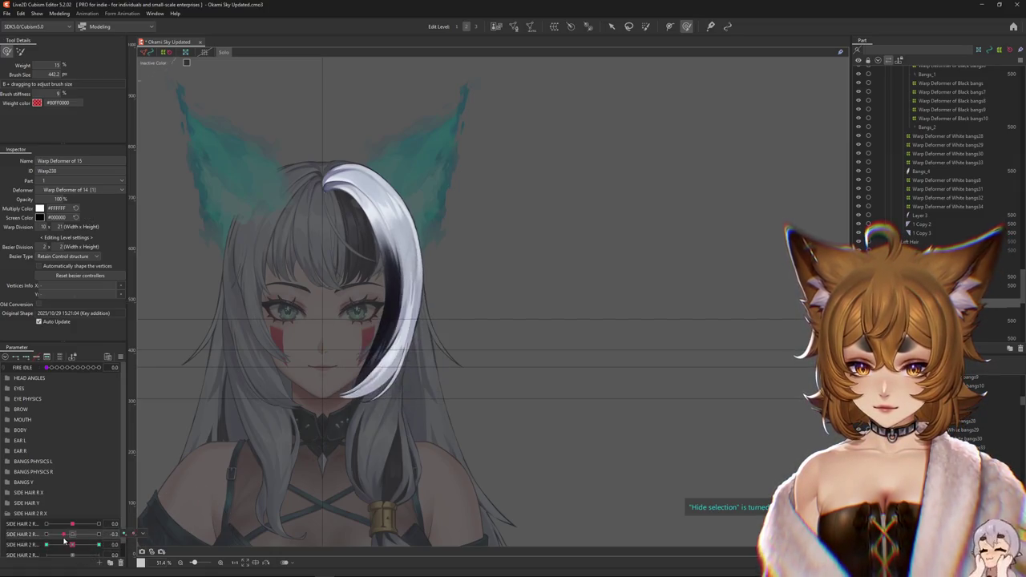
pyautogui.moveTo(77, 549); pyautogui.dragTo(72, 545)
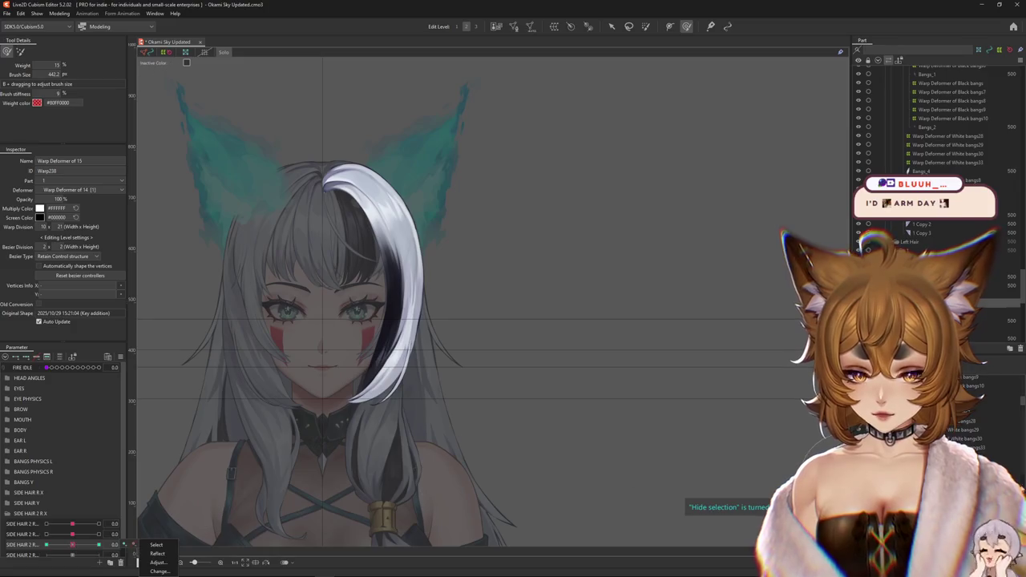
# Bend Warp Deformer of 14's lower grid so the bang tip curls inward, checked at minimum SIDE HAIR 2 R.
pyautogui.click(645, 27)
pyautogui.moveTo(237, 326); pyautogui.dragTo(237, 358)
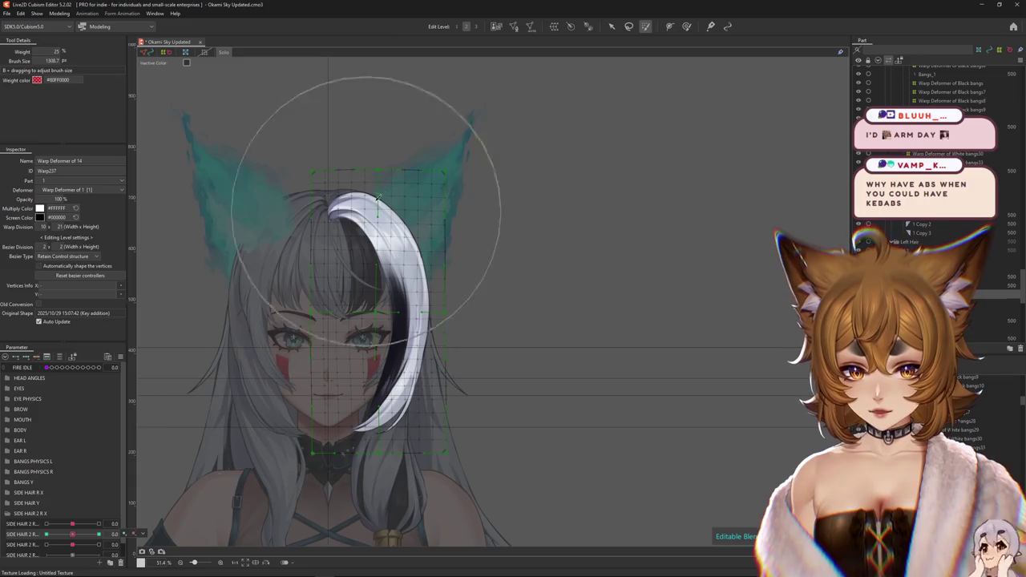
pyautogui.click(380, 206)
pyautogui.moveTo(264, 400); pyautogui.dragTo(337, 417)
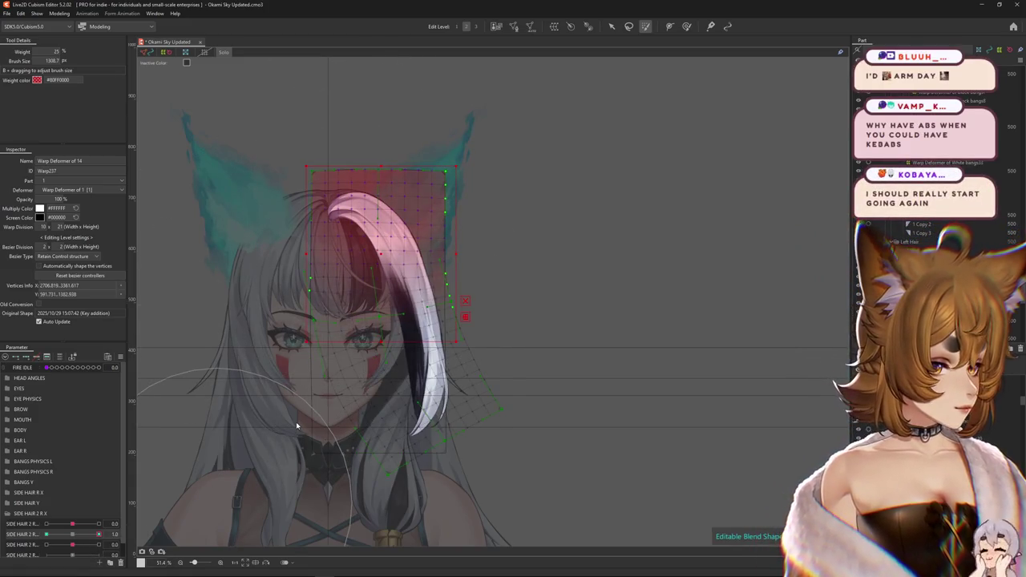
pyautogui.click(73, 534)
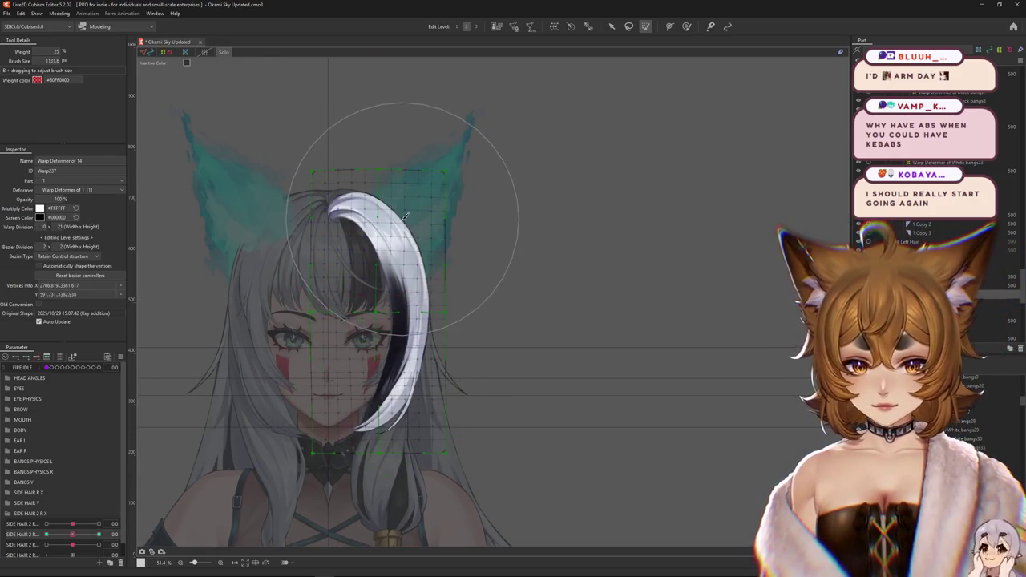
pyautogui.moveTo(72, 534); pyautogui.dragTo(23, 538)
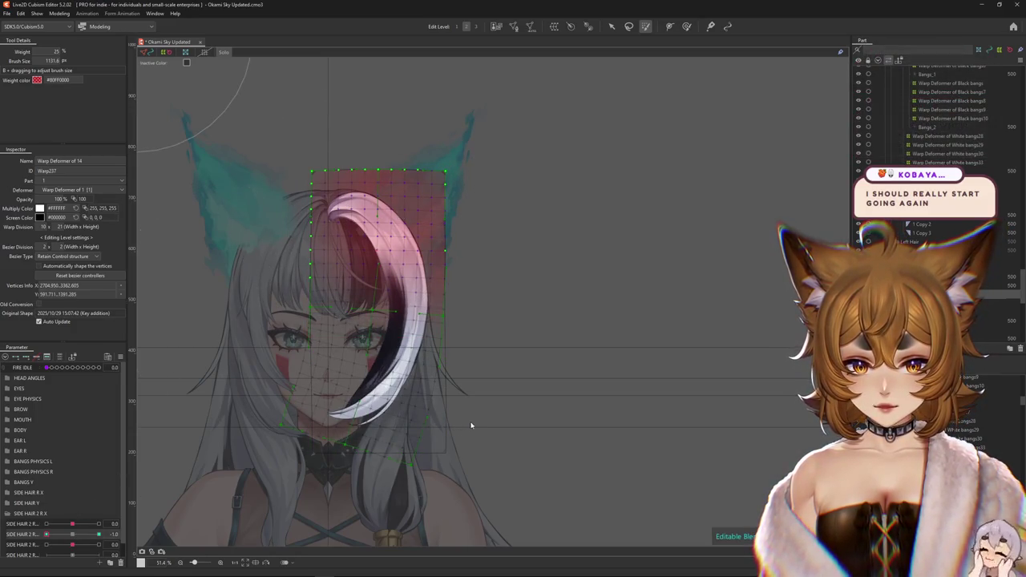
pyautogui.press('b')
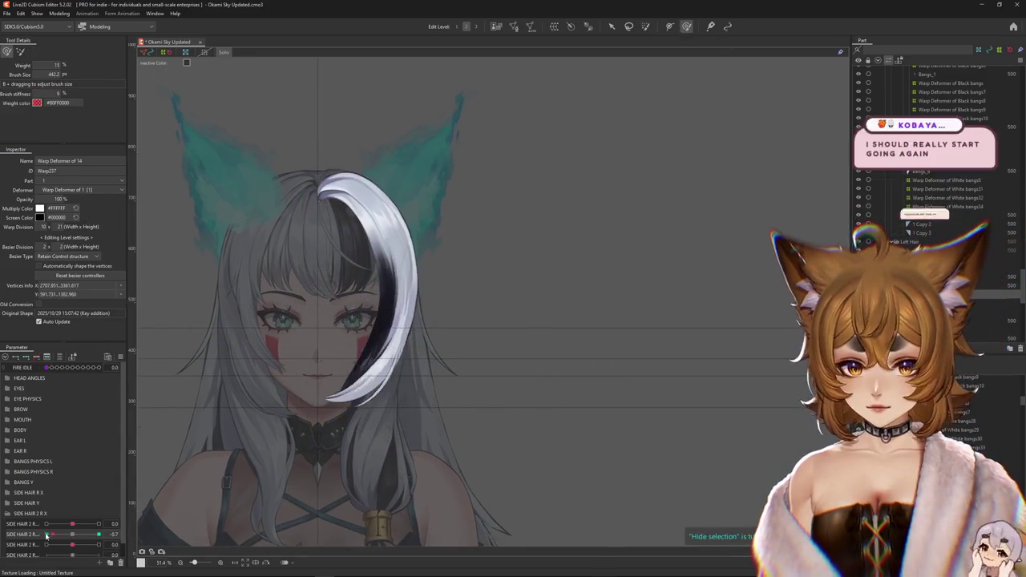
# Enlarge the deform brush and preview the bang swinging between SIDE HAIR 2 R minimum and maximum.
pyautogui.click(12, 534)
pyautogui.moveTo(435, 344)
pyautogui.mouseDown()
pyautogui.moveTo(414, 324)
pyautogui.moveTo(459, 320)
pyautogui.mouseUp()
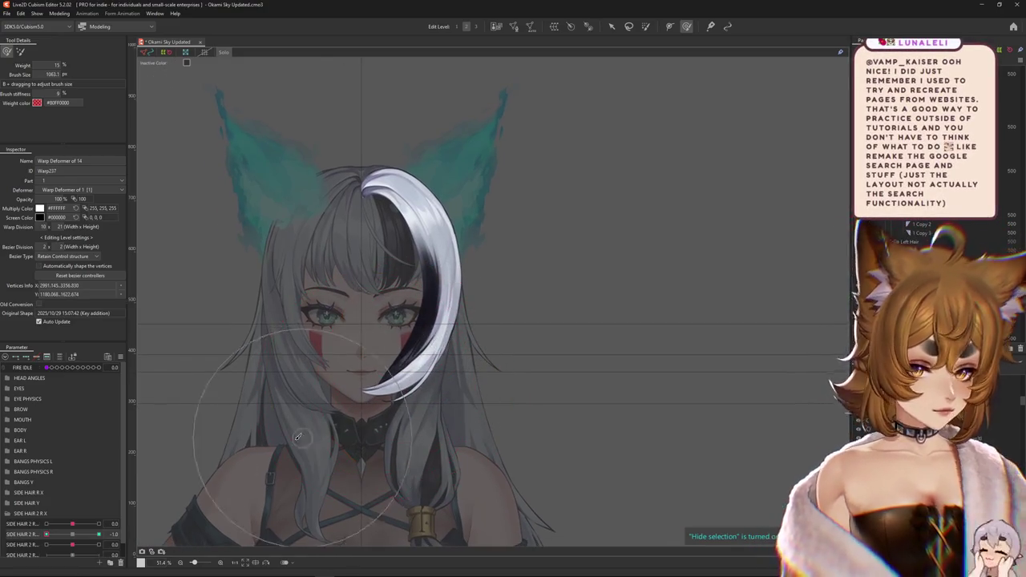
pyautogui.moveTo(345, 377)
pyautogui.mouseDown()
pyautogui.moveTo(300, 402)
pyautogui.moveTo(225, 478)
pyautogui.mouseUp()
pyautogui.moveTo(70, 540); pyautogui.dragTo(54, 520)
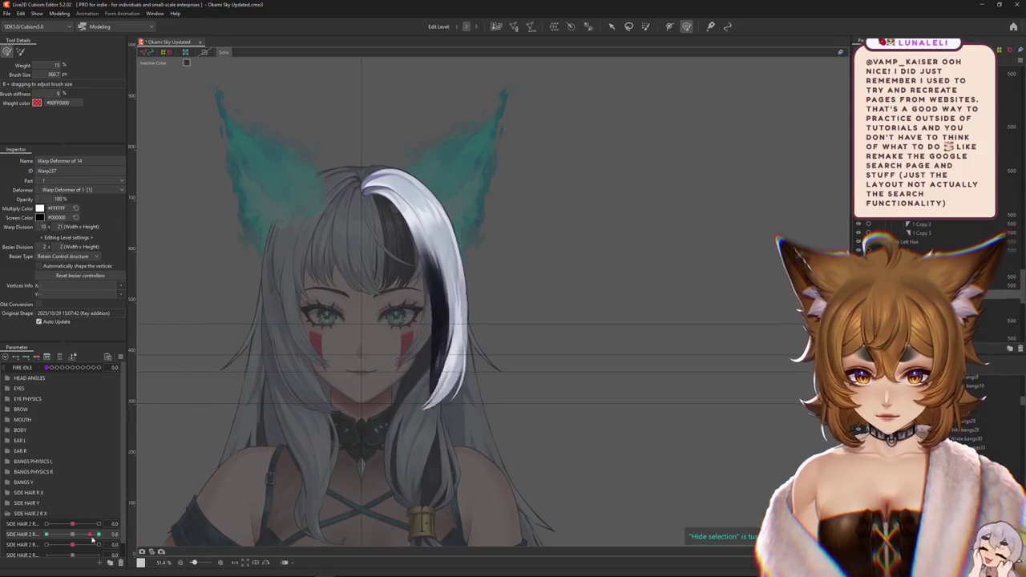
pyautogui.click(45, 534)
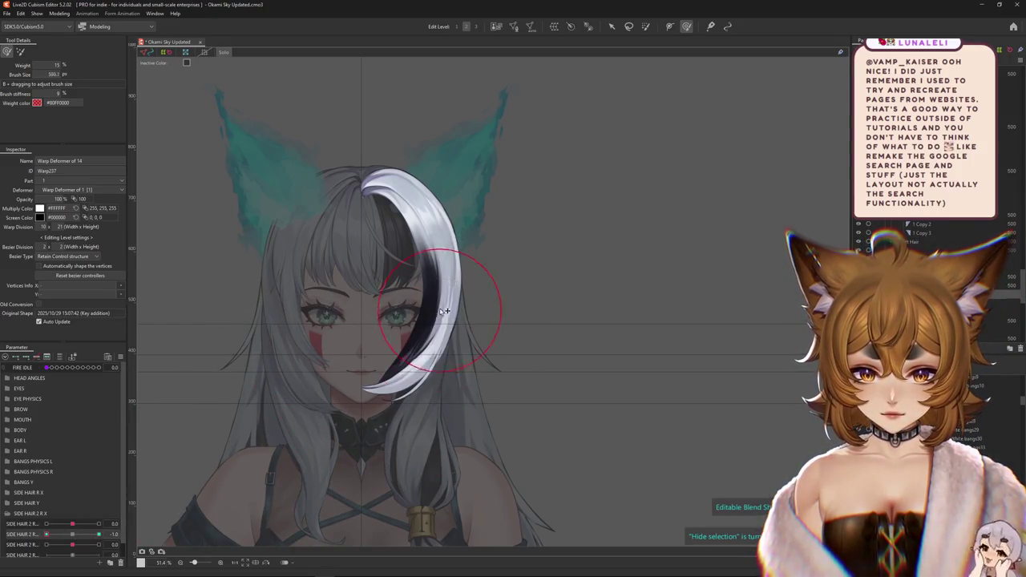
pyautogui.moveTo(418, 286); pyautogui.dragTo(382, 346)
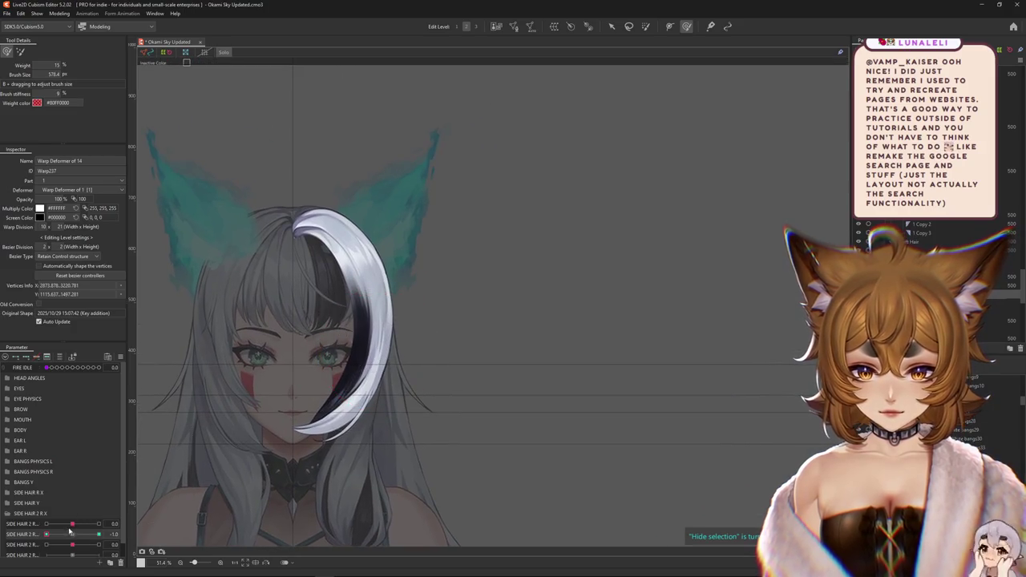
pyautogui.moveTo(69, 531); pyautogui.dragTo(106, 532)
pyautogui.moveTo(452, 398); pyautogui.dragTo(481, 378)
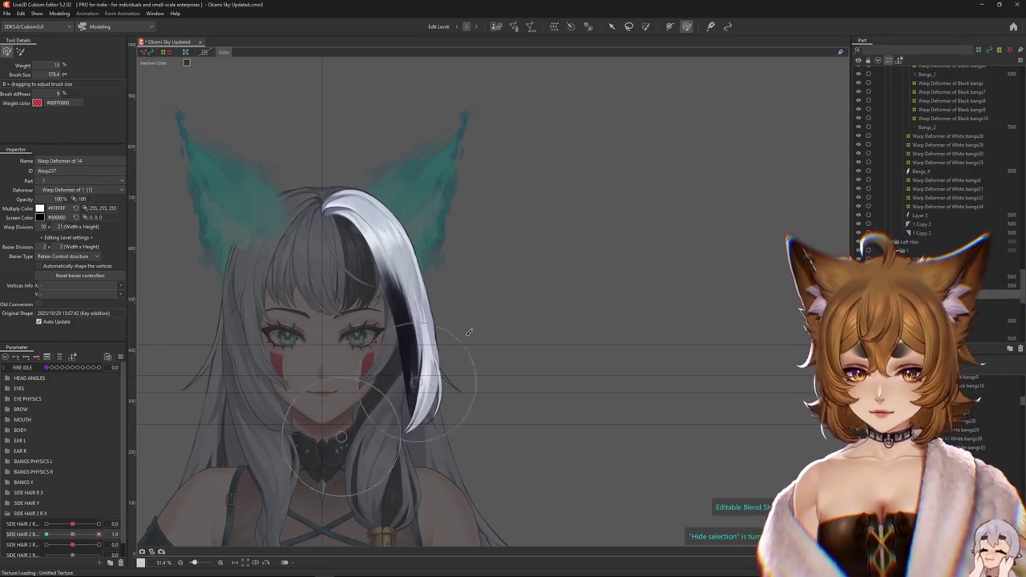
# Brush the bang's warp mesh around the face and test its curl along SIDE HAIR 2 R.
pyautogui.moveTo(463, 336); pyautogui.dragTo(513, 337)
pyautogui.click(21, 50)
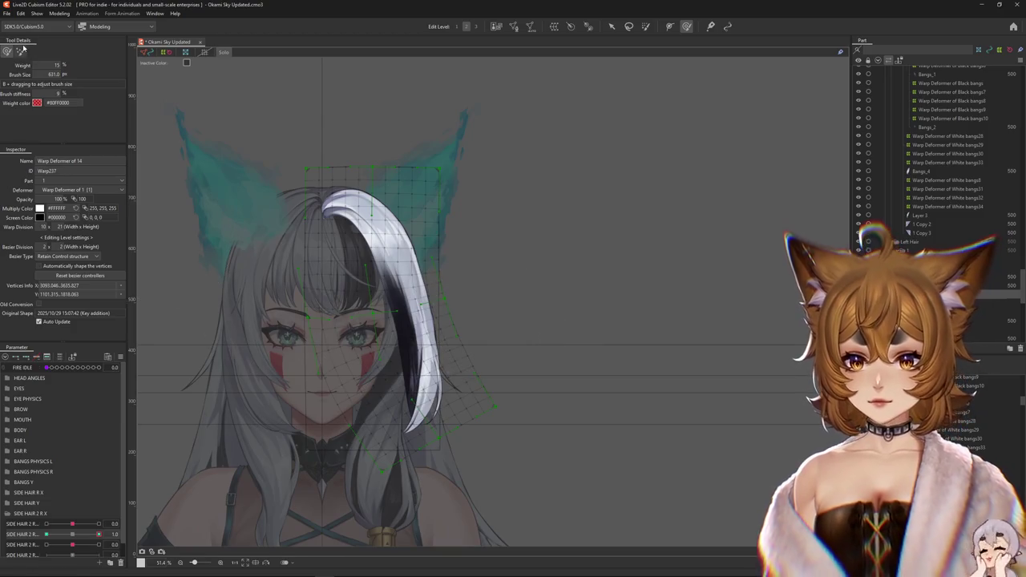
pyautogui.moveTo(424, 405); pyautogui.dragTo(465, 314)
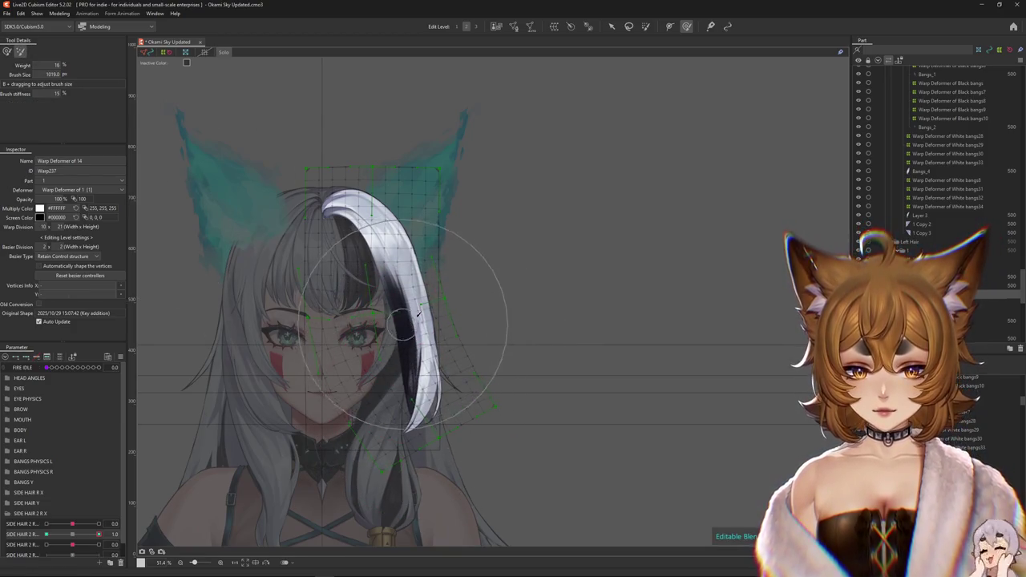
pyautogui.moveTo(517, 334)
pyautogui.mouseDown()
pyautogui.moveTo(513, 369)
pyautogui.moveTo(303, 418)
pyautogui.moveTo(246, 355)
pyautogui.mouseUp()
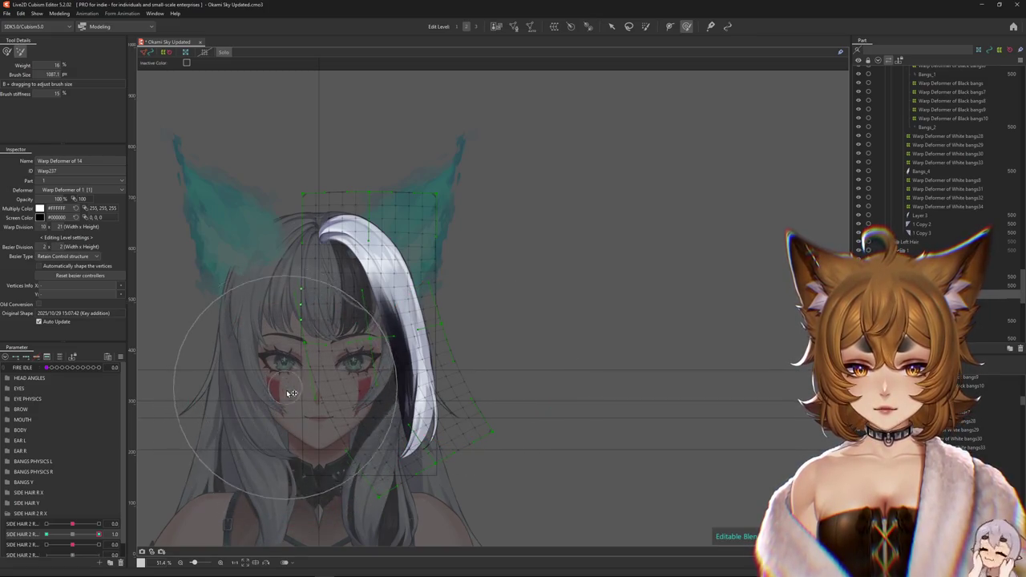
pyautogui.moveTo(281, 405); pyautogui.dragTo(480, 411)
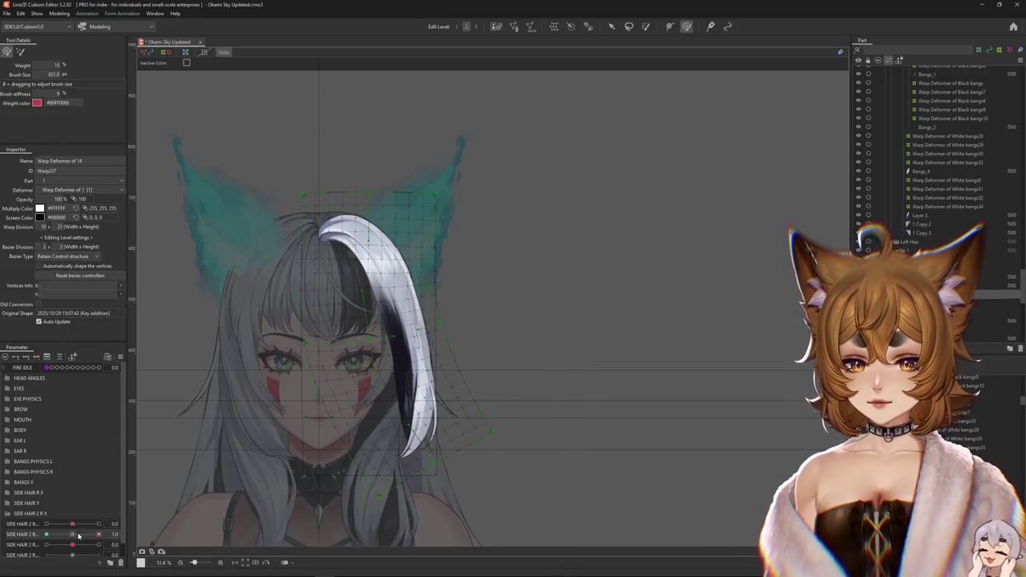
pyautogui.moveTo(78, 535); pyautogui.dragTo(64, 523)
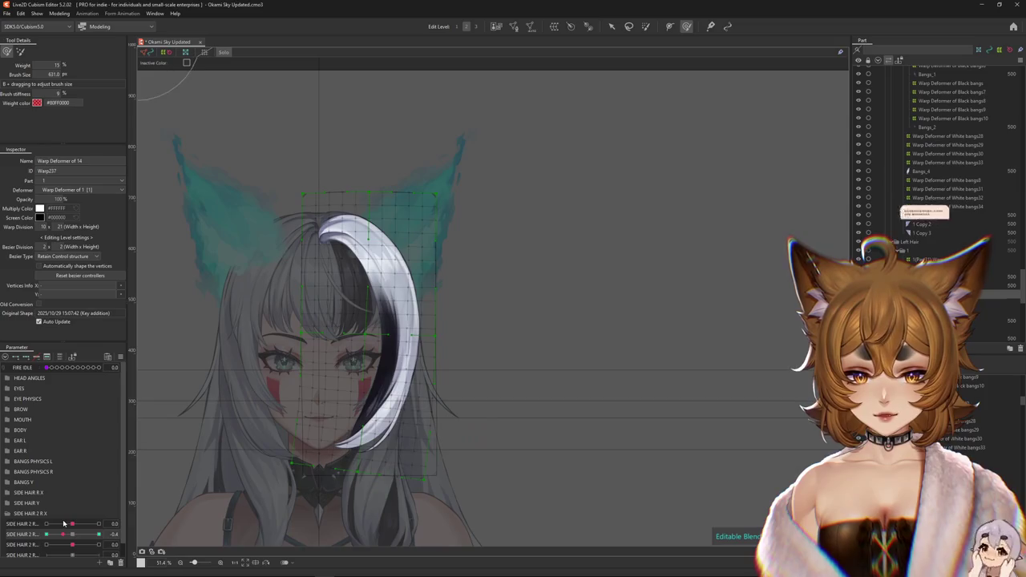
# At 51.4% zoom, reshape Warp Deformer of 14's mesh along the bang's curl from crown to chin.
pyautogui.hotkey('ctrl', 'h')
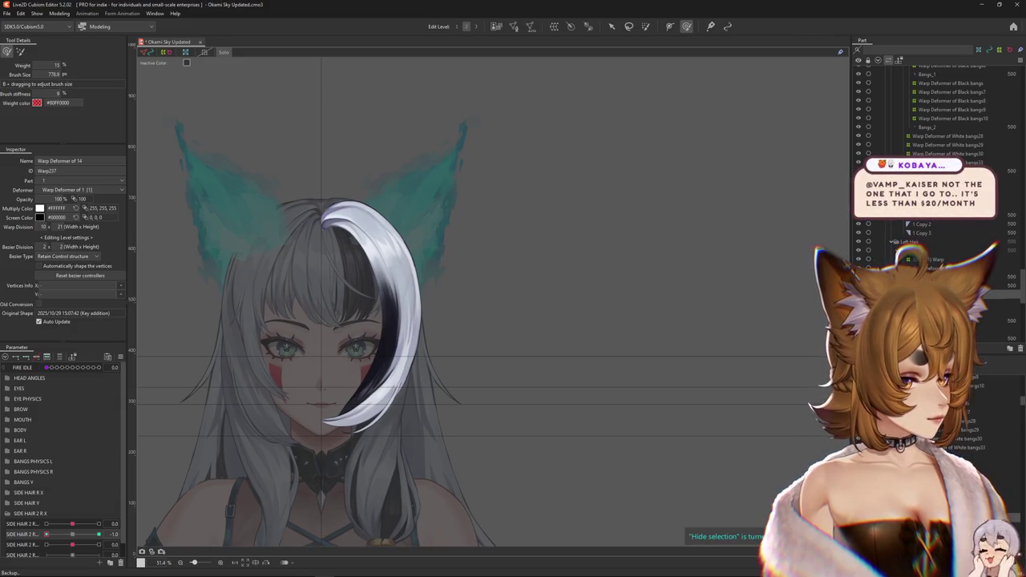
pyautogui.scroll(-2, 345, 298)
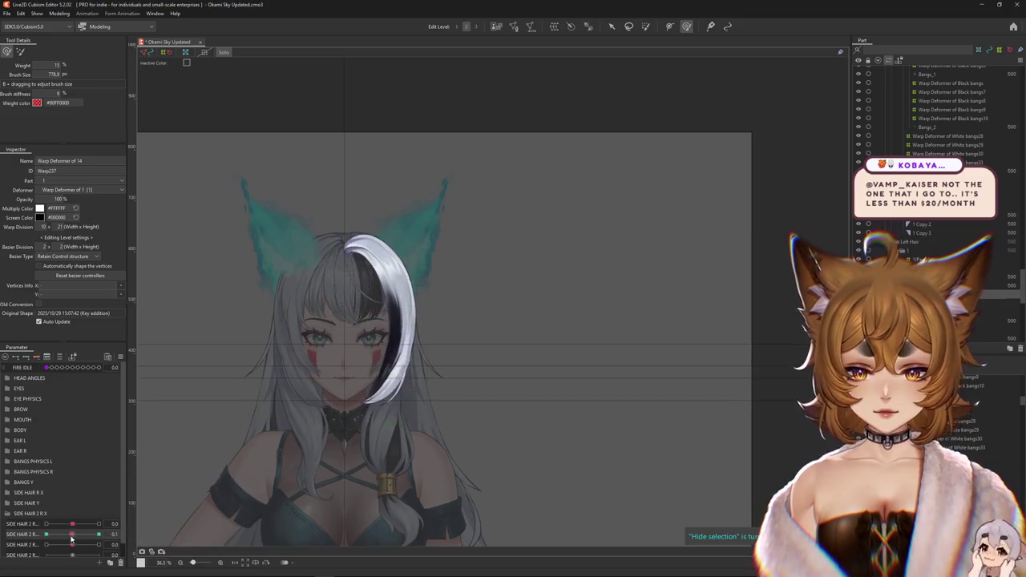
pyautogui.scroll(2, 380, 394)
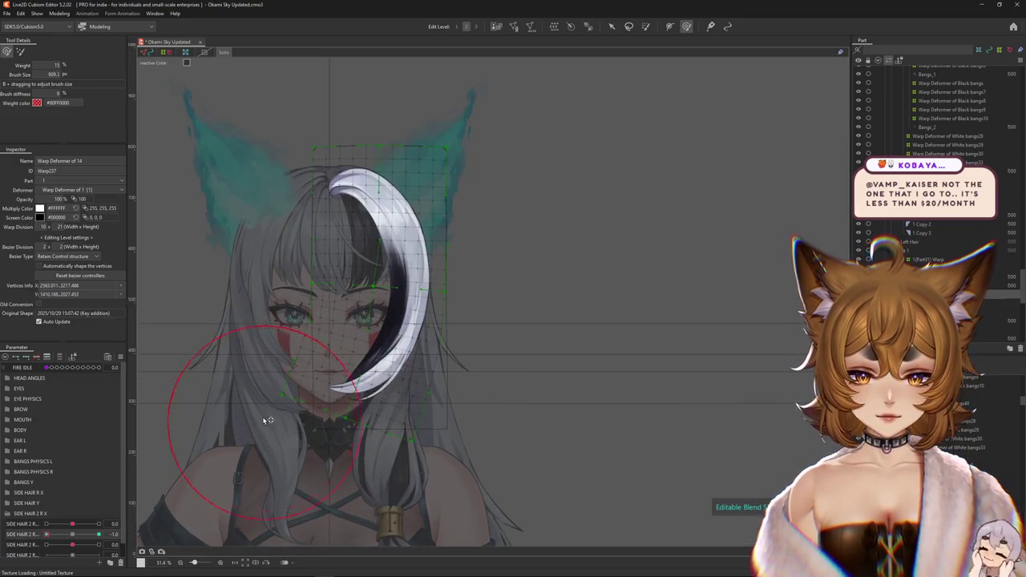
pyautogui.moveTo(237, 405)
pyautogui.mouseDown()
pyautogui.moveTo(264, 435)
pyautogui.moveTo(349, 363)
pyautogui.mouseUp()
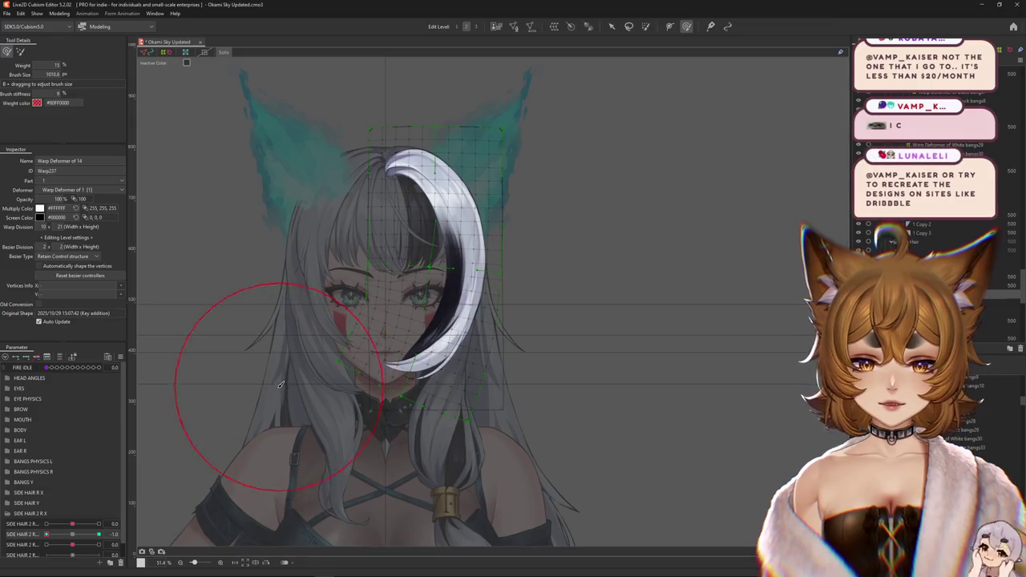
pyautogui.moveTo(281, 358); pyautogui.dragTo(350, 382)
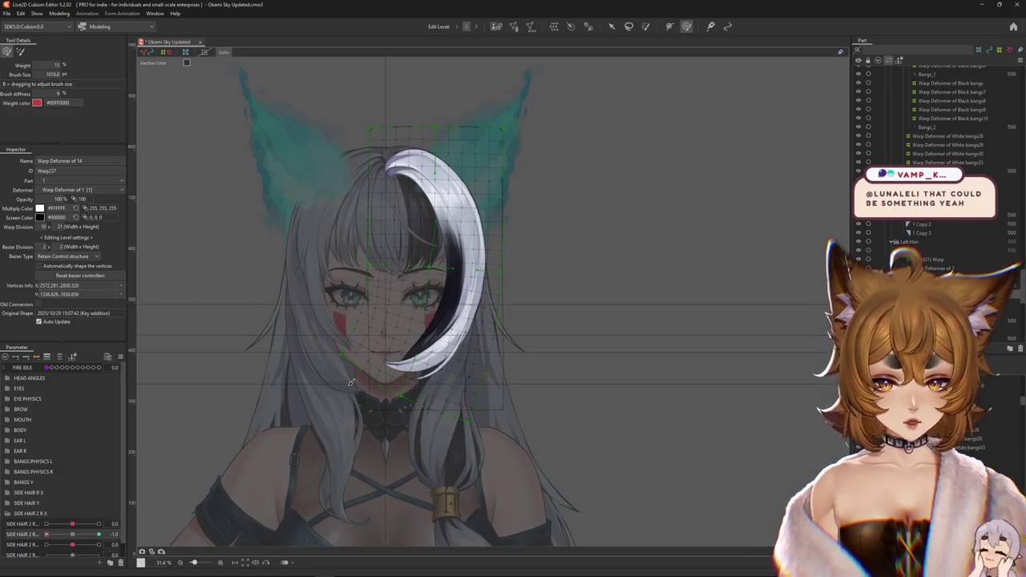
# Resize the deform brush and reshape the bang's warp mesh near the face.
pyautogui.press('b')
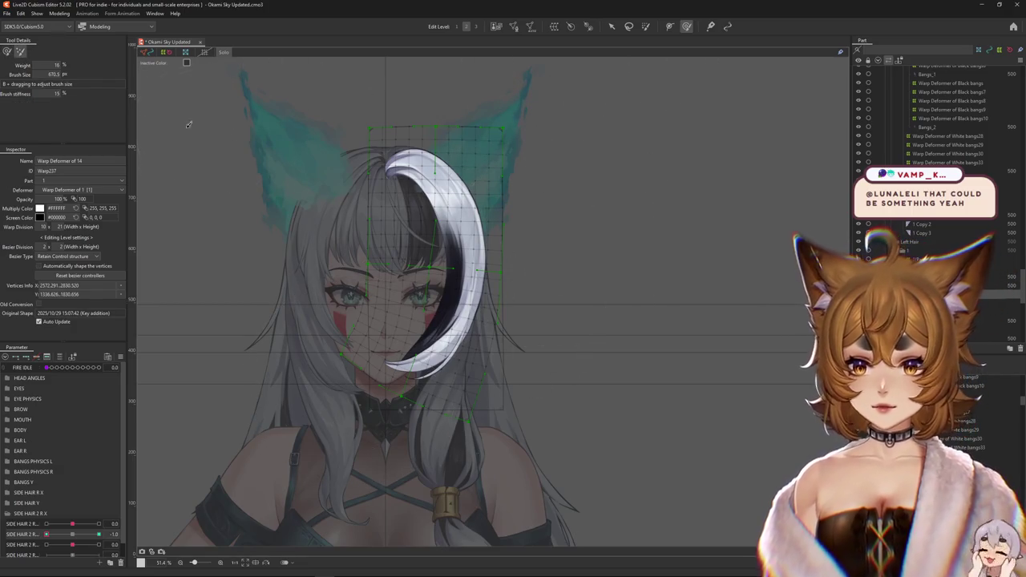
pyautogui.moveTo(344, 316)
pyautogui.mouseDown()
pyautogui.moveTo(350, 271)
pyautogui.moveTo(341, 299)
pyautogui.moveTo(438, 282)
pyautogui.mouseUp()
pyautogui.press('b')
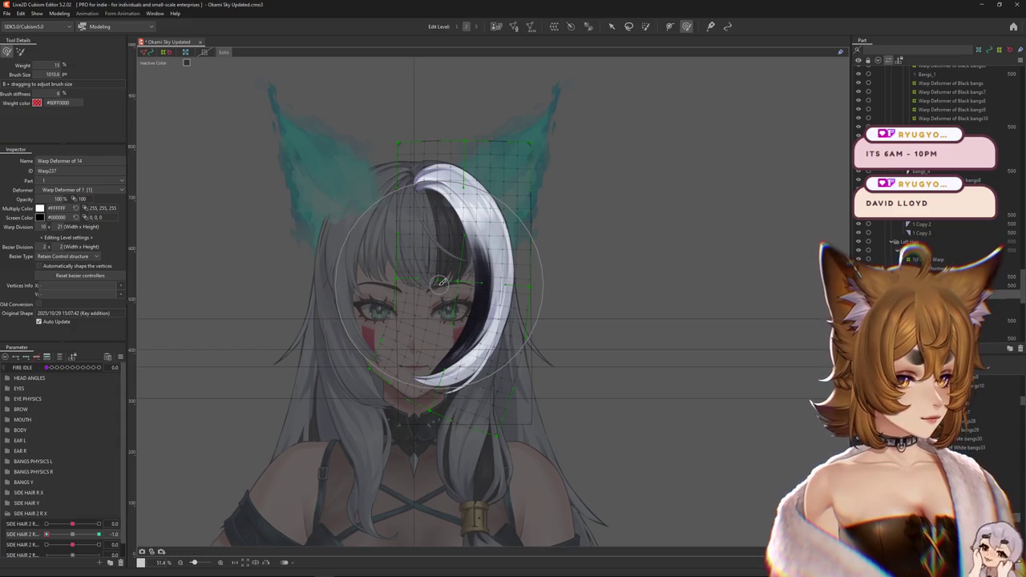
pyautogui.moveTo(366, 433); pyautogui.dragTo(377, 382)
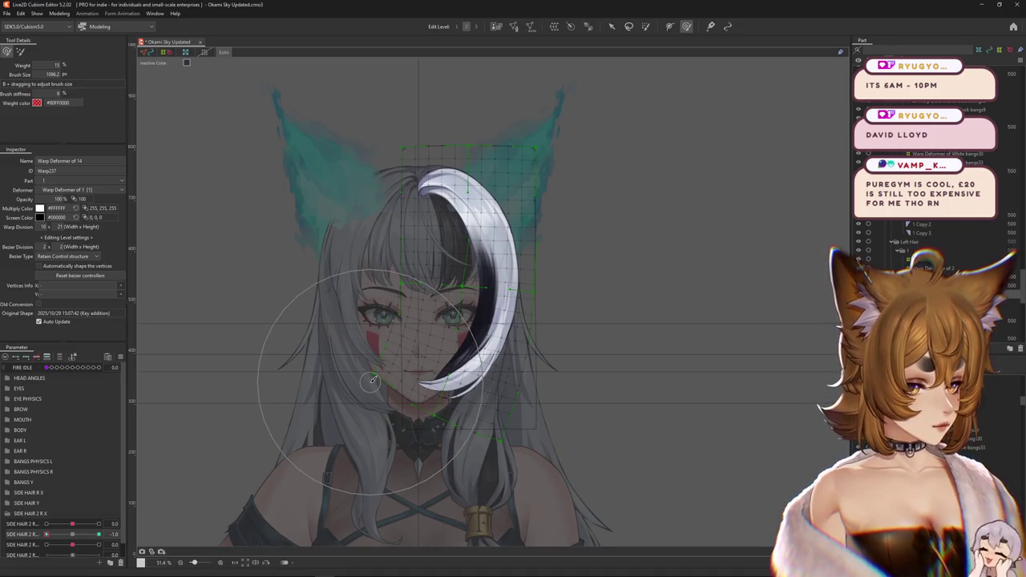
pyautogui.moveTo(372, 379)
pyautogui.mouseDown()
pyautogui.moveTo(408, 404)
pyautogui.moveTo(352, 369)
pyautogui.moveTo(422, 319)
pyautogui.mouseUp()
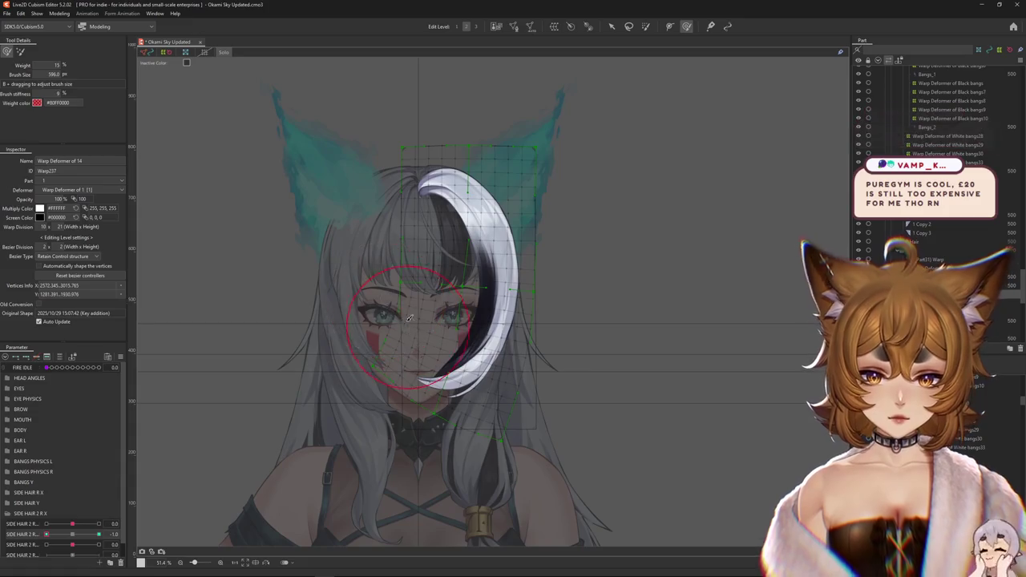
# At SIDE HAIR 2 R -1, reshape the white bang's curl, then reset the parameter to 0.
pyautogui.moveTo(335, 365); pyautogui.dragTo(259, 395)
pyautogui.click(71, 533)
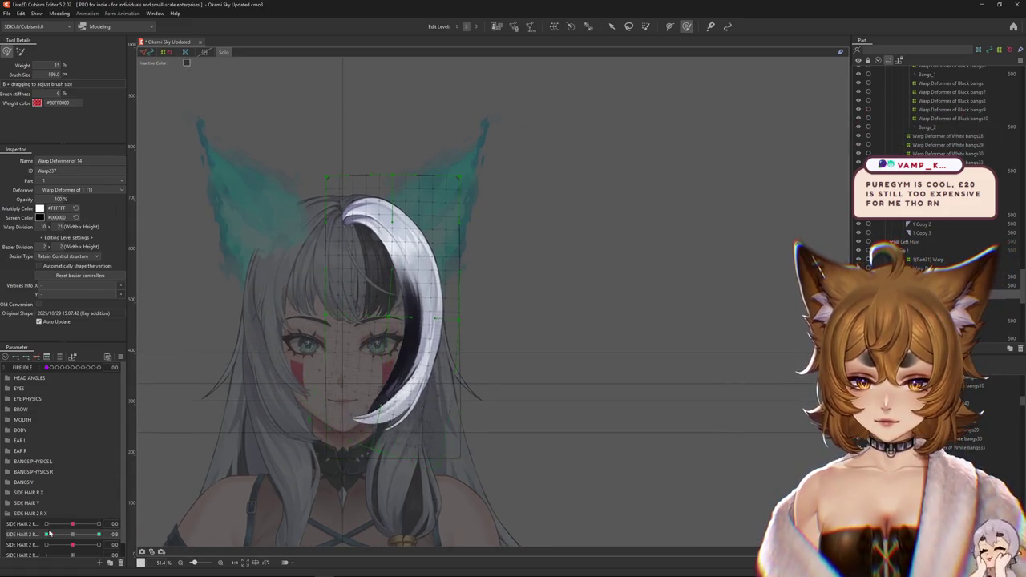
pyautogui.moveTo(318, 338)
pyautogui.mouseDown()
pyautogui.moveTo(377, 393)
pyautogui.moveTo(298, 397)
pyautogui.mouseUp()
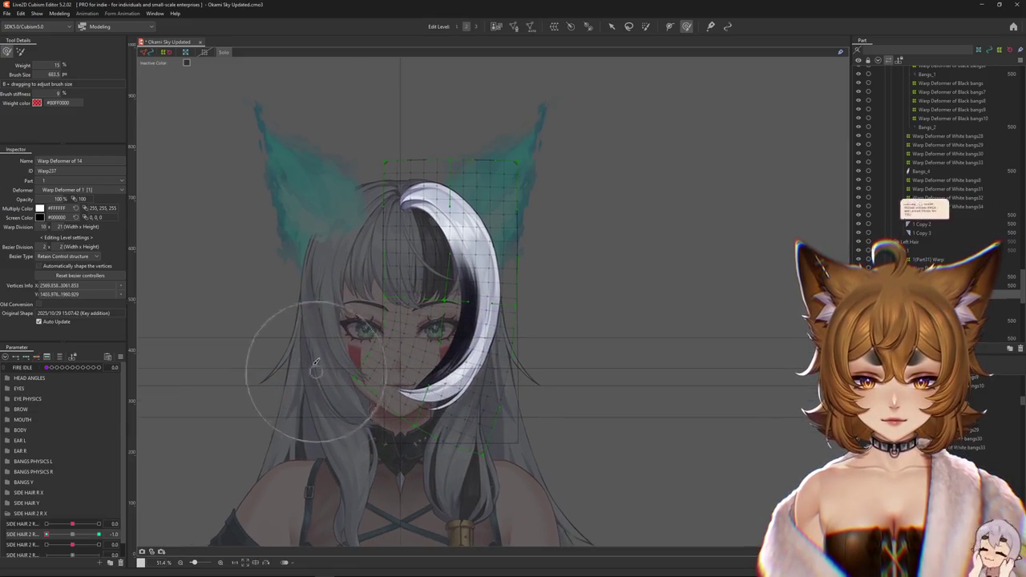
pyautogui.moveTo(286, 379)
pyautogui.mouseDown()
pyautogui.moveTo(335, 467)
pyautogui.moveTo(320, 359)
pyautogui.moveTo(348, 389)
pyautogui.moveTo(331, 373)
pyautogui.mouseUp()
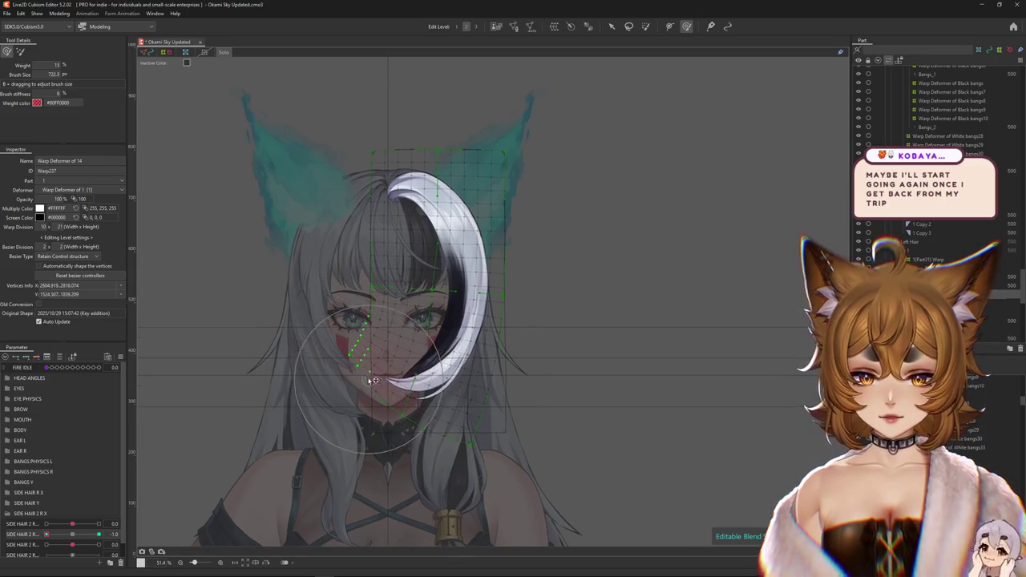
pyautogui.click(78, 534)
# At SIDE HAIR 2 R +1, reshape the hanging white strand down to its lower end.
pyautogui.moveTo(78, 535); pyautogui.dragTo(47, 533)
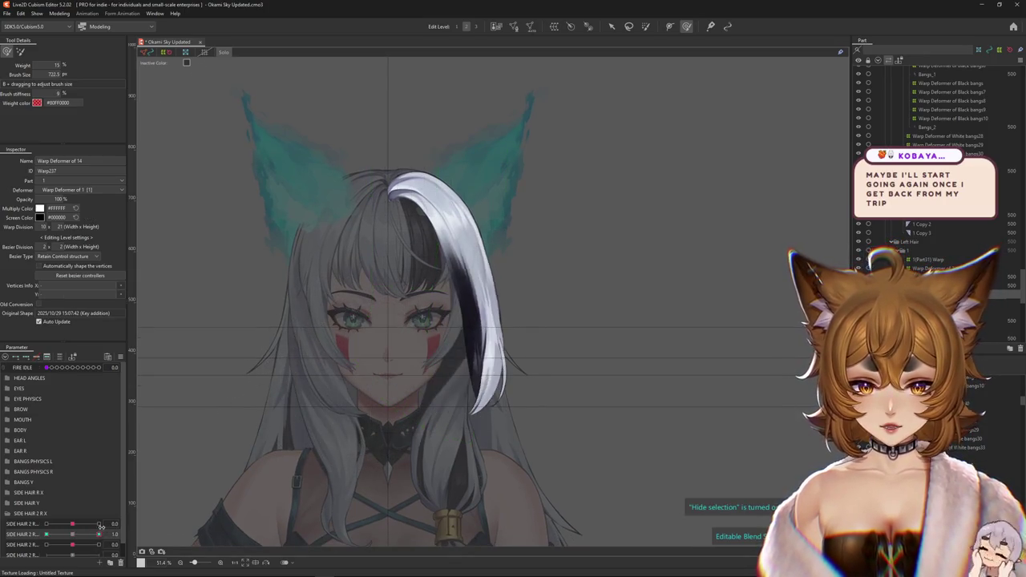
pyautogui.click(98, 533)
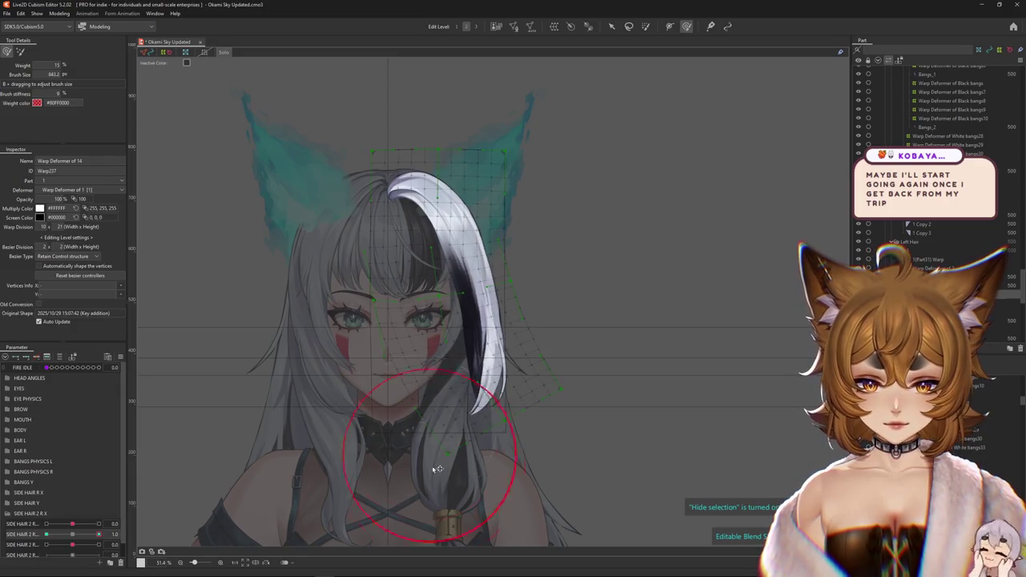
pyautogui.moveTo(494, 400); pyautogui.dragTo(495, 337)
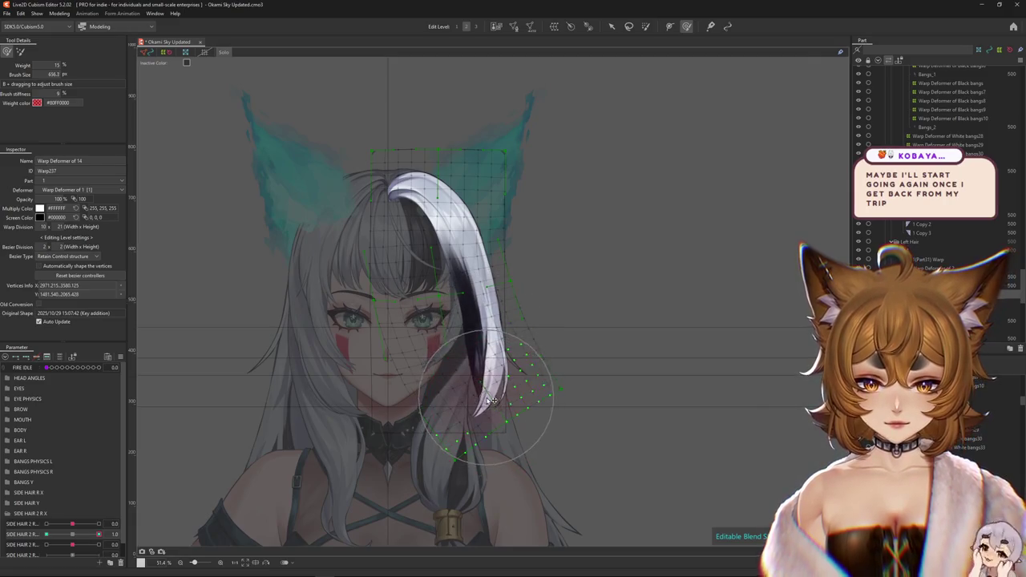
pyautogui.moveTo(376, 444); pyautogui.dragTo(333, 431)
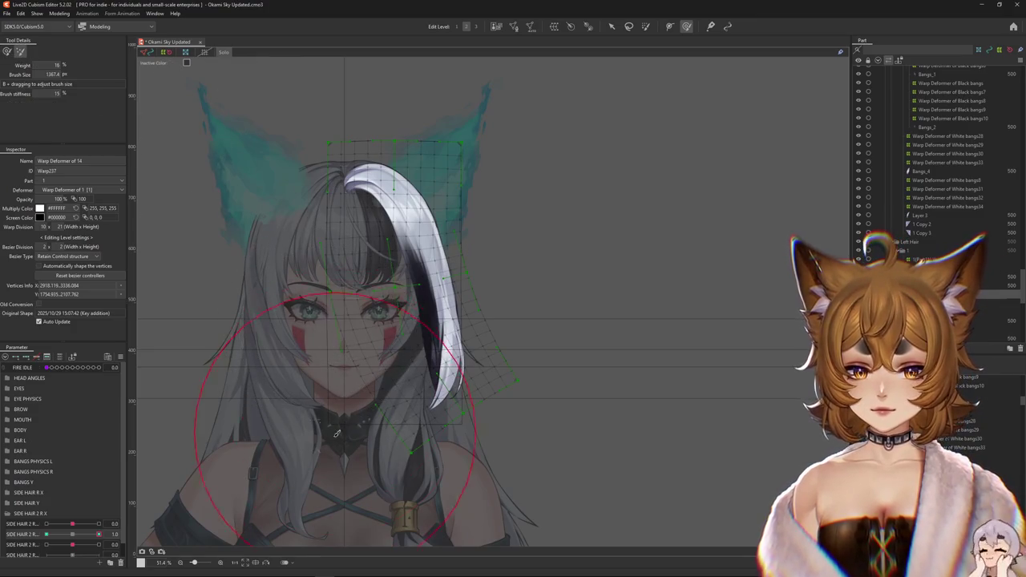
pyautogui.moveTo(526, 435)
pyautogui.mouseDown()
pyautogui.moveTo(547, 335)
pyautogui.moveTo(171, 343)
pyautogui.mouseUp()
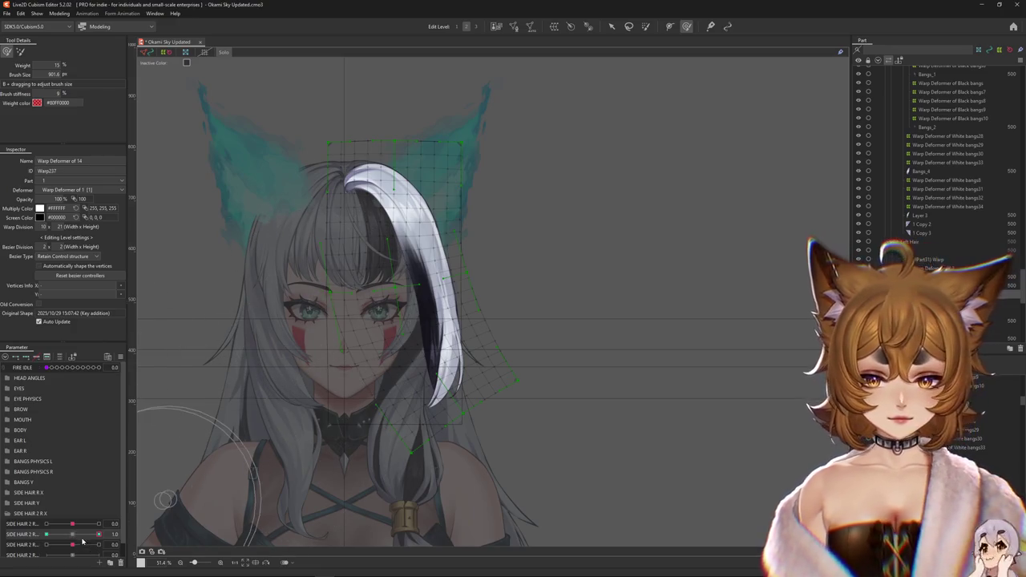
# At SIDE HAIR 2 R -1, reshape the bang's curl over the face with a smaller brush.
pyautogui.moveTo(98, 533); pyautogui.dragTo(30, 533)
pyautogui.moveTo(312, 421); pyautogui.dragTo(281, 371)
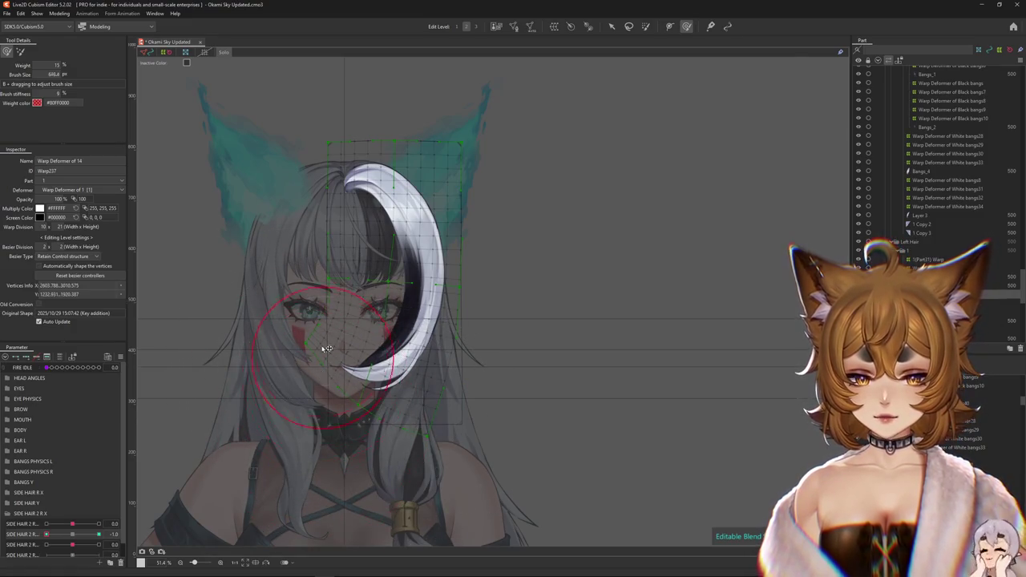
pyautogui.moveTo(280, 371)
pyautogui.mouseDown()
pyautogui.moveTo(366, 361)
pyautogui.moveTo(387, 371)
pyautogui.moveTo(286, 407)
pyautogui.mouseUp()
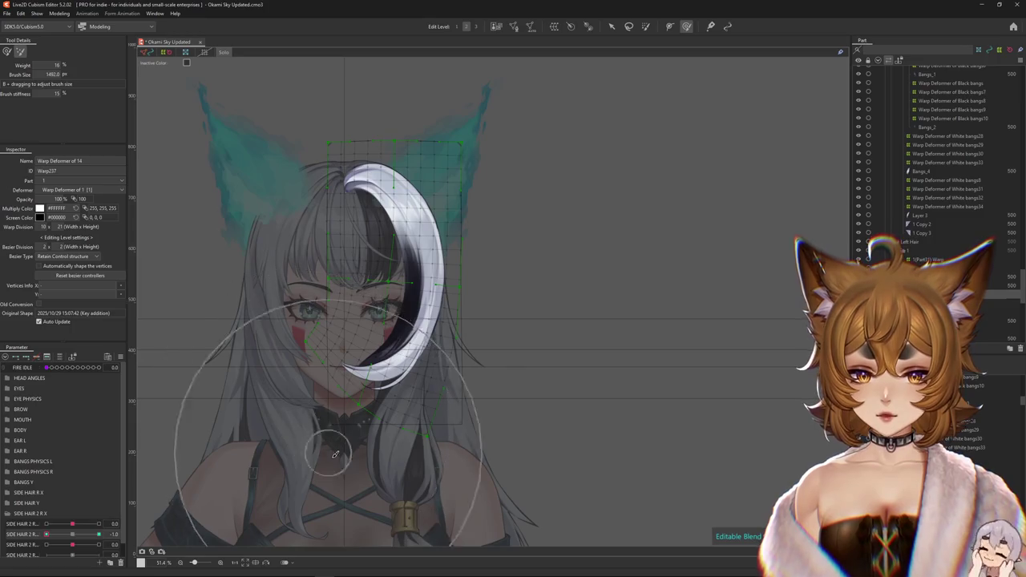
pyautogui.moveTo(322, 303); pyautogui.dragTo(351, 306)
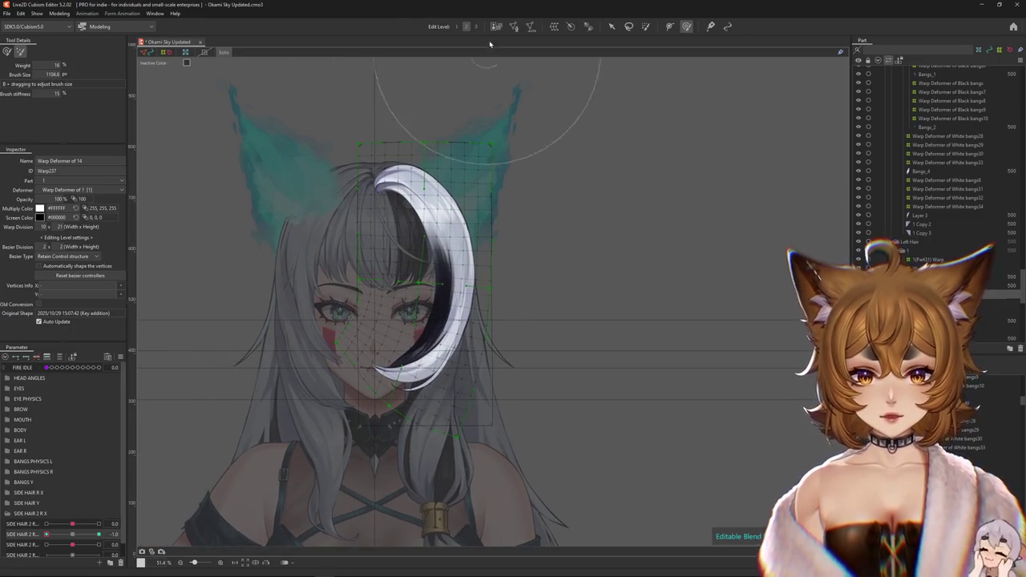
# At edit level 3, smooth the bang's curl near the face with the weighted deform brush.
pyautogui.press('3')
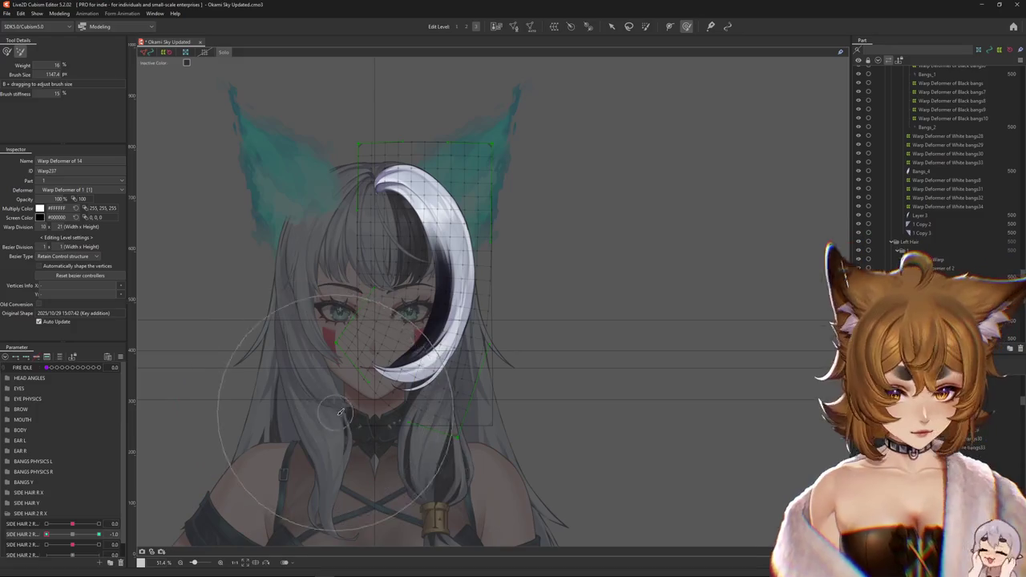
pyautogui.moveTo(304, 428); pyautogui.dragTo(205, 265)
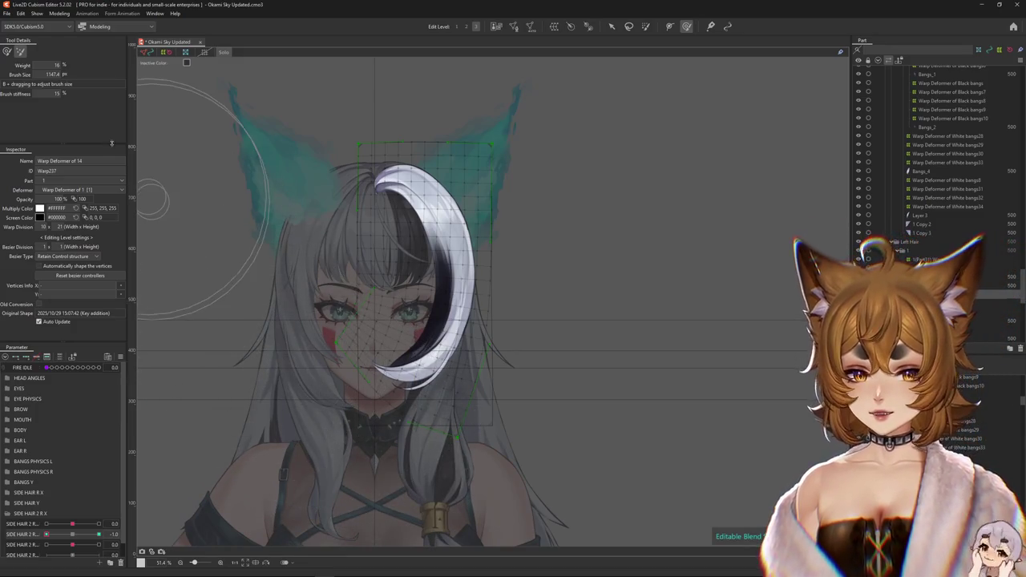
pyautogui.click(8, 50)
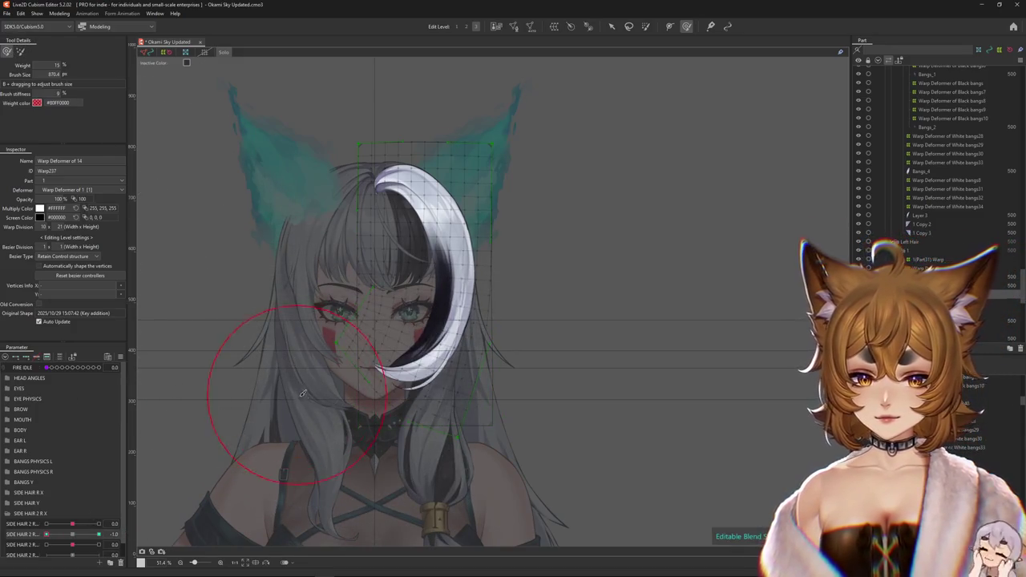
pyautogui.moveTo(355, 371); pyautogui.dragTo(359, 328)
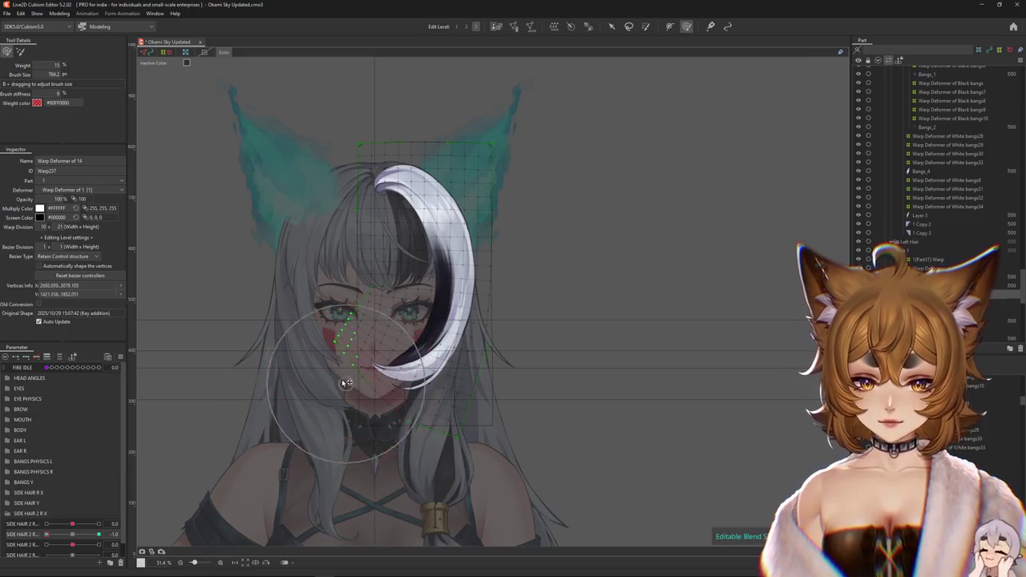
pyautogui.hotkey('ctrl', 'h')
pyautogui.moveTo(293, 362); pyautogui.dragTo(267, 327)
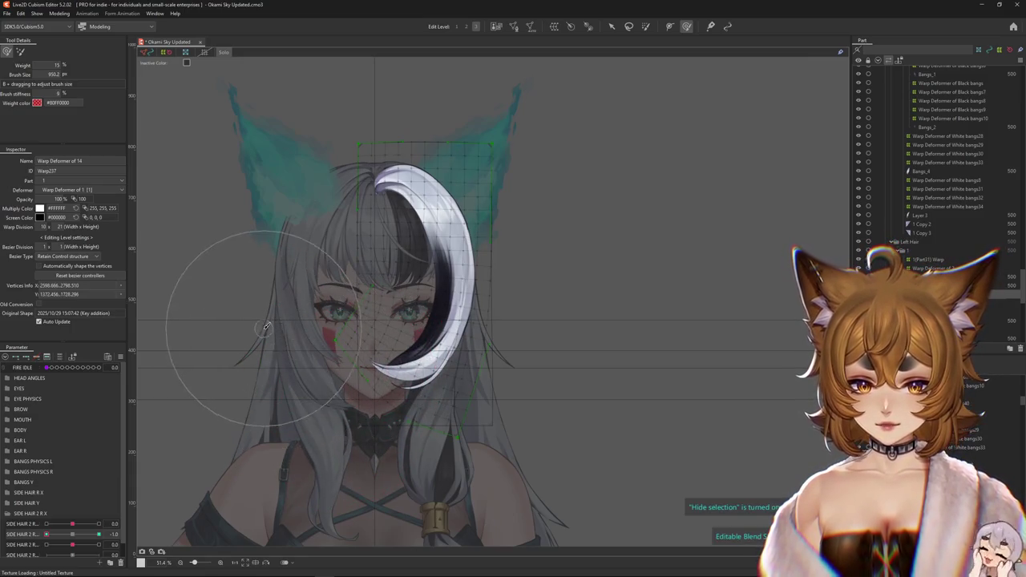
# Flip SIDE HAIR 2 R between +1 and -1, touch up the hanging bang, ending near -0.7.
pyautogui.click(98, 534)
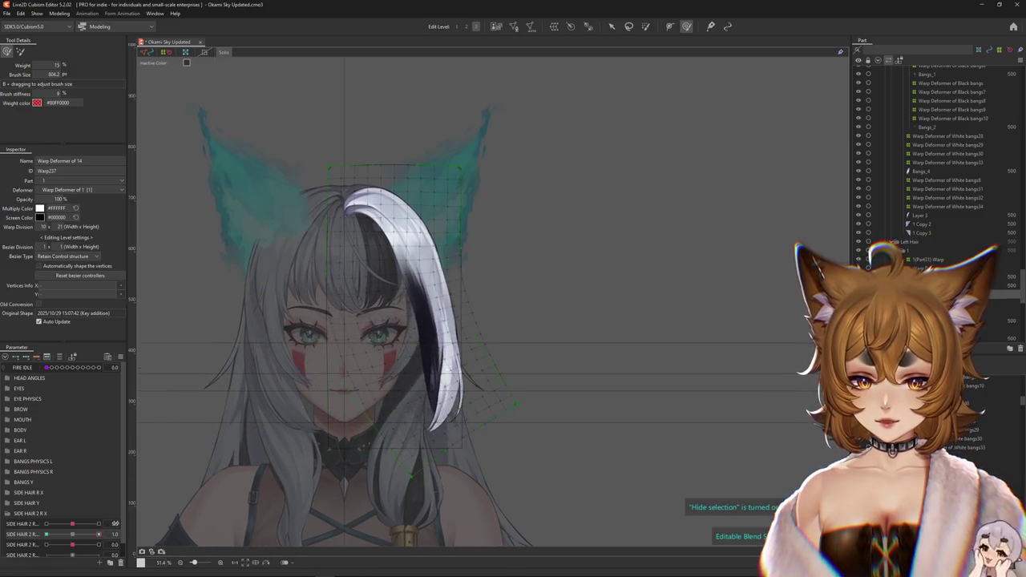
pyautogui.click(45, 534)
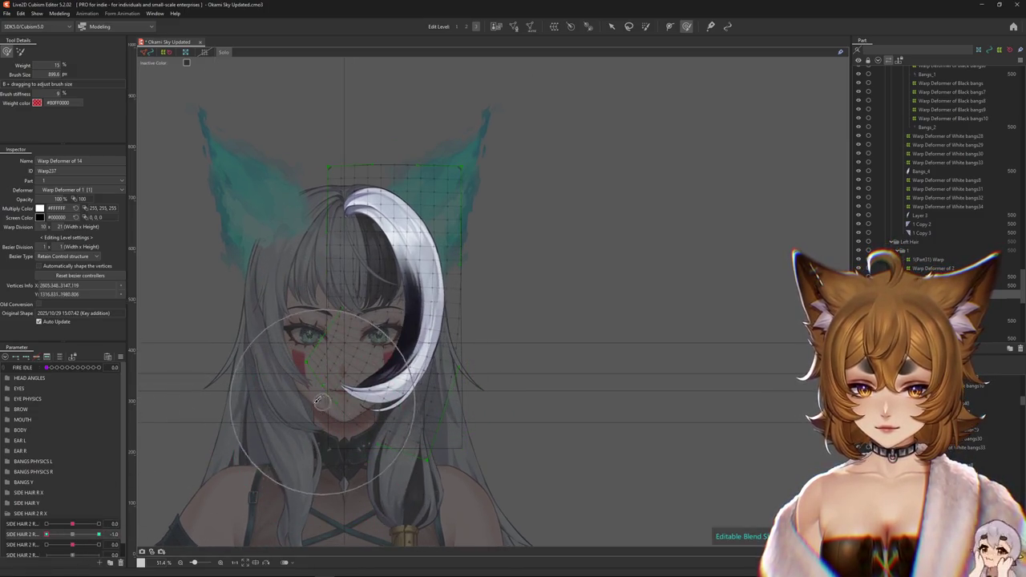
pyautogui.hotkey('ctrl', 'h')
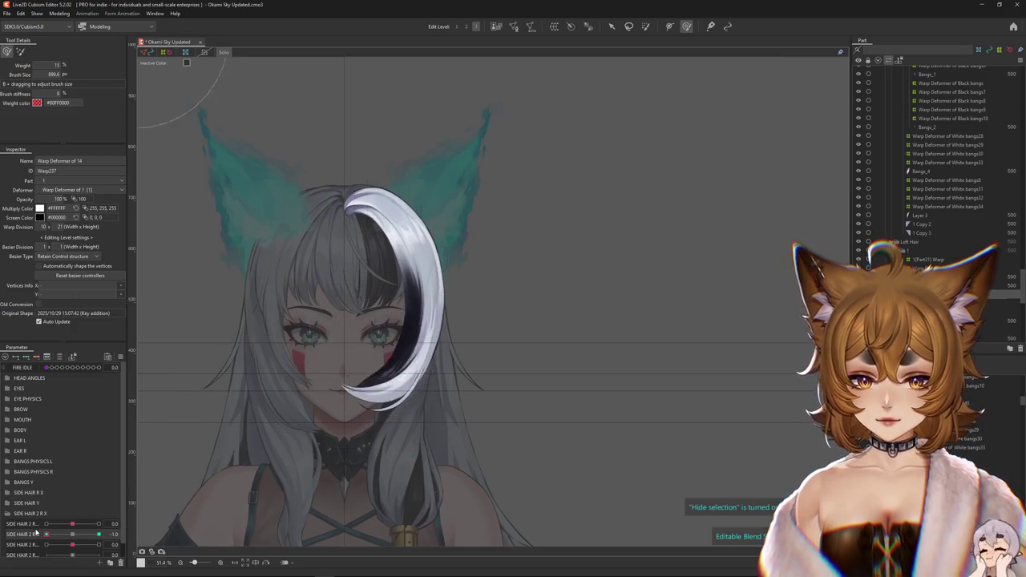
pyautogui.click(99, 534)
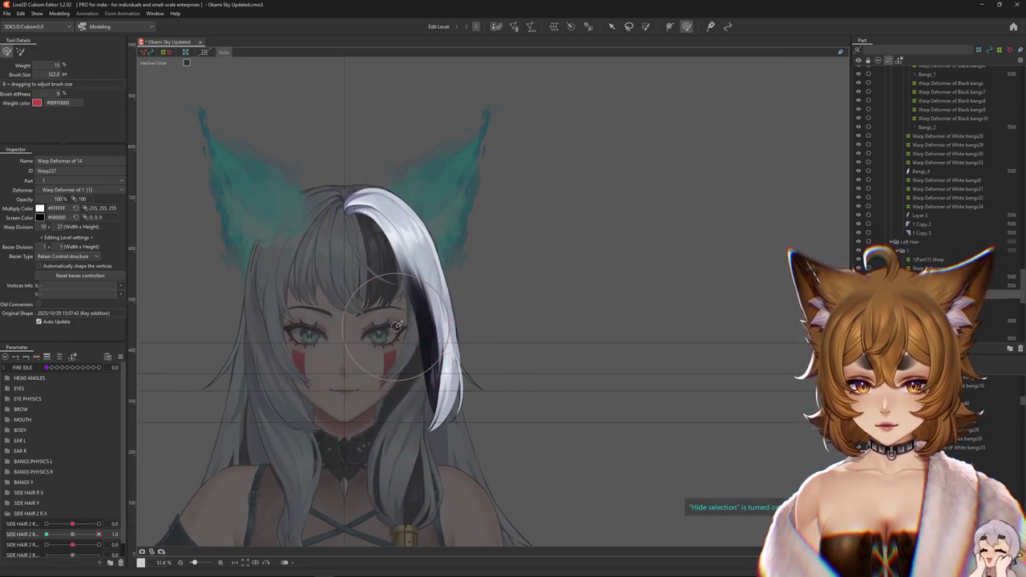
pyautogui.moveTo(397, 324); pyautogui.dragTo(394, 332)
pyautogui.moveTo(46, 533); pyautogui.dragTo(99, 533)
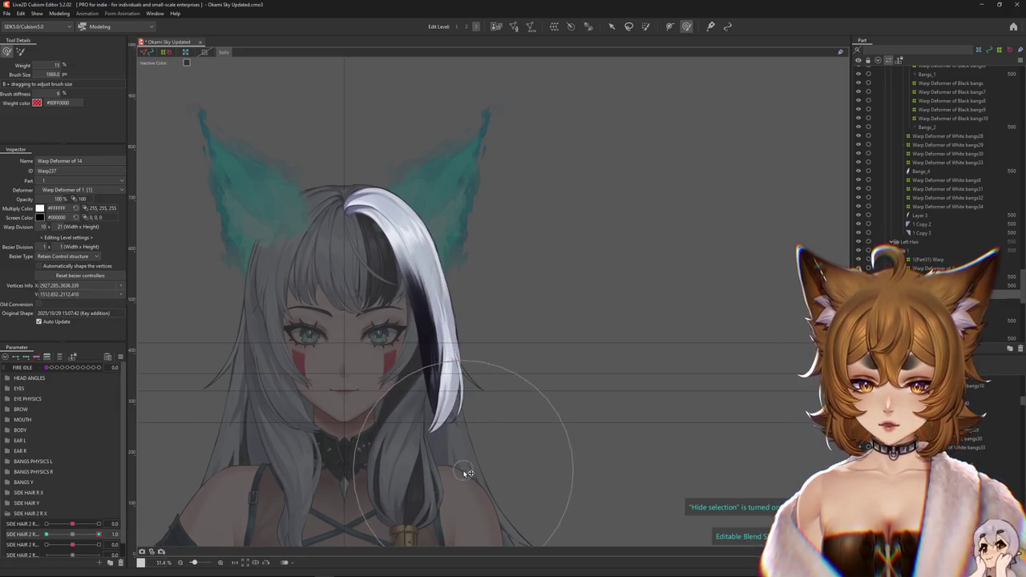
pyautogui.click(124, 533)
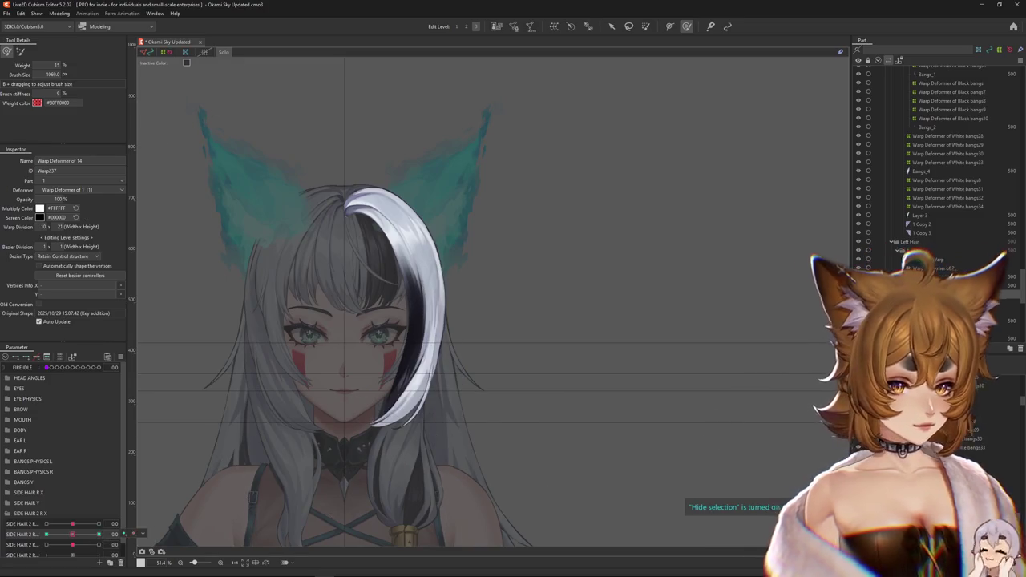
pyautogui.moveTo(73, 544); pyautogui.dragTo(45, 544)
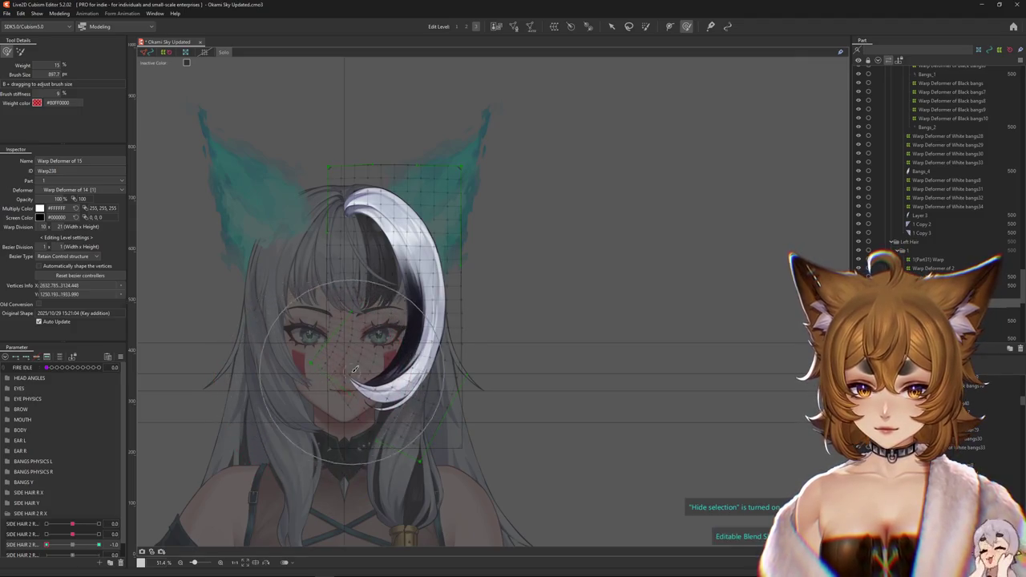
# Return SIDE HAIR 2 R to 0 and set SIDE HAIR 2 R X to 1.0.
pyautogui.moveTo(46, 545)
pyautogui.mouseDown()
pyautogui.moveTo(72, 545)
pyautogui.moveTo(48, 544)
pyautogui.mouseUp()
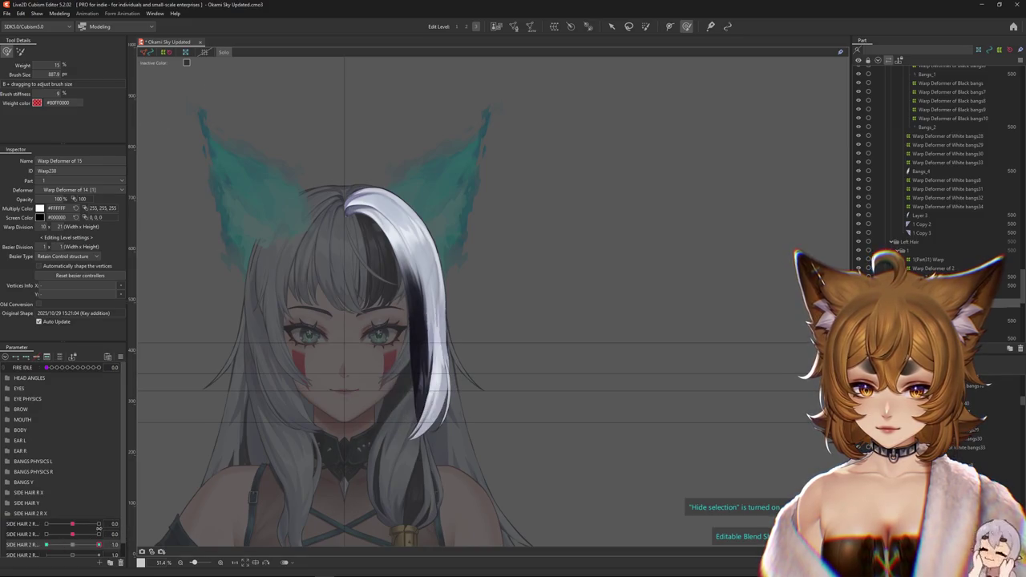
pyautogui.moveTo(352, 401)
pyautogui.mouseDown()
pyautogui.moveTo(379, 421)
pyautogui.moveTo(361, 346)
pyautogui.moveTo(382, 362)
pyautogui.moveTo(461, 350)
pyautogui.mouseUp()
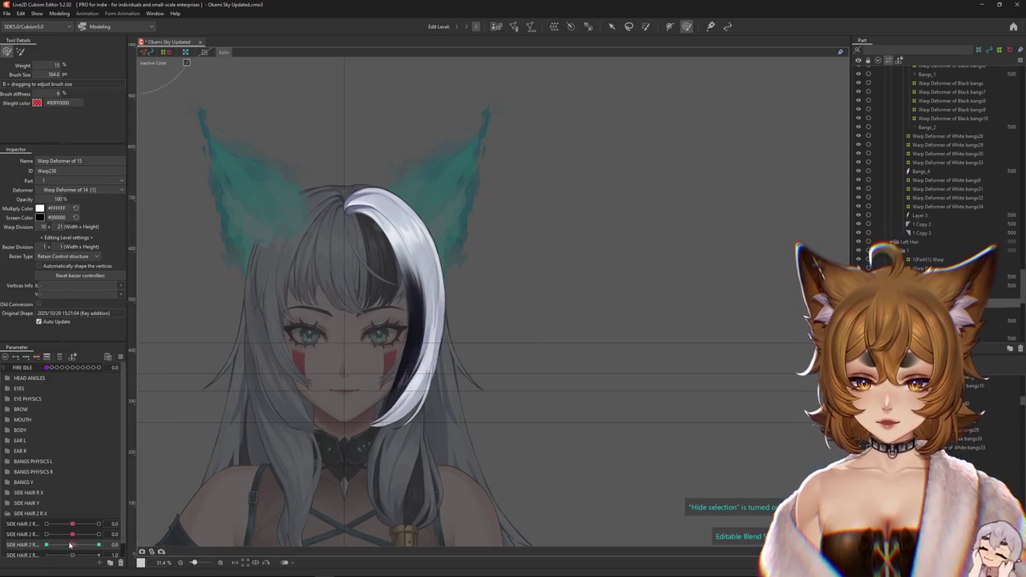
pyautogui.moveTo(47, 544); pyautogui.dragTo(133, 537)
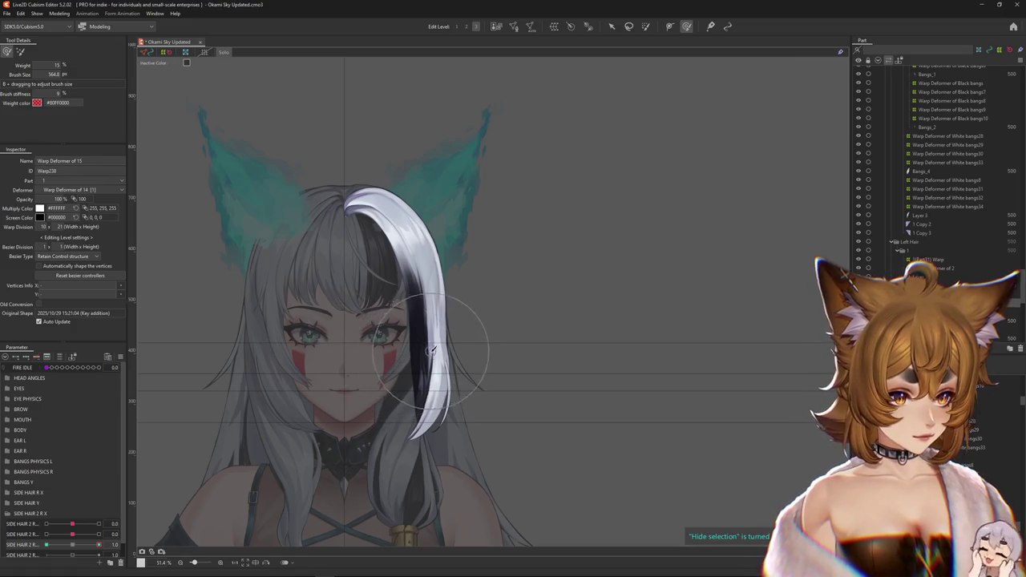
# Set Warp Deformer of 15 to the deform brush at the coarser edit level, hiding selected points.
pyautogui.scroll(-3, 434, 369)
pyautogui.scroll(3, 433, 368)
pyautogui.scroll(-3, 166, 178)
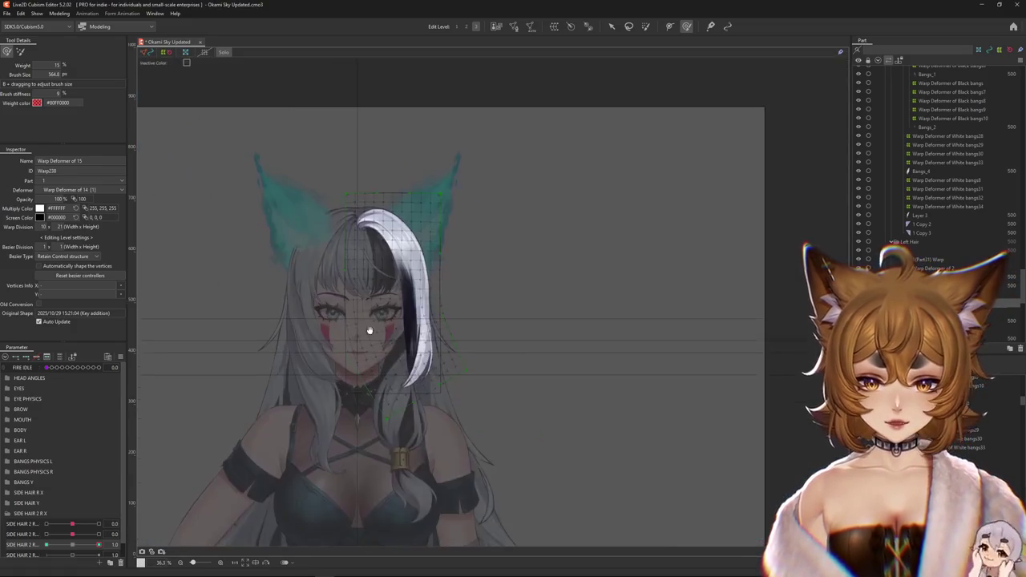
pyautogui.click(21, 52)
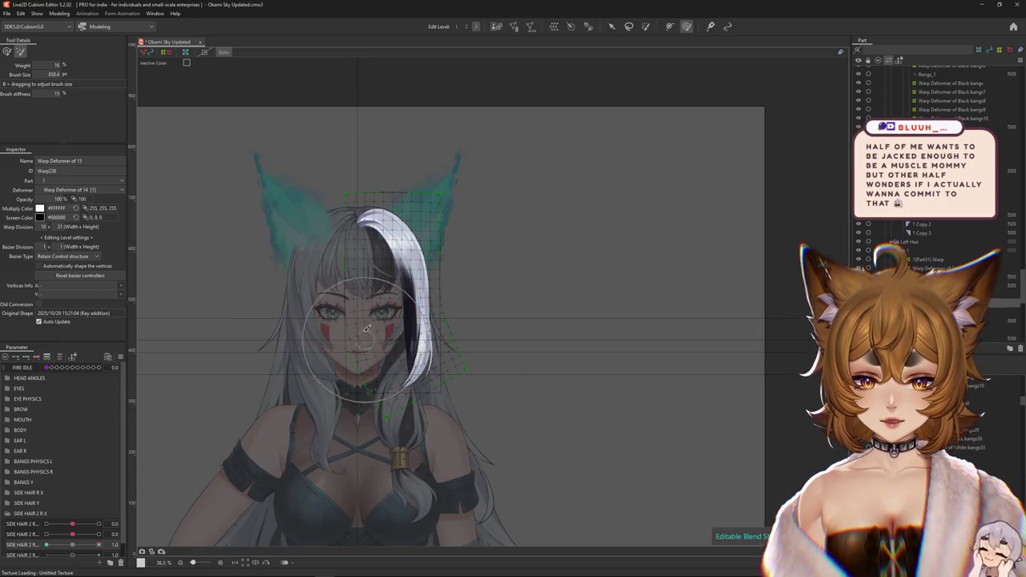
pyautogui.click(466, 26)
pyautogui.scroll(2, 351, 356)
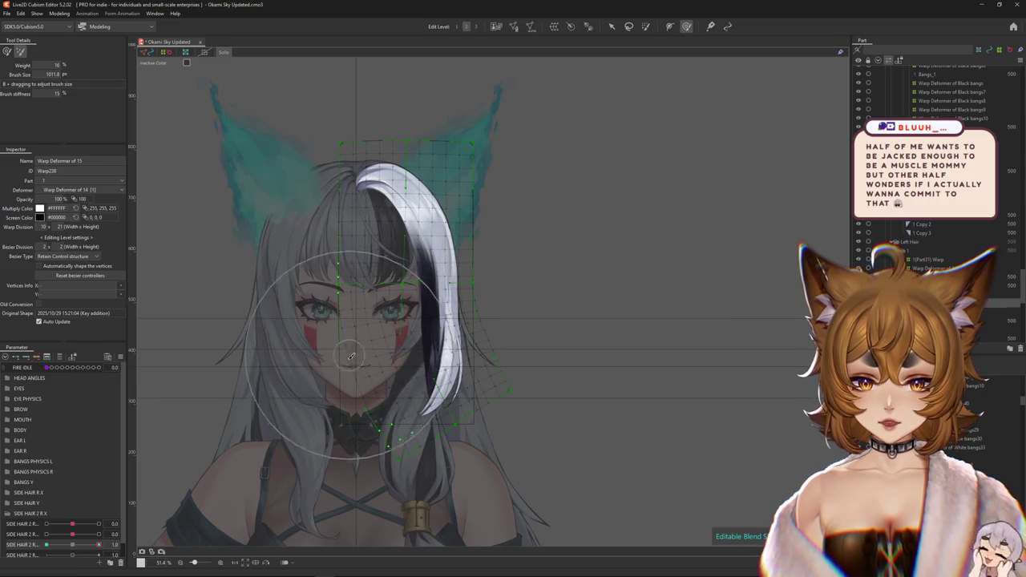
pyautogui.moveTo(351, 356); pyautogui.dragTo(332, 377)
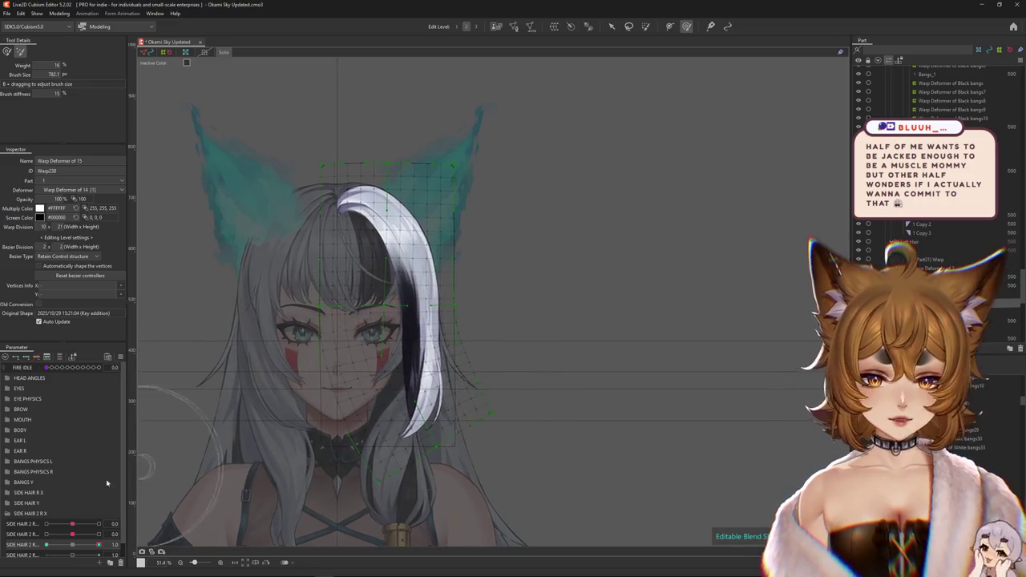
pyautogui.hotkey('ctrl', 'h')
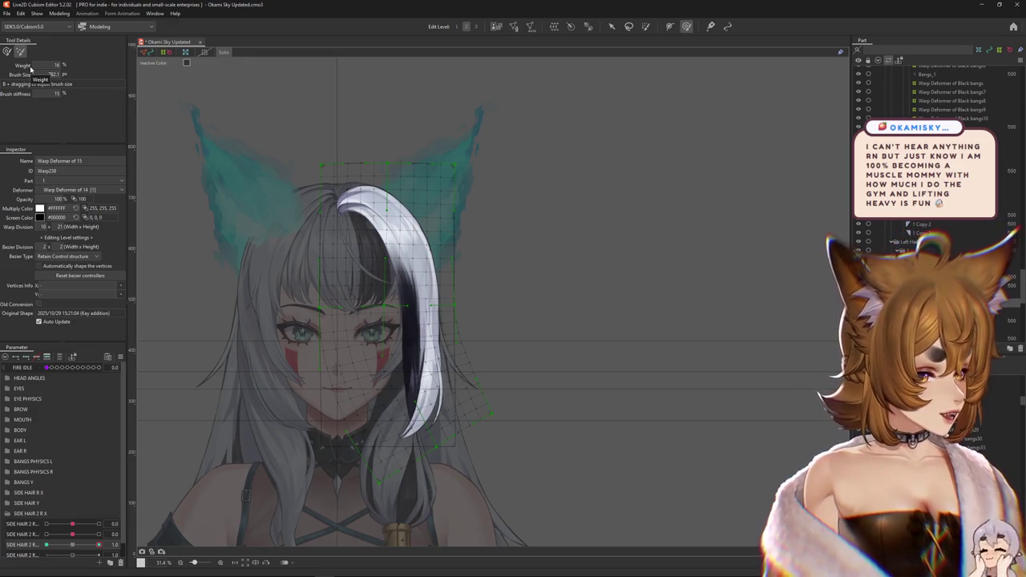
# Set SIDE HAIR 2 R to 1.0 and select the vertices around the lower bang tip.
pyautogui.scroll(-2, 202, 231)
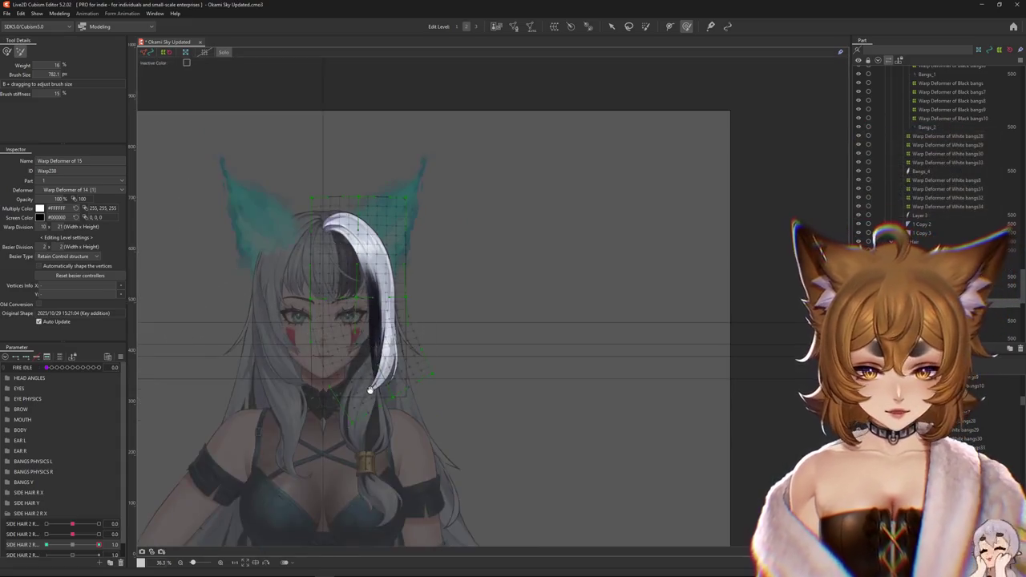
pyautogui.scroll(2, 389, 337)
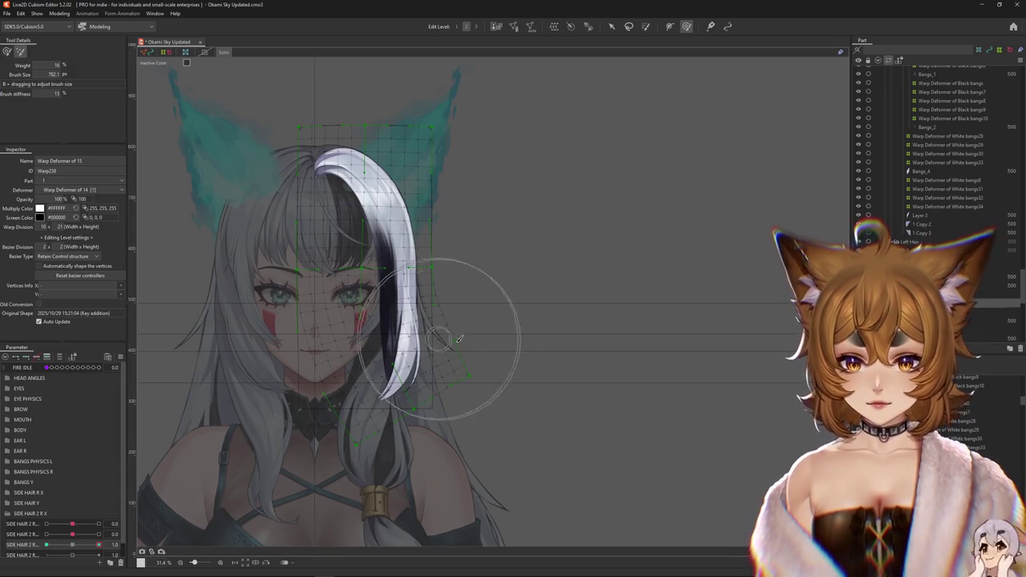
pyautogui.moveTo(435, 331)
pyautogui.mouseDown()
pyautogui.moveTo(453, 322)
pyautogui.moveTo(451, 344)
pyautogui.mouseUp()
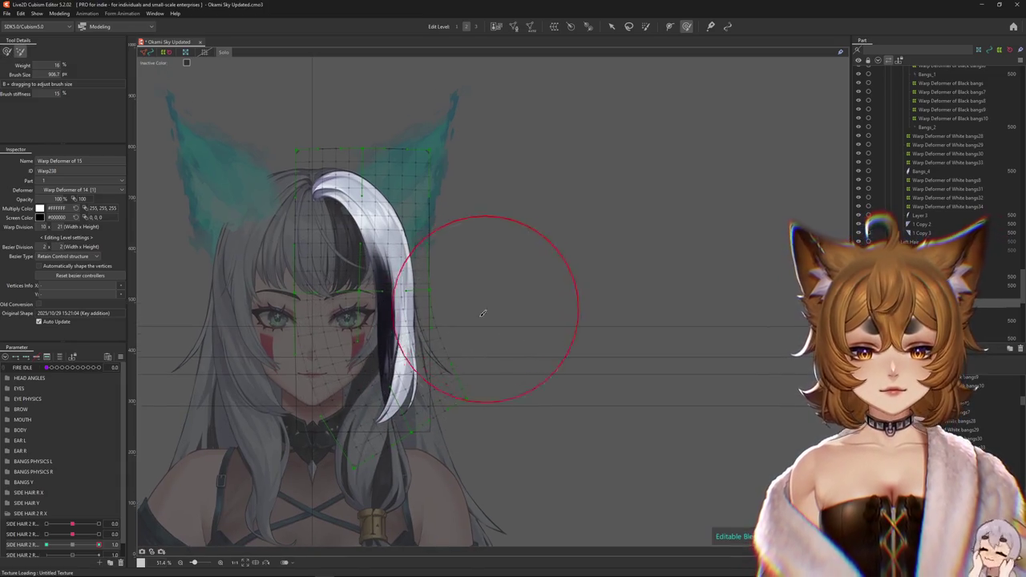
pyautogui.click(7, 52)
pyautogui.moveTo(76, 547); pyautogui.dragTo(97, 546)
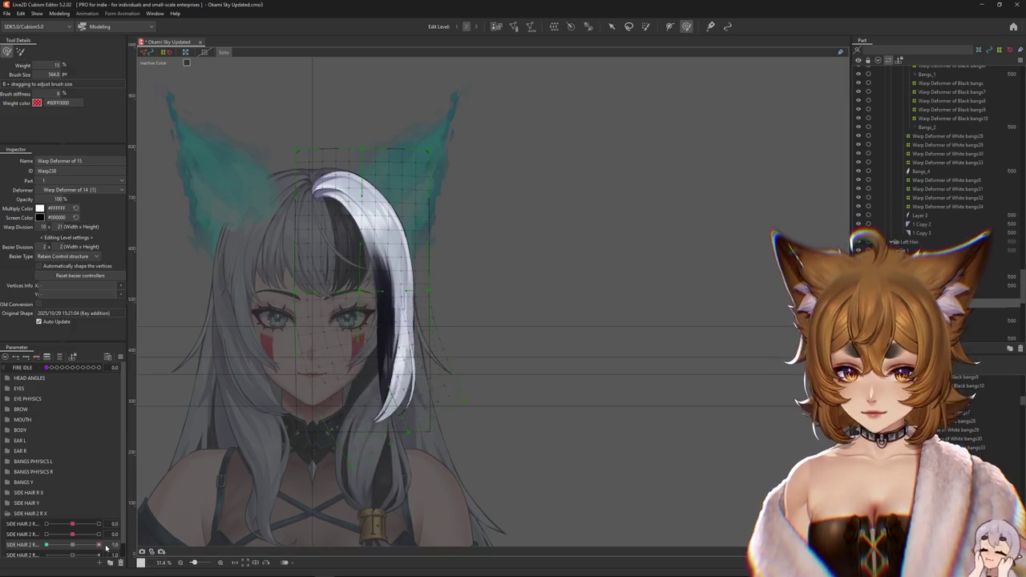
pyautogui.moveTo(425, 403)
pyautogui.mouseDown()
pyautogui.moveTo(355, 479)
pyautogui.moveTo(463, 435)
pyautogui.mouseUp()
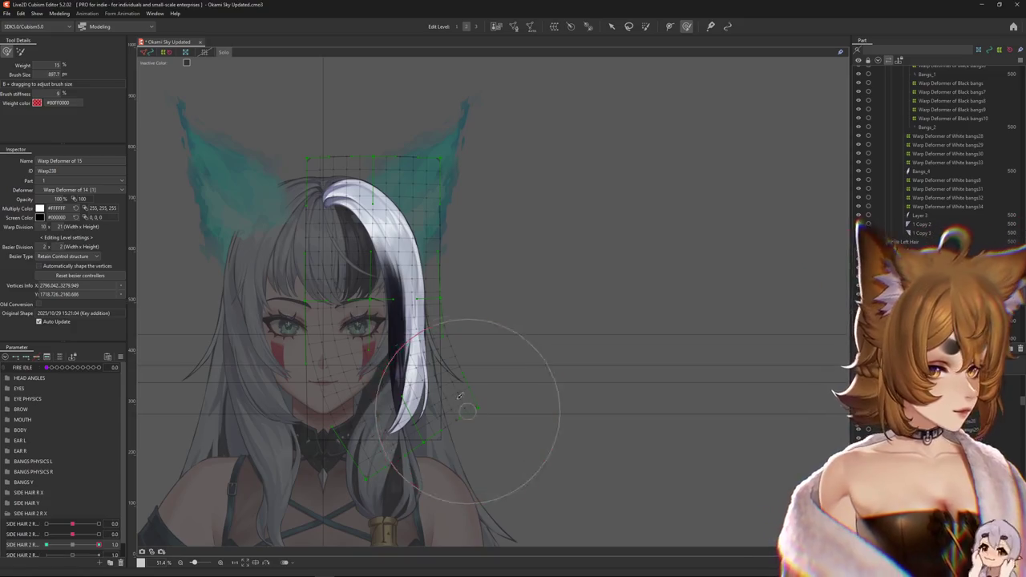
pyautogui.moveTo(401, 355)
pyautogui.mouseDown()
pyautogui.moveTo(376, 302)
pyautogui.moveTo(280, 343)
pyautogui.moveTo(372, 394)
pyautogui.moveTo(264, 324)
pyautogui.mouseUp()
# Push the bang tip outward and down to the collar at SIDE HAIR 2 R 1.0.
pyautogui.click(21, 51)
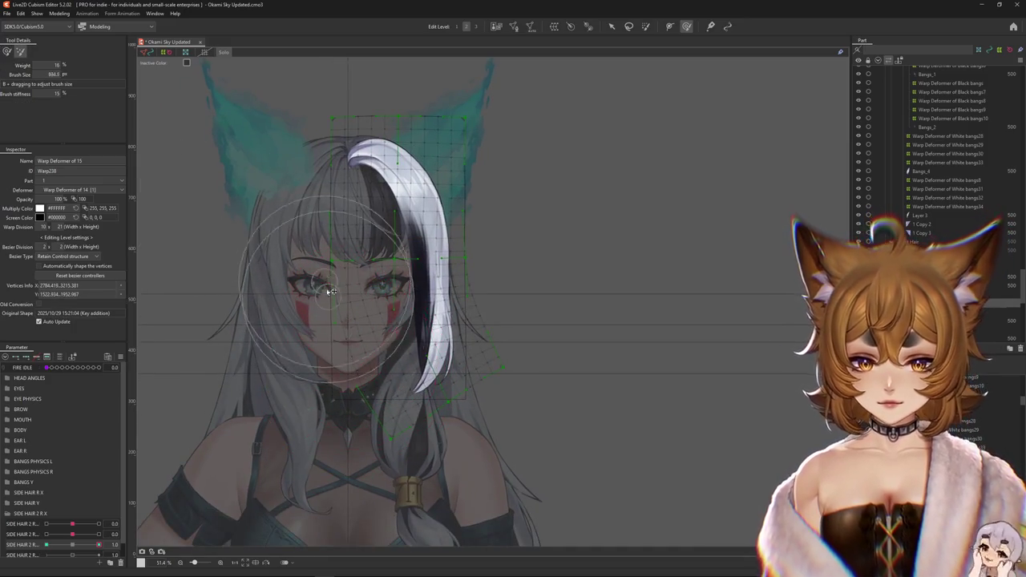
pyautogui.moveTo(462, 362); pyautogui.dragTo(526, 355)
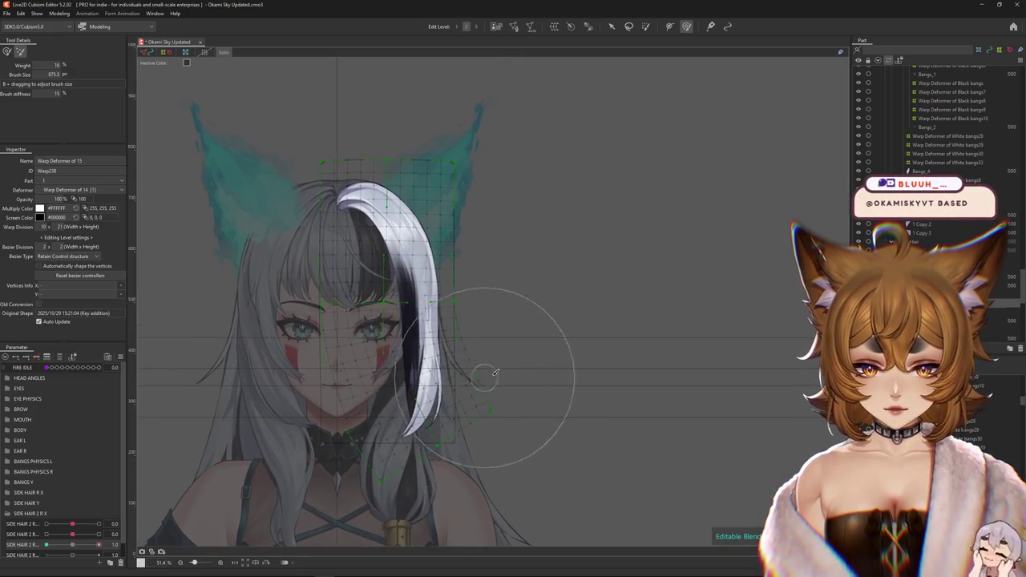
pyautogui.click(7, 51)
pyautogui.moveTo(419, 370); pyautogui.dragTo(436, 293)
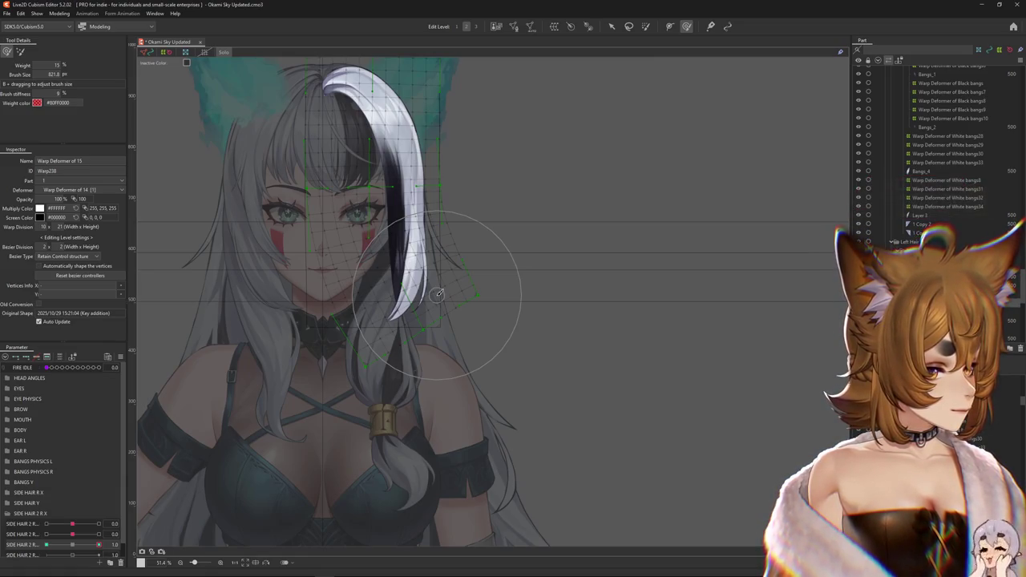
pyautogui.click(71, 545)
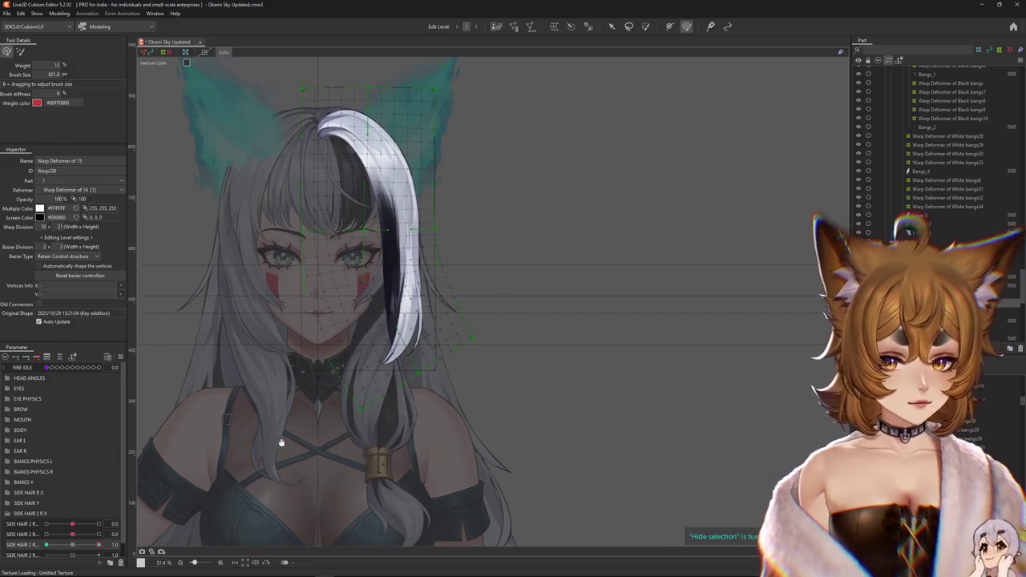
pyautogui.moveTo(71, 545); pyautogui.dragTo(99, 545)
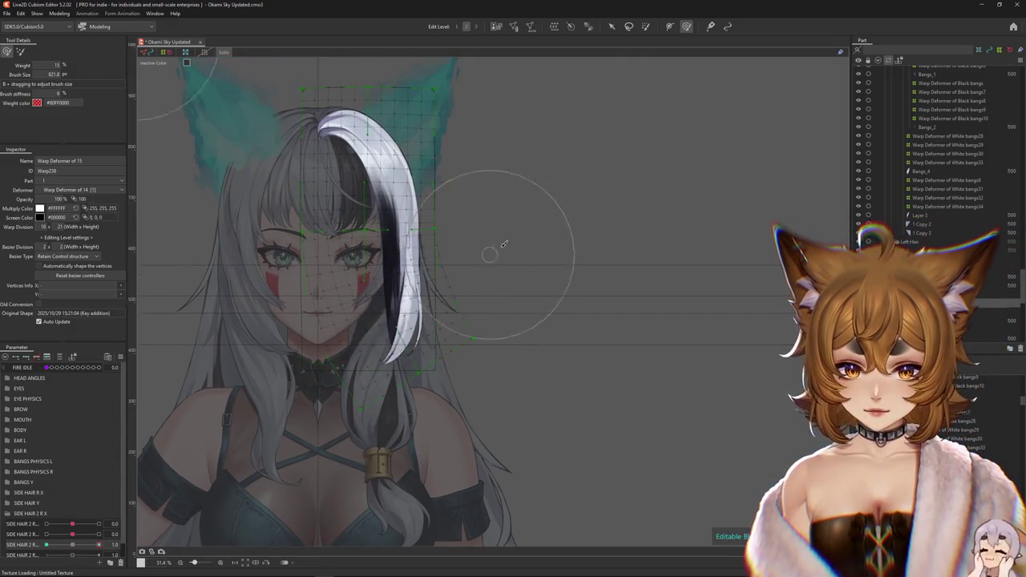
pyautogui.moveTo(447, 309); pyautogui.dragTo(435, 343)
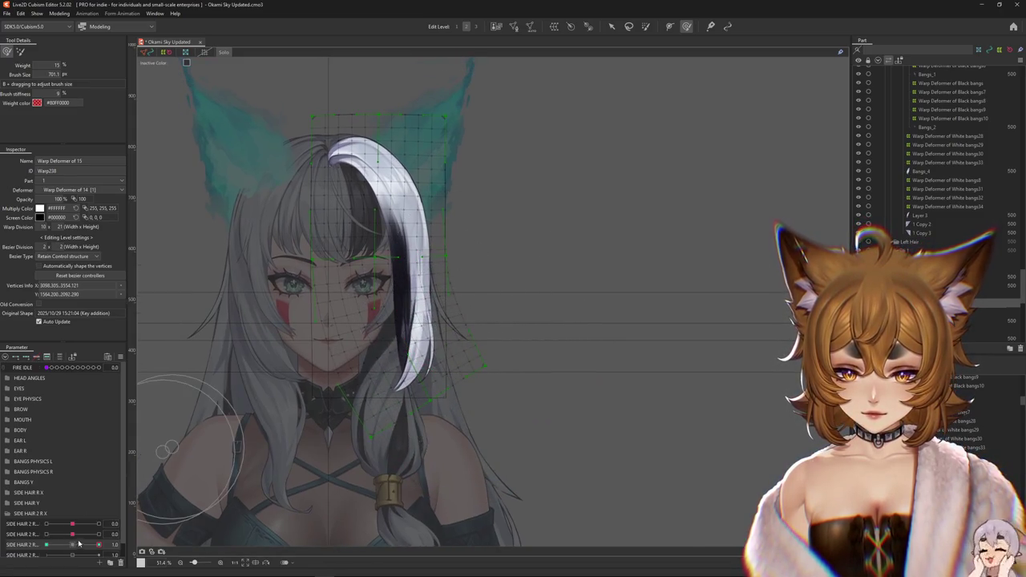
# Set SIDE HAIR 2 R to -1.0 and select the bang vertices across the face and eye.
pyautogui.click(99, 545)
pyautogui.moveTo(98, 545); pyautogui.dragTo(2, 524)
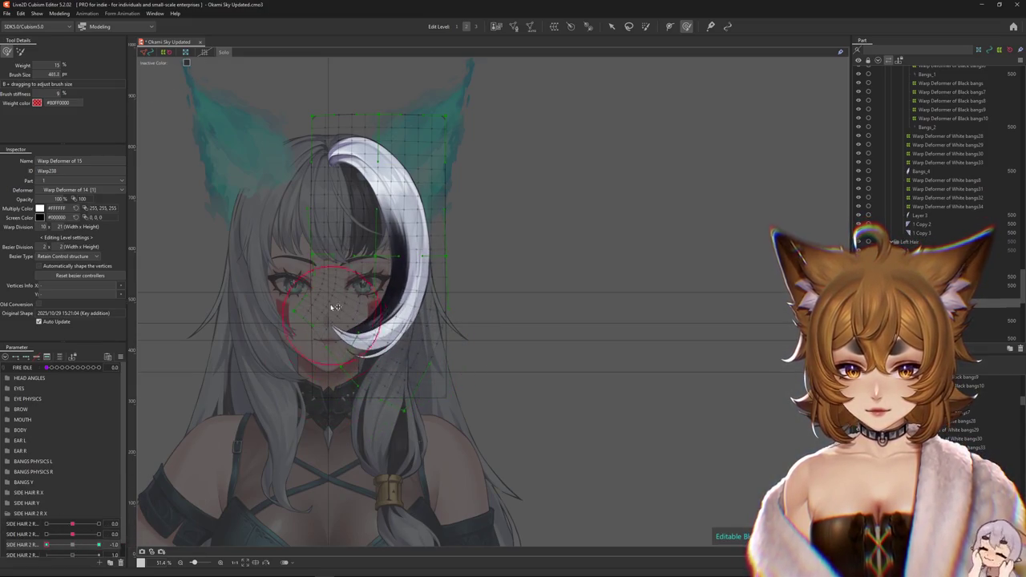
pyautogui.moveTo(376, 283); pyautogui.dragTo(358, 283)
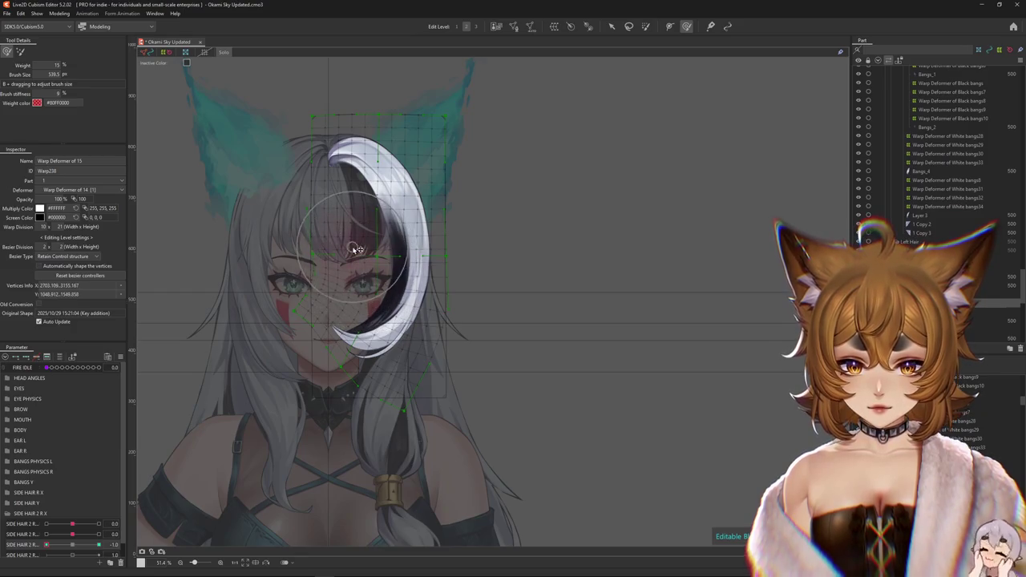
pyautogui.scroll(2, 238, 388)
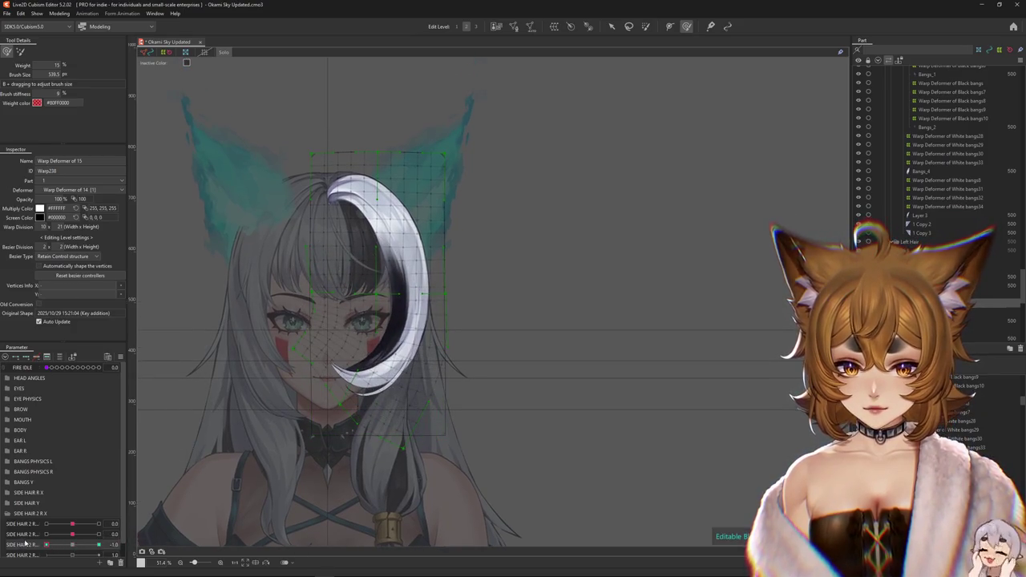
pyautogui.moveTo(46, 544)
pyautogui.mouseDown()
pyautogui.moveTo(125, 544)
pyautogui.moveTo(35, 545)
pyautogui.mouseUp()
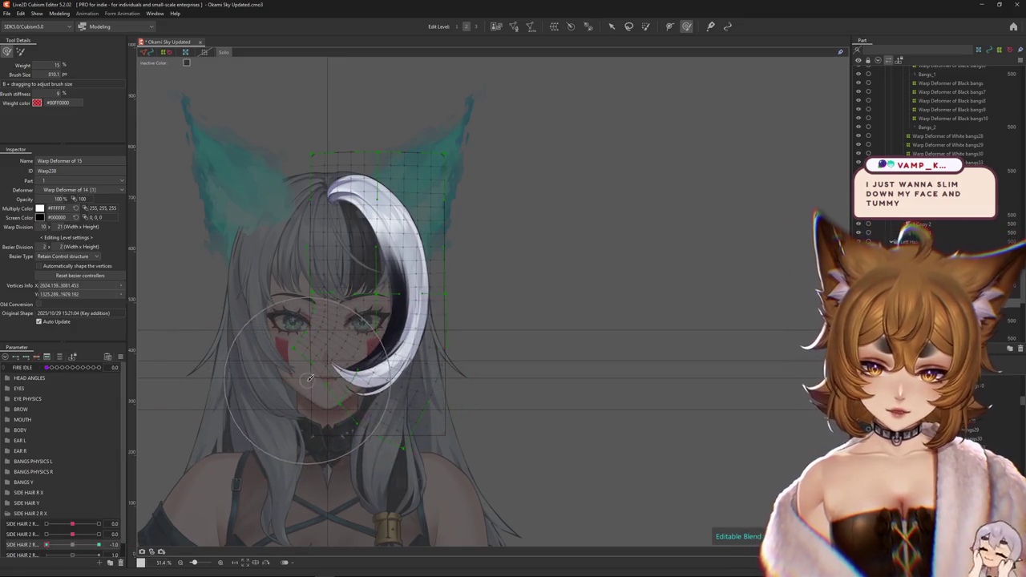
pyautogui.moveTo(261, 414)
pyautogui.mouseDown()
pyautogui.moveTo(284, 304)
pyautogui.moveTo(331, 330)
pyautogui.moveTo(324, 359)
pyautogui.moveTo(337, 391)
pyautogui.mouseUp()
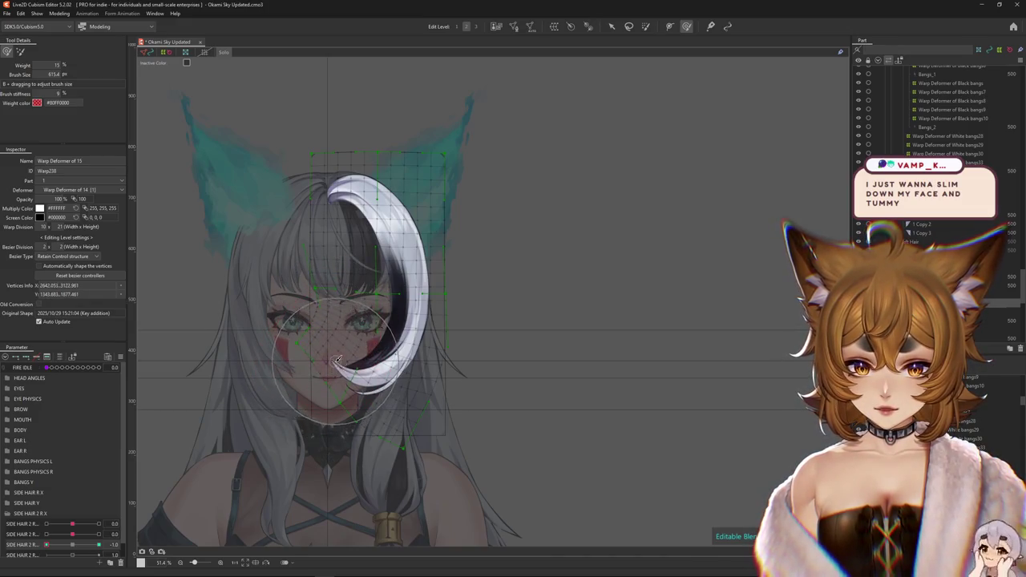
# Shape the crescent's curve and its upper curl near the top of the head.
pyautogui.moveTo(442, 391); pyautogui.dragTo(442, 386)
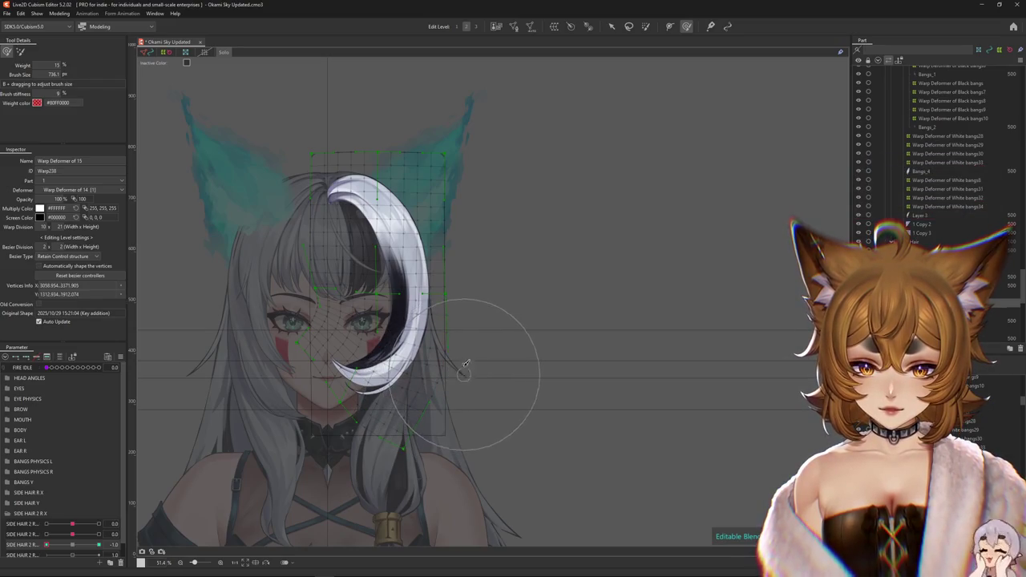
pyautogui.scroll(-2, 439, 445)
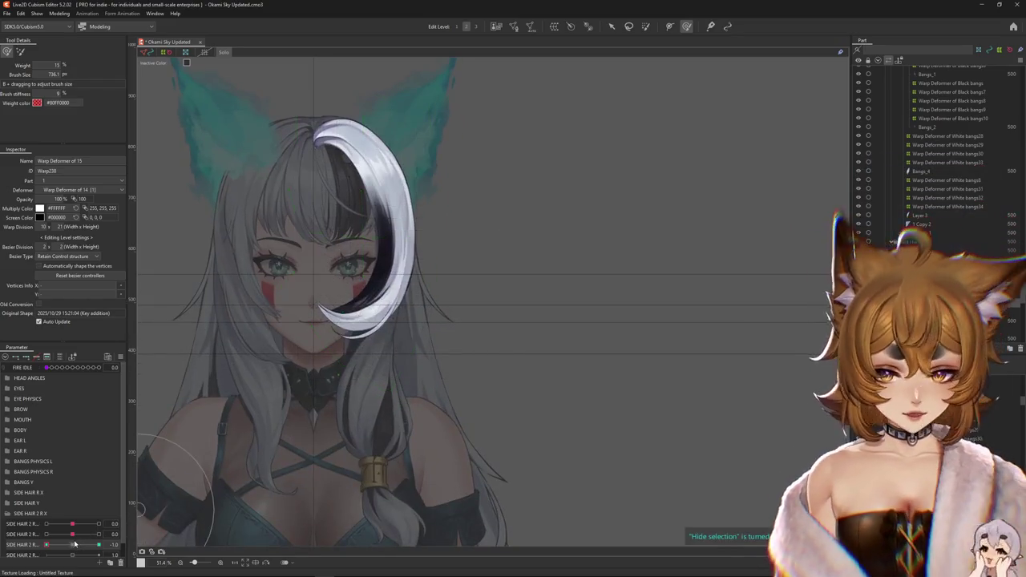
pyautogui.moveTo(231, 378)
pyautogui.mouseDown()
pyautogui.moveTo(264, 375)
pyautogui.moveTo(287, 322)
pyautogui.mouseUp()
pyautogui.scroll(2, 307, 446)
pyautogui.scroll(1, 307, 446)
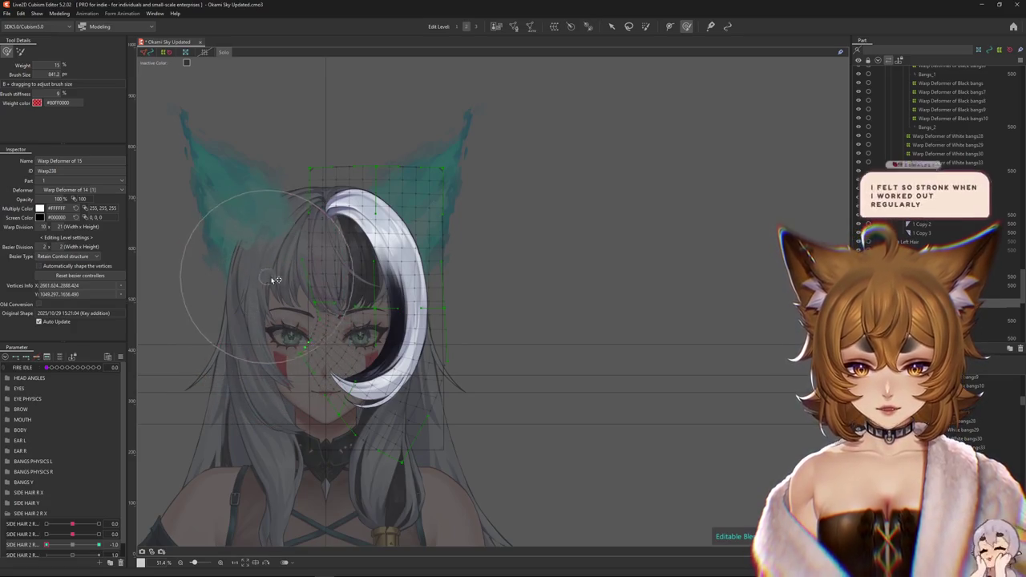
pyautogui.moveTo(283, 293)
pyautogui.mouseDown()
pyautogui.moveTo(307, 287)
pyautogui.moveTo(349, 327)
pyautogui.mouseUp()
pyautogui.scroll(-1, 307, 287)
pyautogui.scroll(-2, 350, 327)
# Smooth the crescent's outer edge and curl its tip inward at the chin.
pyautogui.press('b')
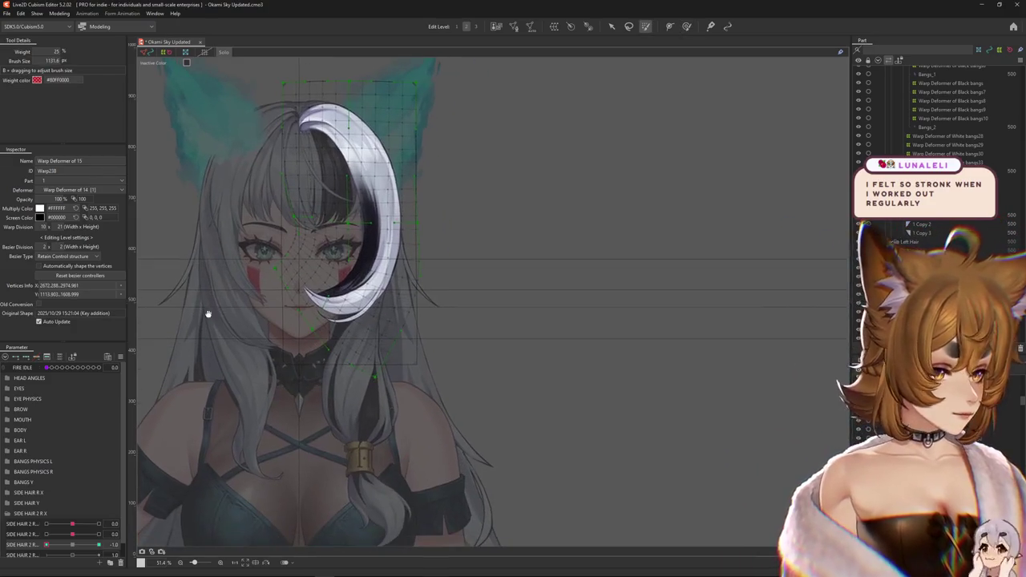
pyautogui.click(686, 26)
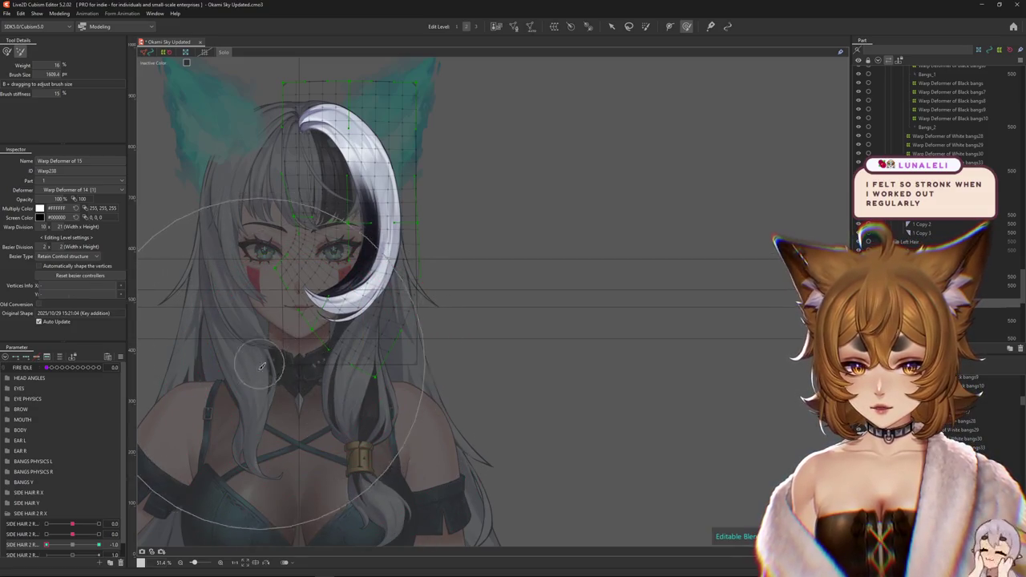
pyautogui.moveTo(276, 400); pyautogui.dragTo(304, 430)
pyautogui.moveTo(291, 362)
pyautogui.mouseDown()
pyautogui.moveTo(315, 383)
pyautogui.moveTo(209, 225)
pyautogui.mouseUp()
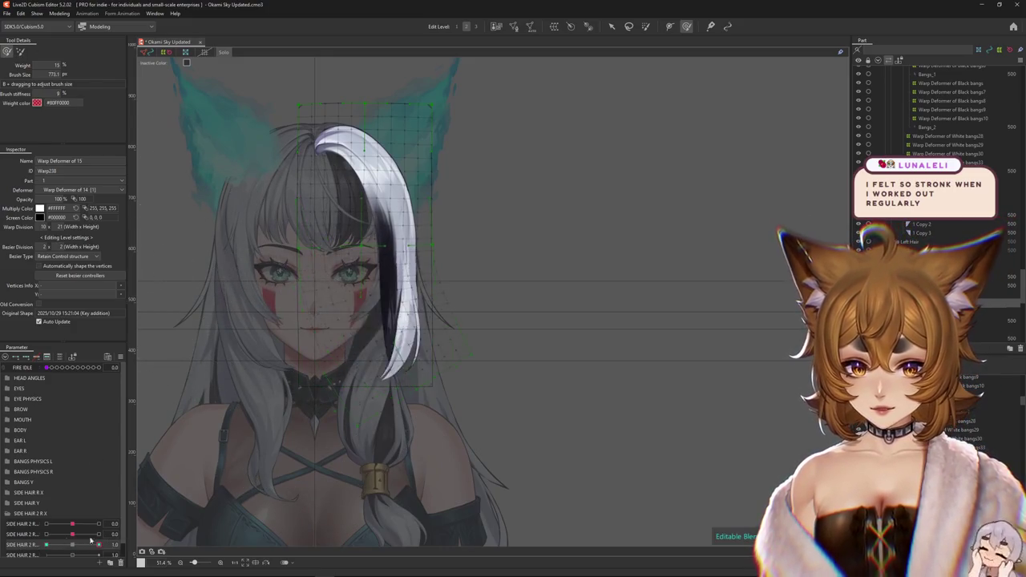
pyautogui.moveTo(174, 459); pyautogui.dragTo(174, 516)
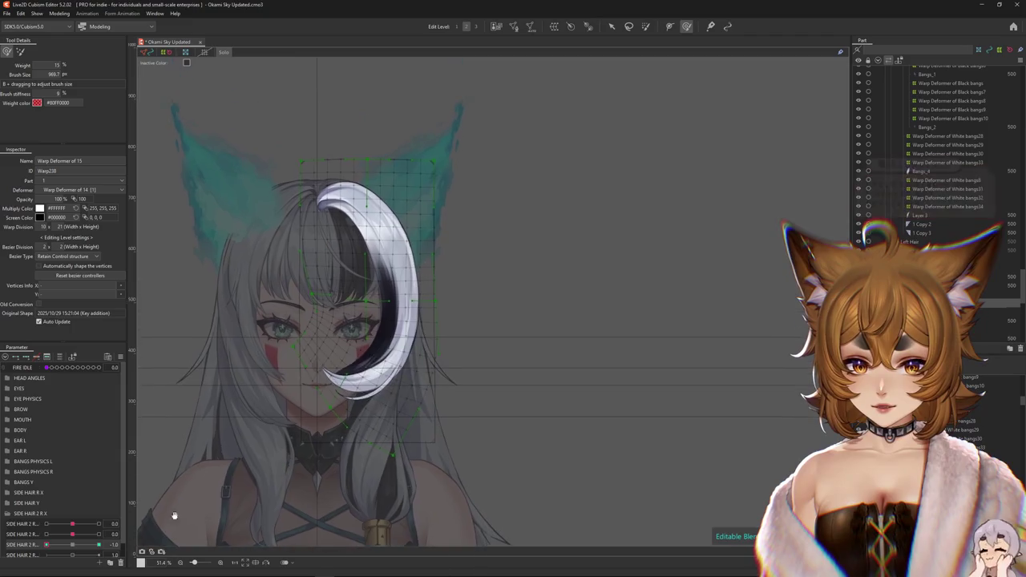
# Paint full red weight over the bang's upper deformer grid, then hide the selection overlay.
pyautogui.click(646, 26)
pyautogui.moveTo(415, 150); pyautogui.dragTo(376, 224)
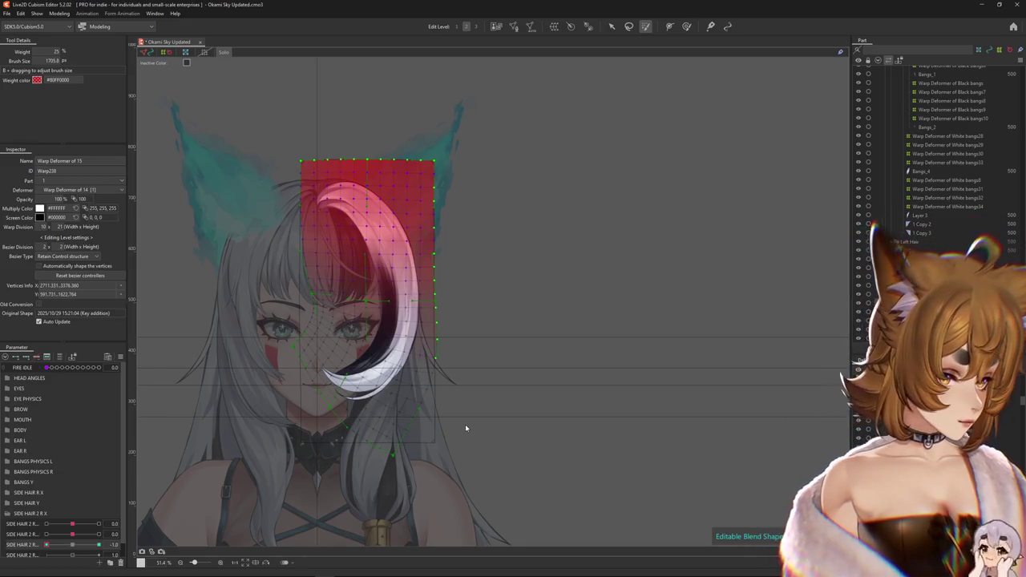
pyautogui.click(466, 425)
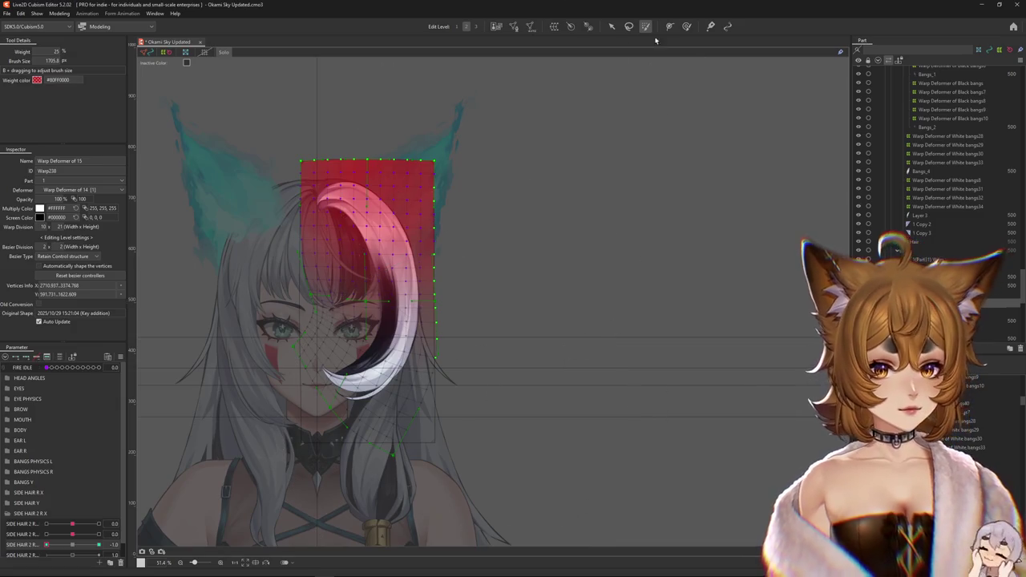
pyautogui.click(687, 26)
pyautogui.hotkey('ctrl', 'h')
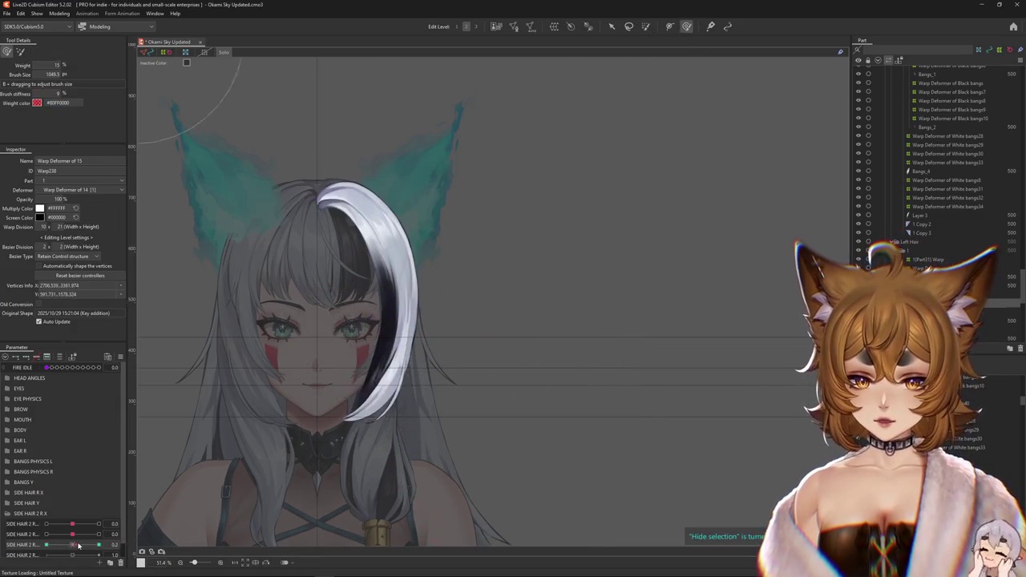
# With a smaller brush, curl the bang near the eye and refine its outward bend.
pyautogui.hotkey('ctrl', 'h')
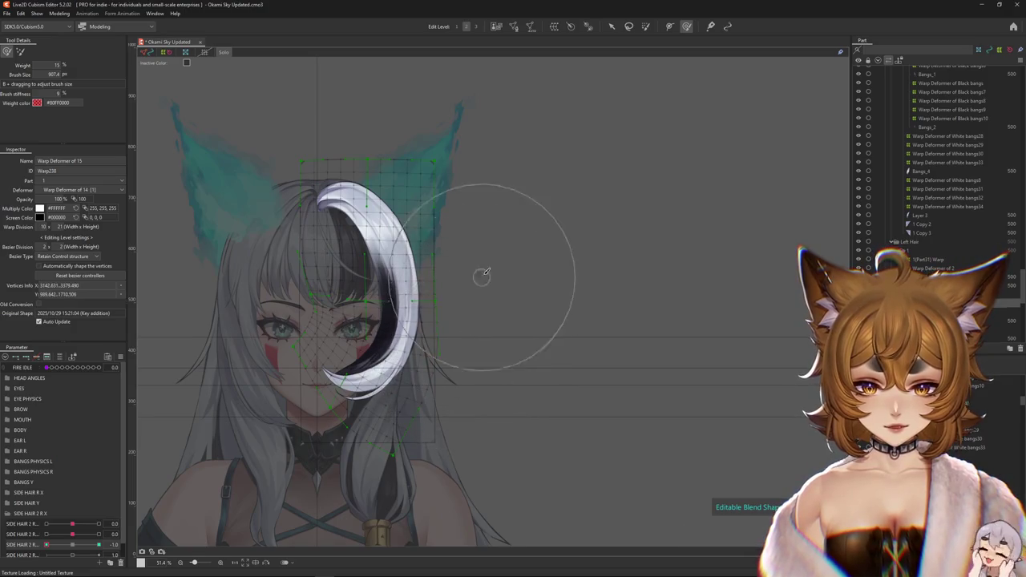
pyautogui.moveTo(483, 240)
pyautogui.mouseDown()
pyautogui.moveTo(398, 306)
pyautogui.moveTo(369, 377)
pyautogui.moveTo(355, 386)
pyautogui.moveTo(357, 312)
pyautogui.mouseUp()
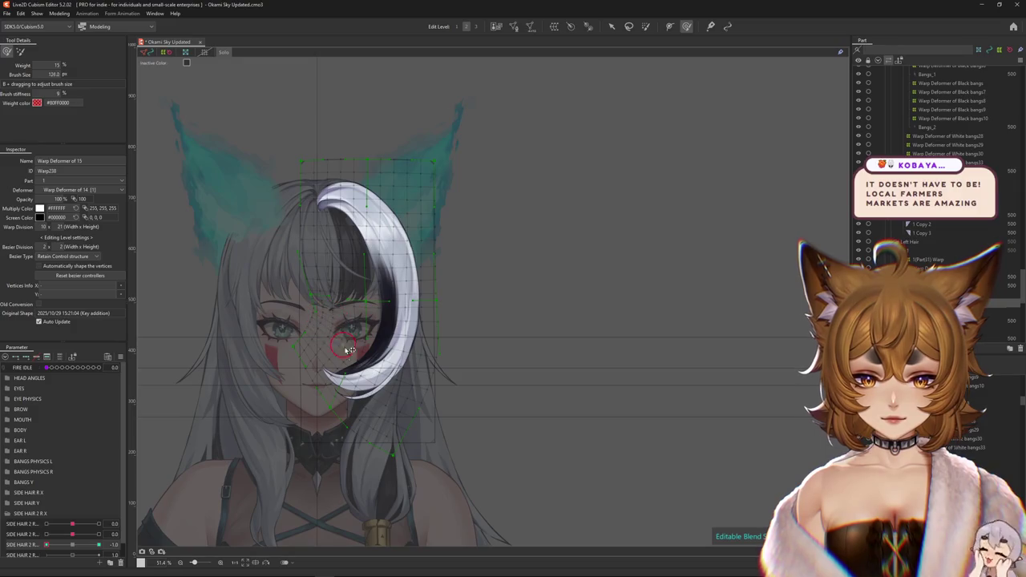
pyautogui.moveTo(347, 357)
pyautogui.mouseDown()
pyautogui.moveTo(366, 305)
pyautogui.moveTo(366, 318)
pyautogui.mouseUp()
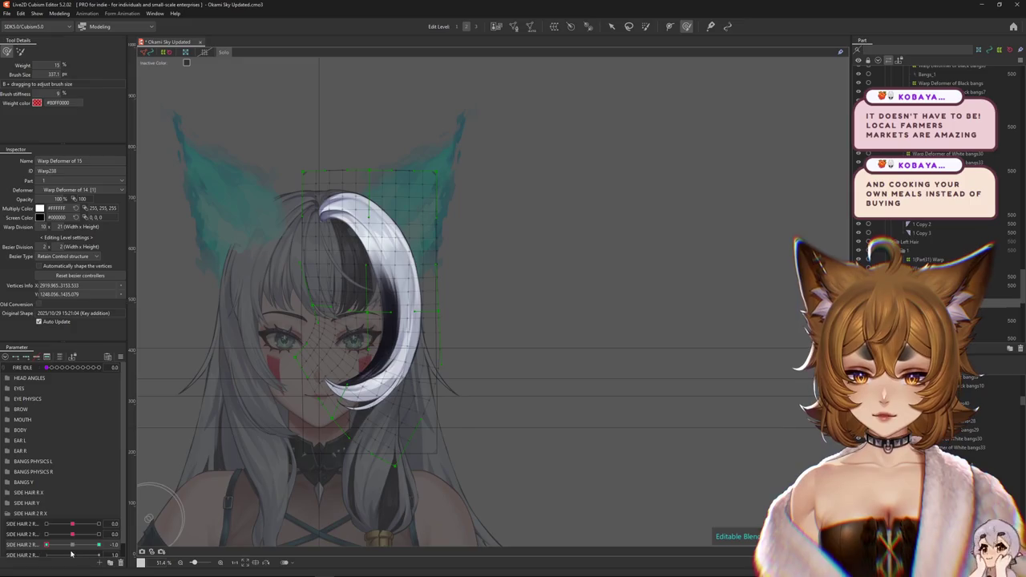
pyautogui.moveTo(47, 545); pyautogui.dragTo(99, 544)
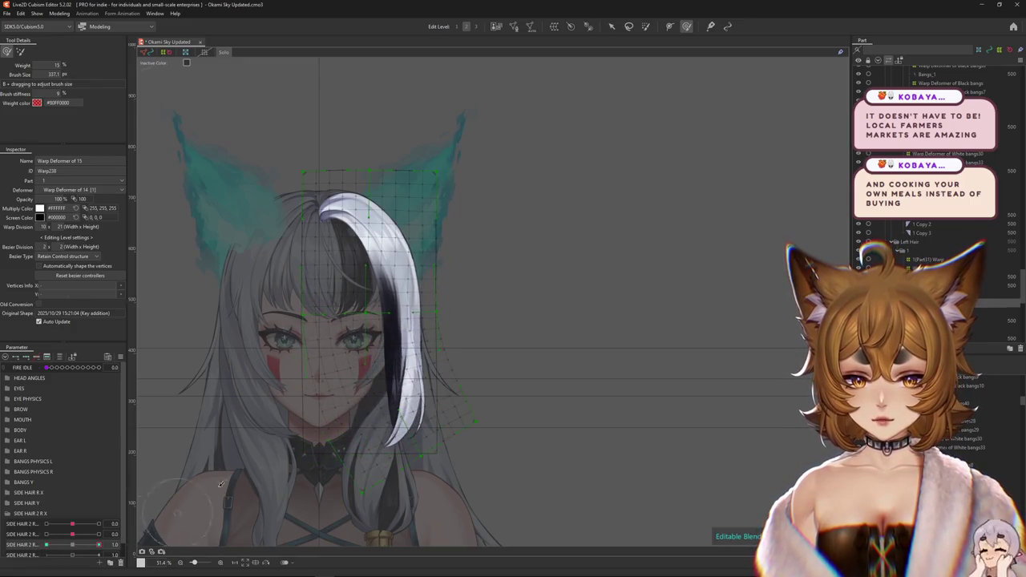
pyautogui.moveTo(347, 340)
pyautogui.mouseDown()
pyautogui.moveTo(401, 415)
pyautogui.moveTo(441, 313)
pyautogui.moveTo(491, 386)
pyautogui.mouseUp()
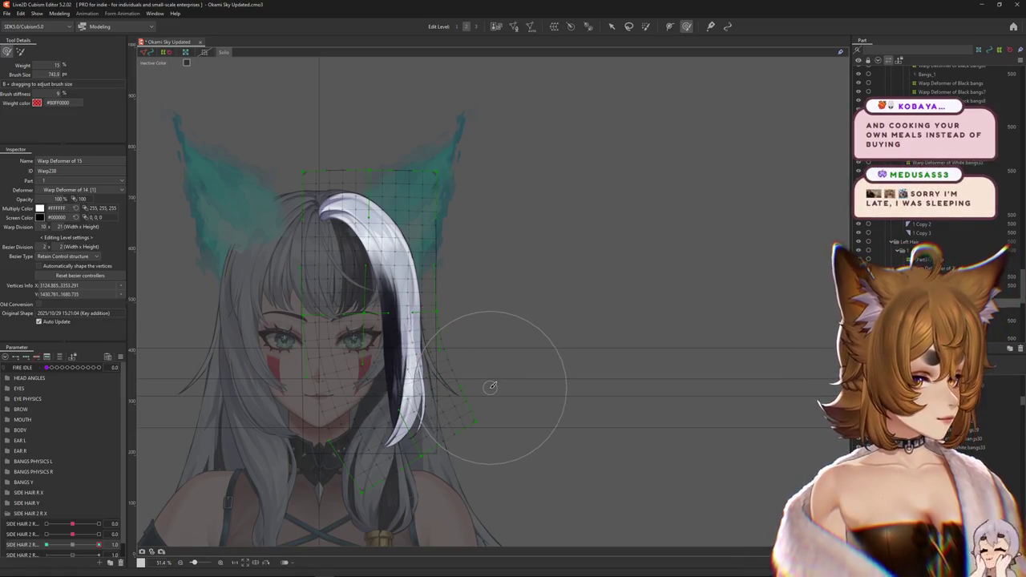
# Brush the warp grid while swinging SIDE HAIR 2 R between 1.0 and -1.0.
pyautogui.press('w')
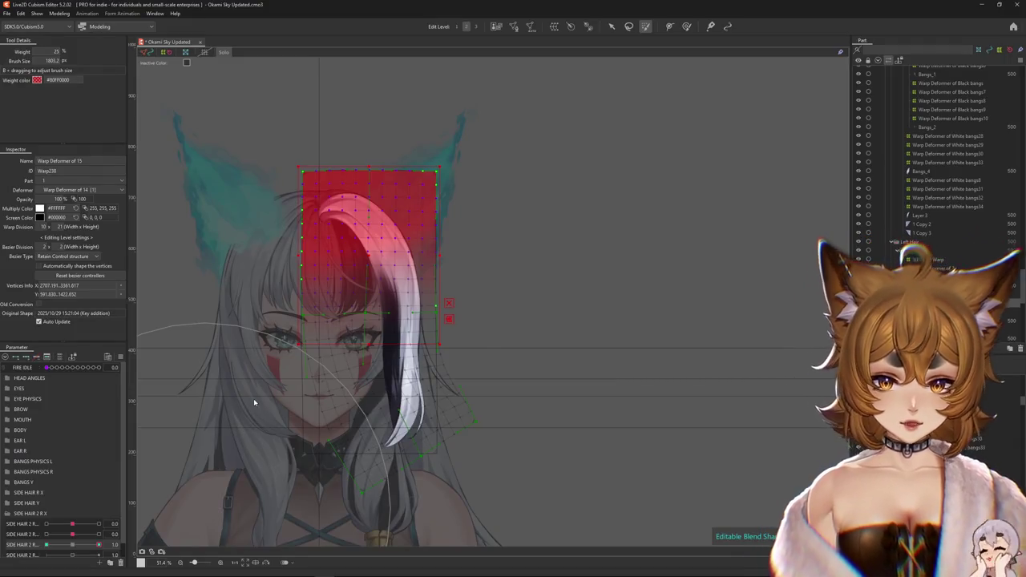
pyautogui.click(640, 29)
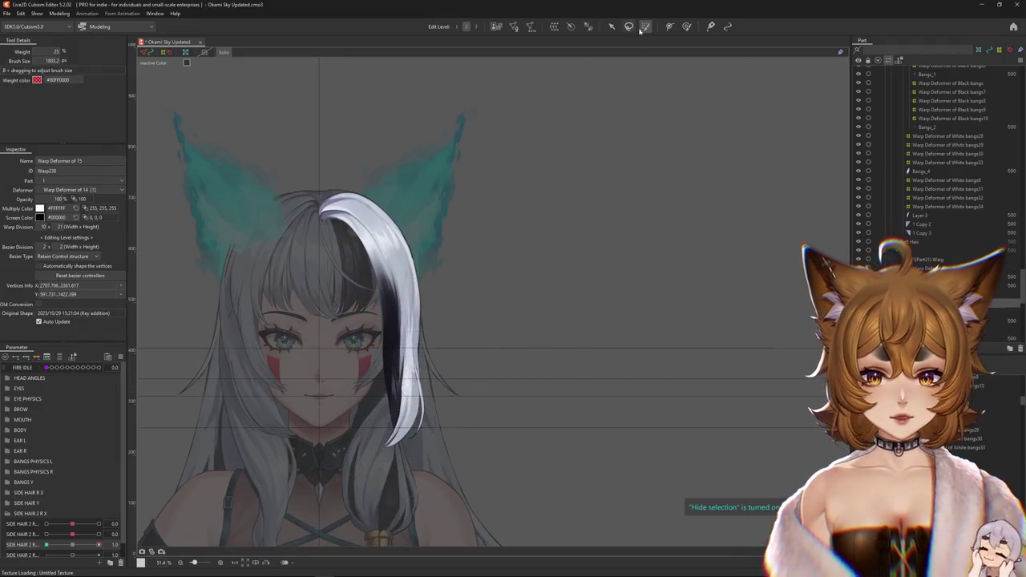
pyautogui.click(686, 27)
pyautogui.moveTo(98, 544); pyautogui.dragTo(168, 524)
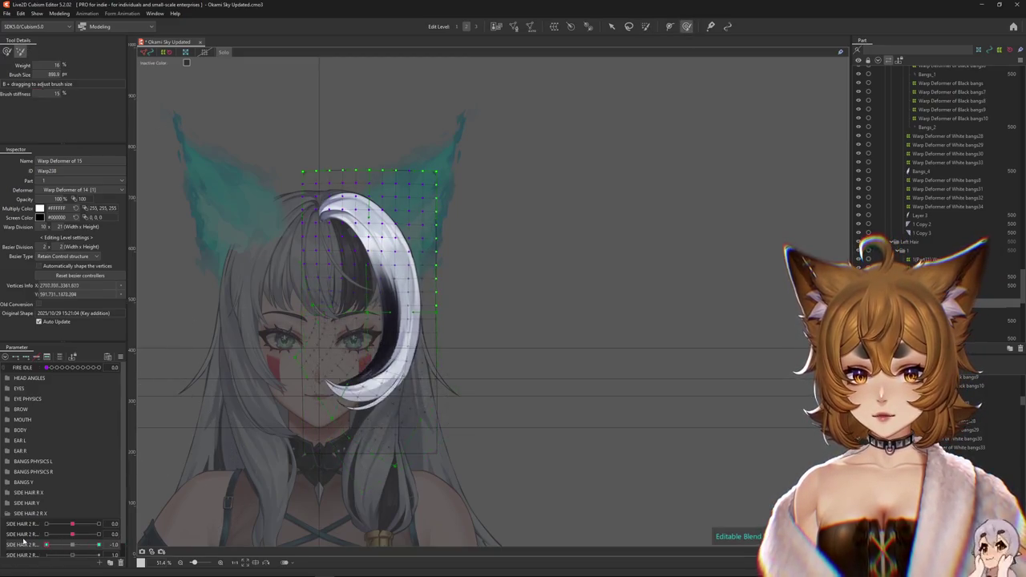
pyautogui.scroll(-2, 291, 482)
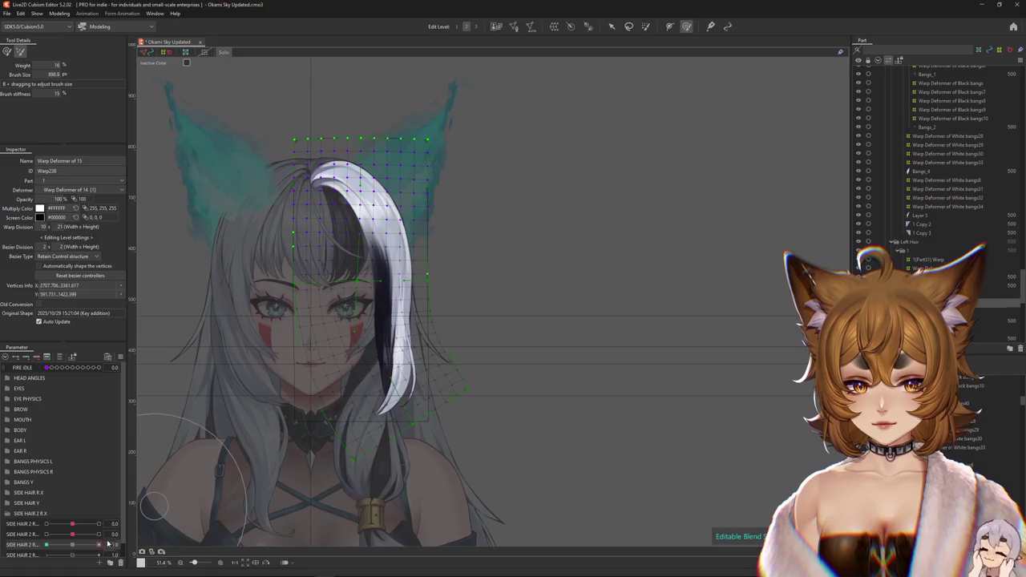
pyautogui.moveTo(98, 544)
pyautogui.mouseDown()
pyautogui.moveTo(46, 544)
pyautogui.moveTo(138, 538)
pyautogui.mouseUp()
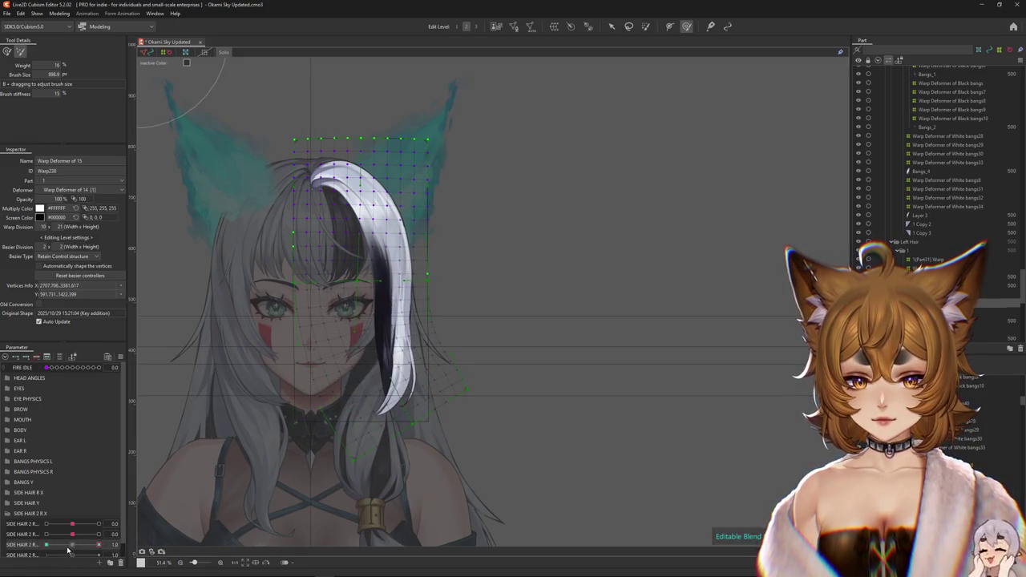
# Enlarge and soften the deform brush over the bang, then hide the mesh.
pyautogui.press('w')
pyautogui.press('h')
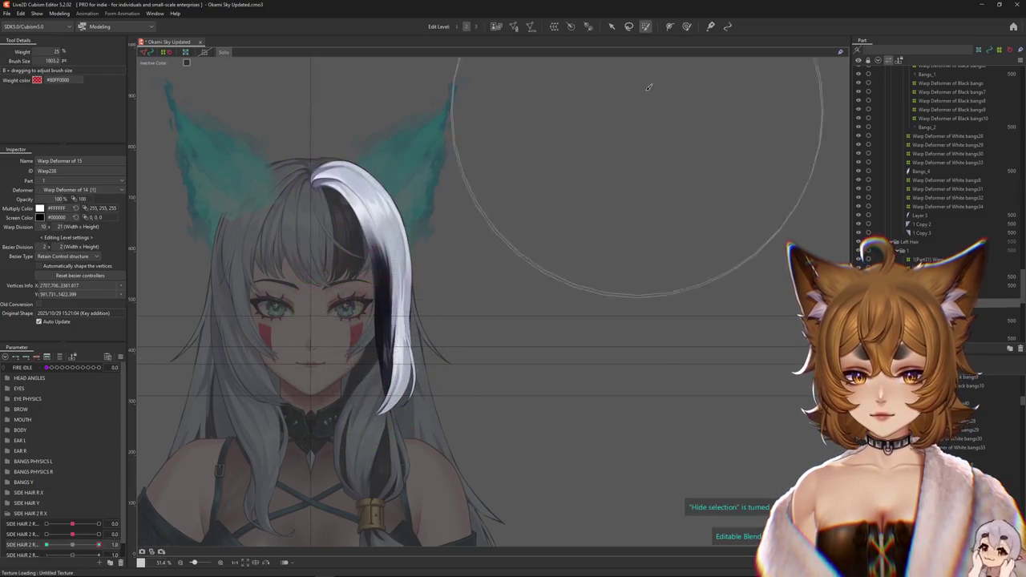
pyautogui.click(685, 26)
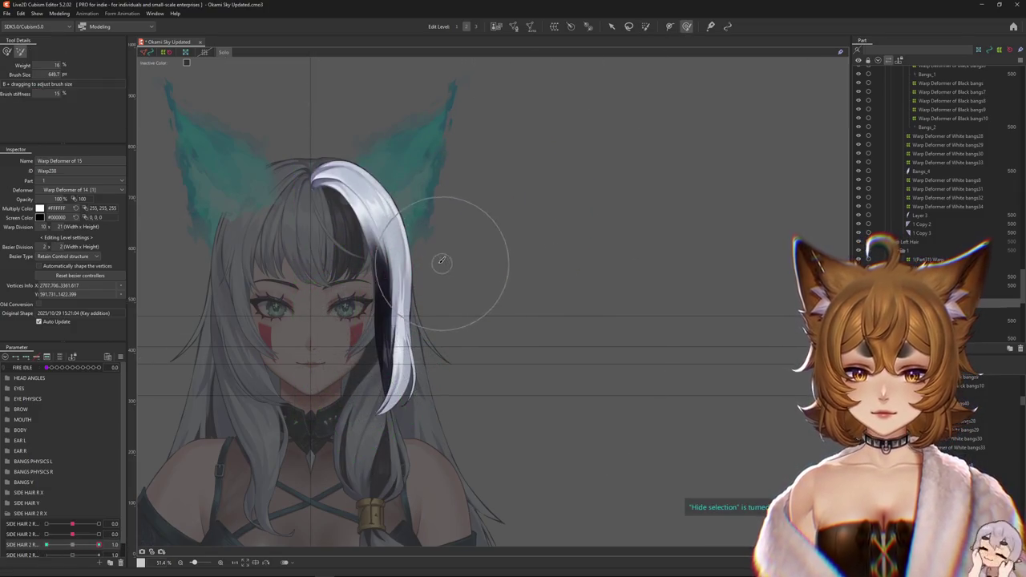
pyautogui.moveTo(442, 260); pyautogui.dragTo(473, 260)
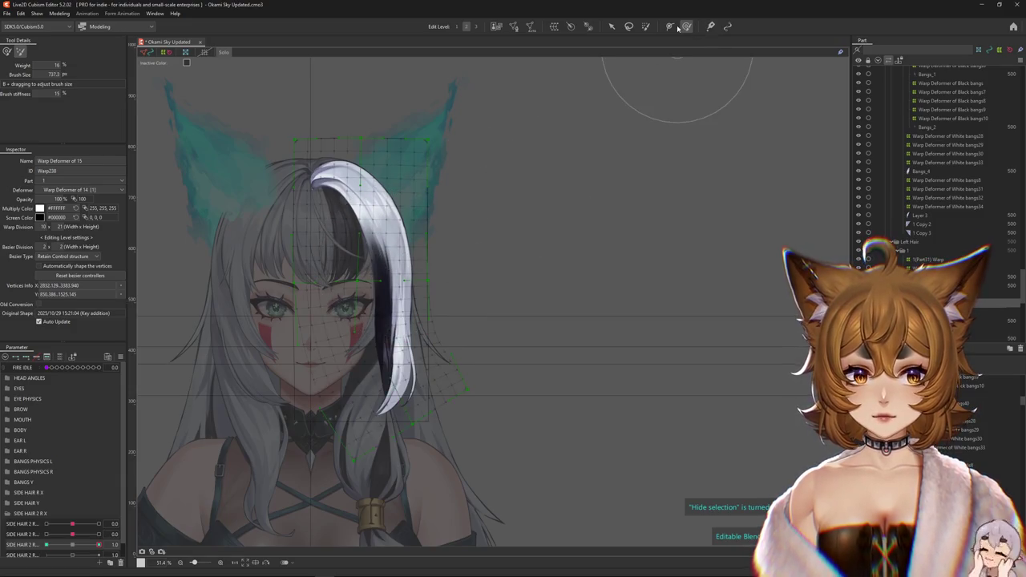
pyautogui.press('w')
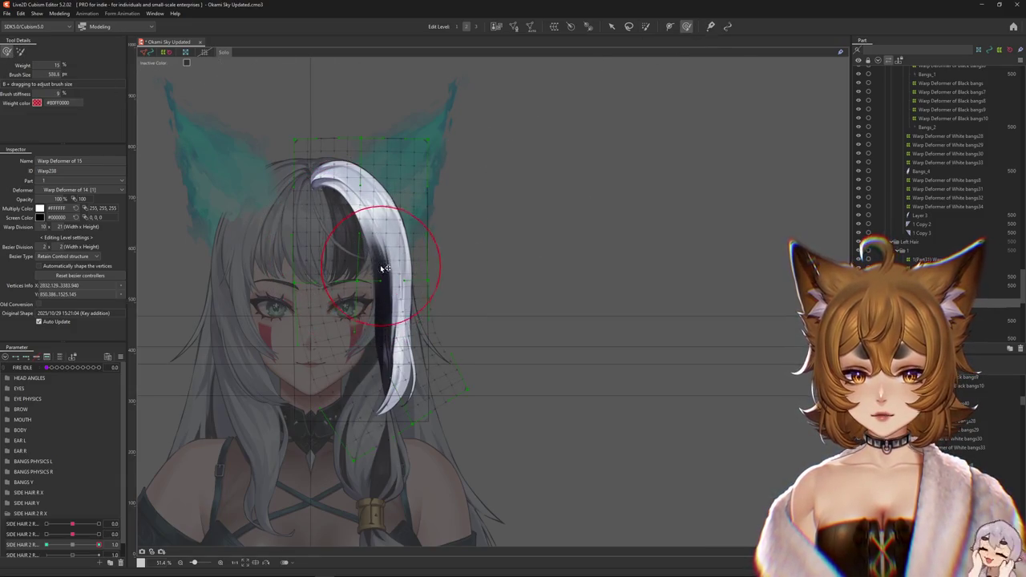
pyautogui.hotkey('ctrl', 'h')
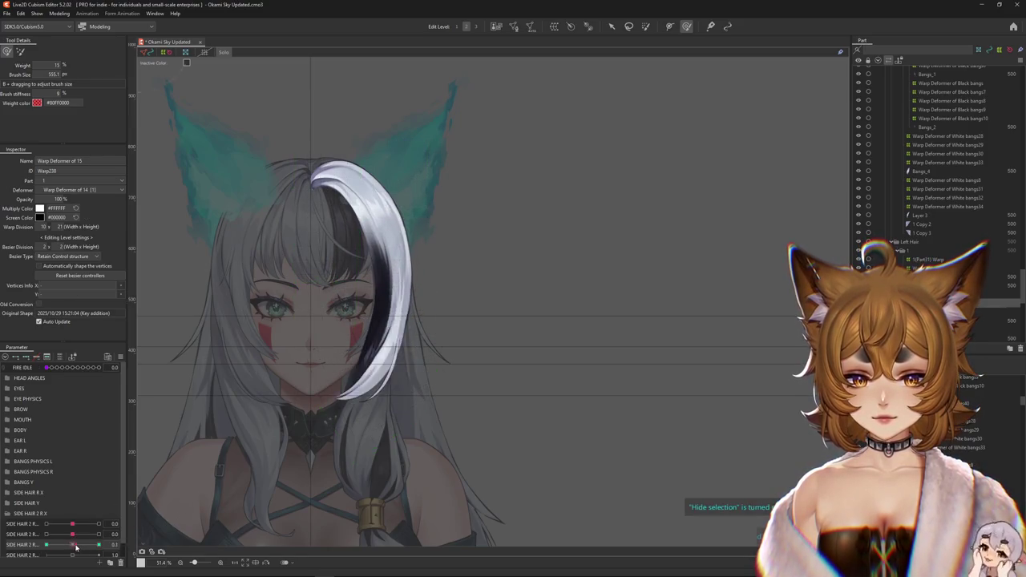
# Preview the bang's curl by scrubbing SIDE HAIR 2 R between 0 and 1.0, ending at 0.
pyautogui.moveTo(76, 545)
pyautogui.mouseDown()
pyautogui.moveTo(96, 545)
pyautogui.moveTo(71, 545)
pyautogui.mouseUp()
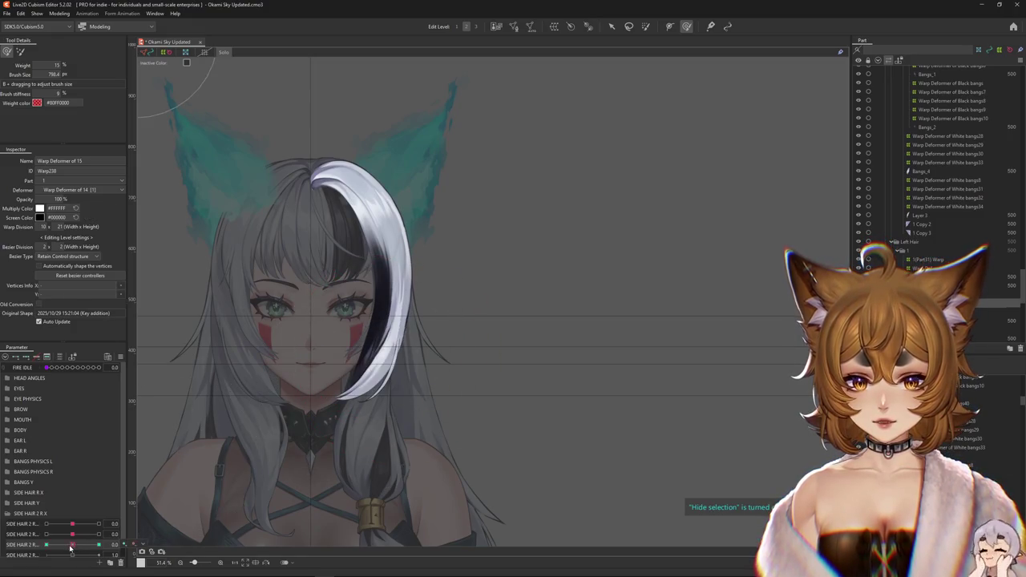
pyautogui.moveTo(463, 381)
pyautogui.mouseDown()
pyautogui.moveTo(375, 285)
pyautogui.moveTo(331, 356)
pyautogui.mouseUp()
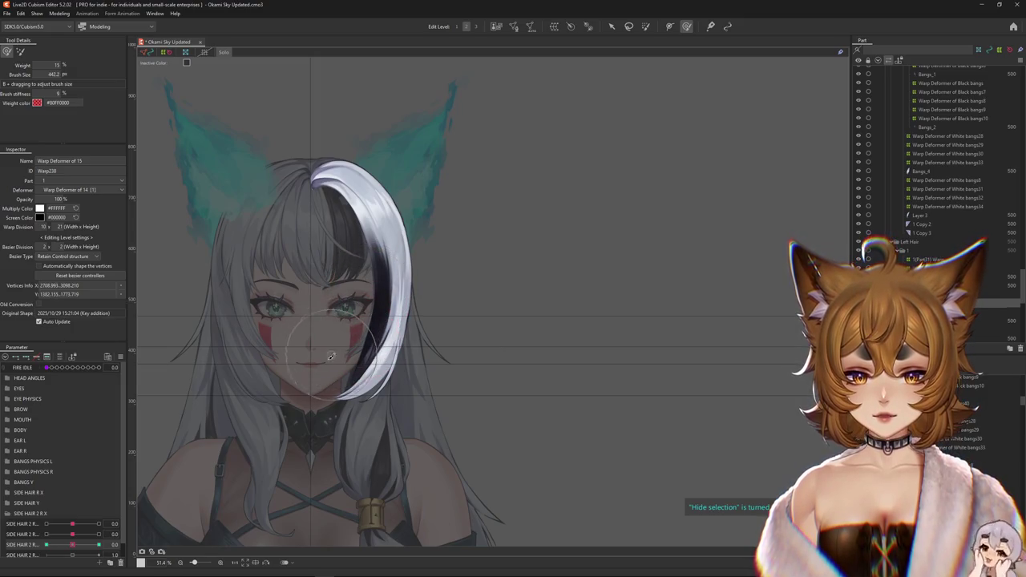
pyautogui.click(73, 551)
pyautogui.click(72, 548)
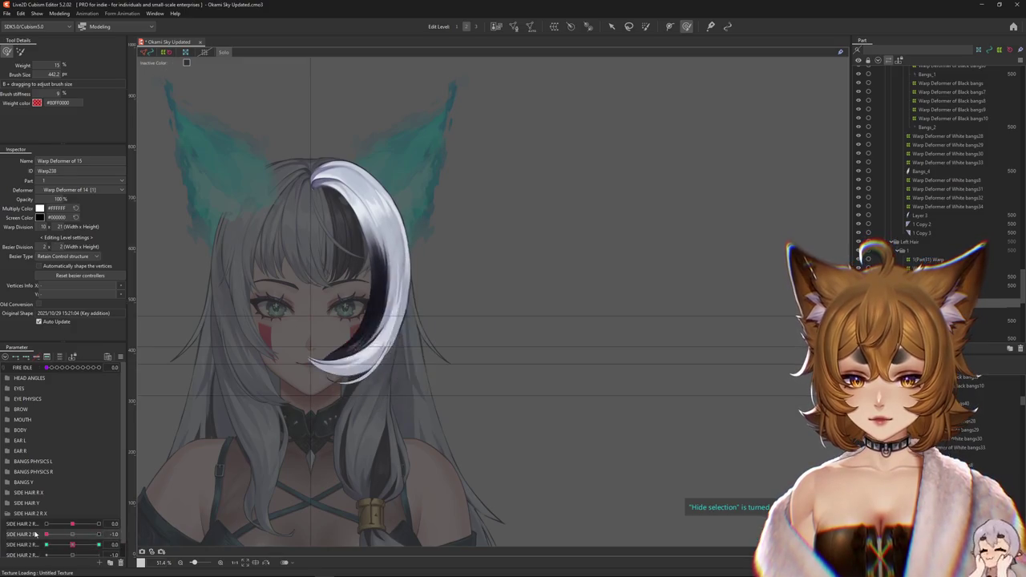
pyautogui.moveTo(73, 546); pyautogui.dragTo(100, 545)
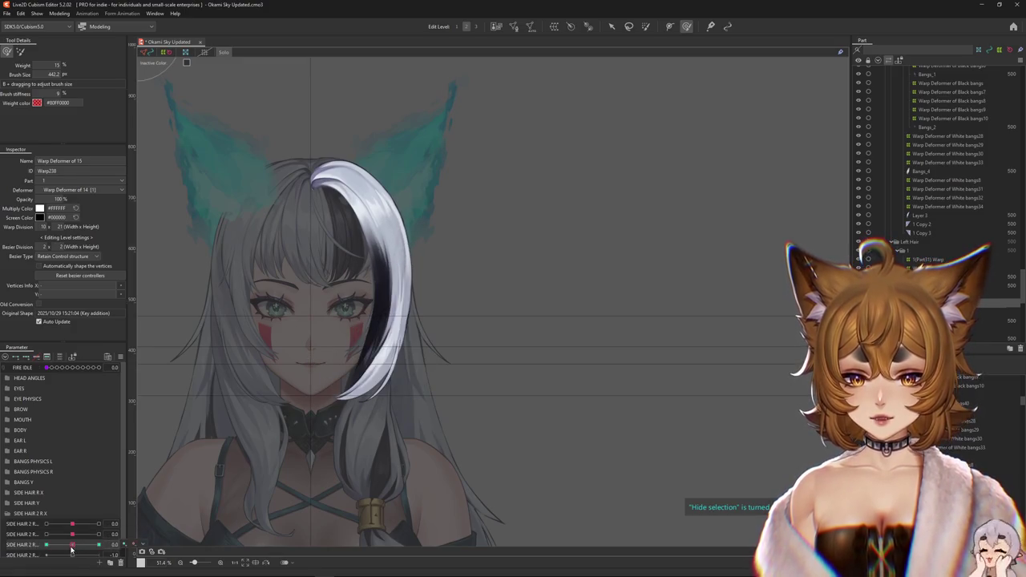
pyautogui.click(73, 544)
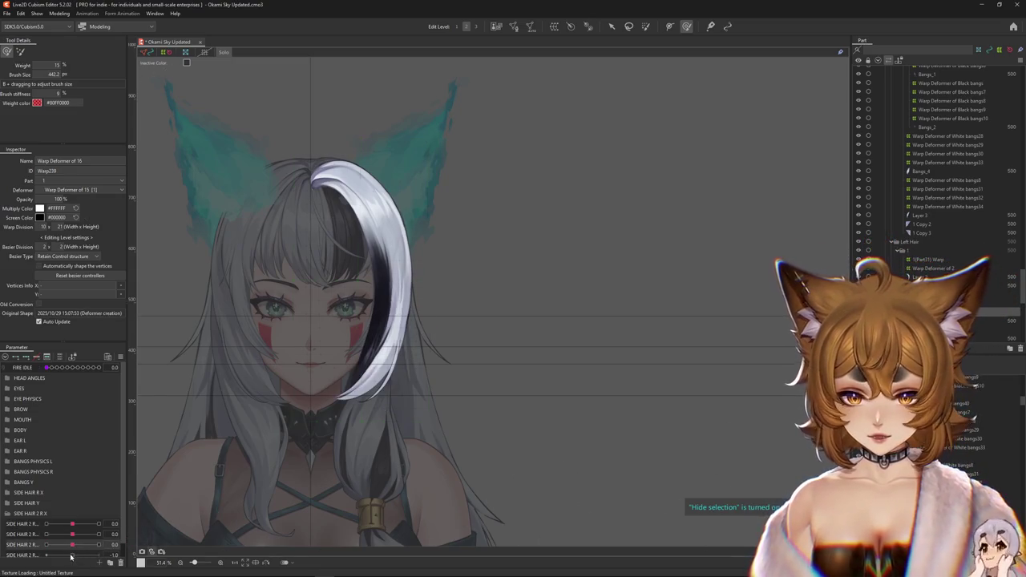
# Add a 1.0 keyform on the bottom SIDE HAIR 2 R and select all of Warp Deformer of 16.
pyautogui.moveTo(70, 552); pyautogui.dragTo(76, 557)
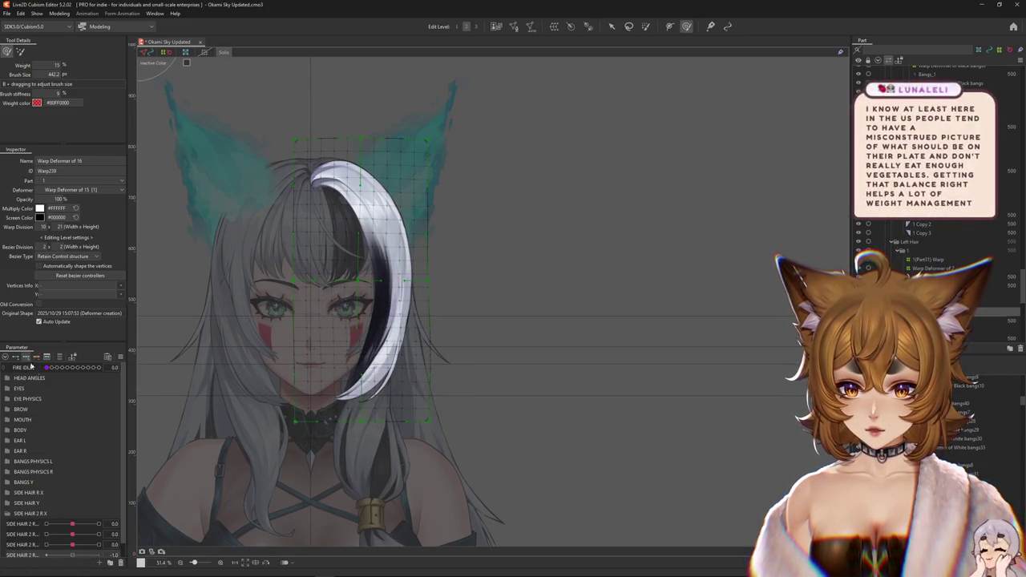
pyautogui.click(72, 555)
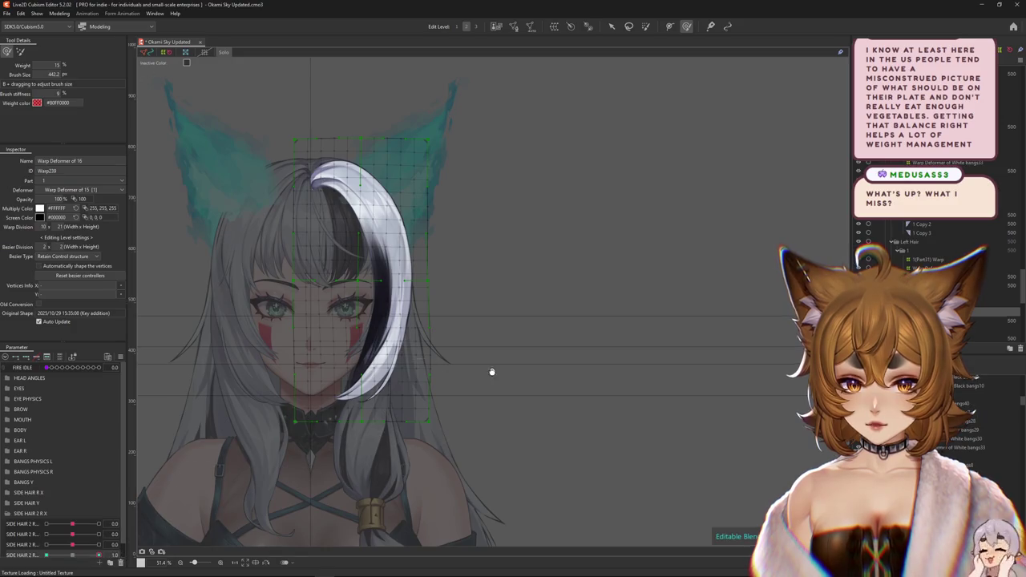
pyautogui.moveTo(492, 371); pyautogui.dragTo(508, 405)
pyautogui.press('v')
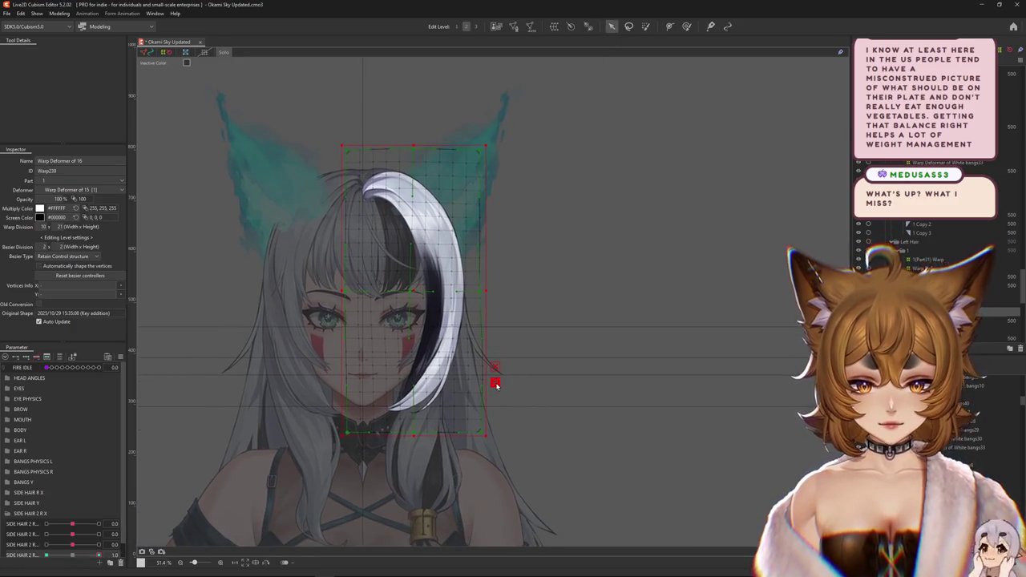
pyautogui.press('t')
pyautogui.click(70, 52)
# Lay a Temporary path along the bang, extending its lower end below the chin.
pyautogui.click(73, 108)
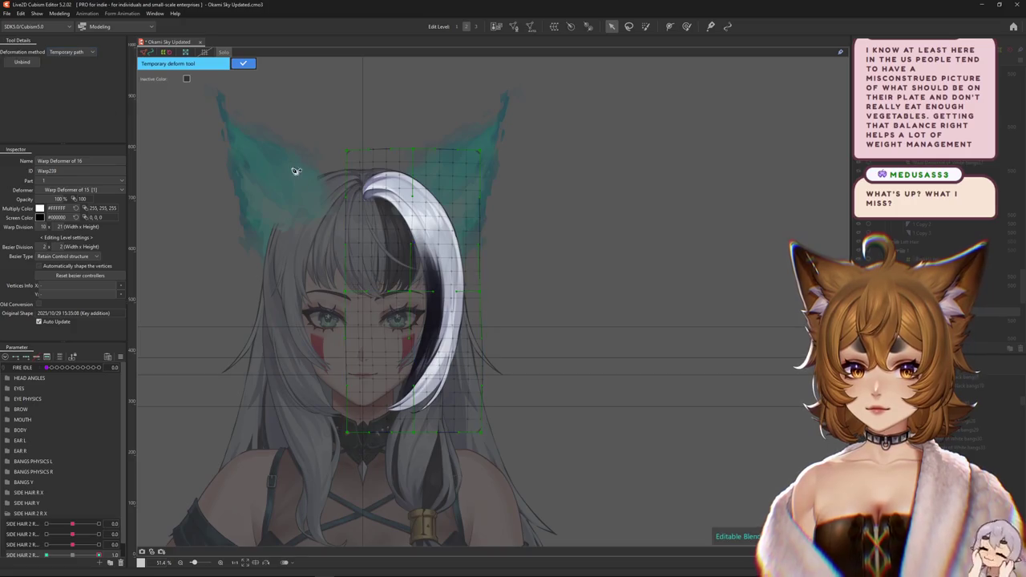
pyautogui.click(447, 296)
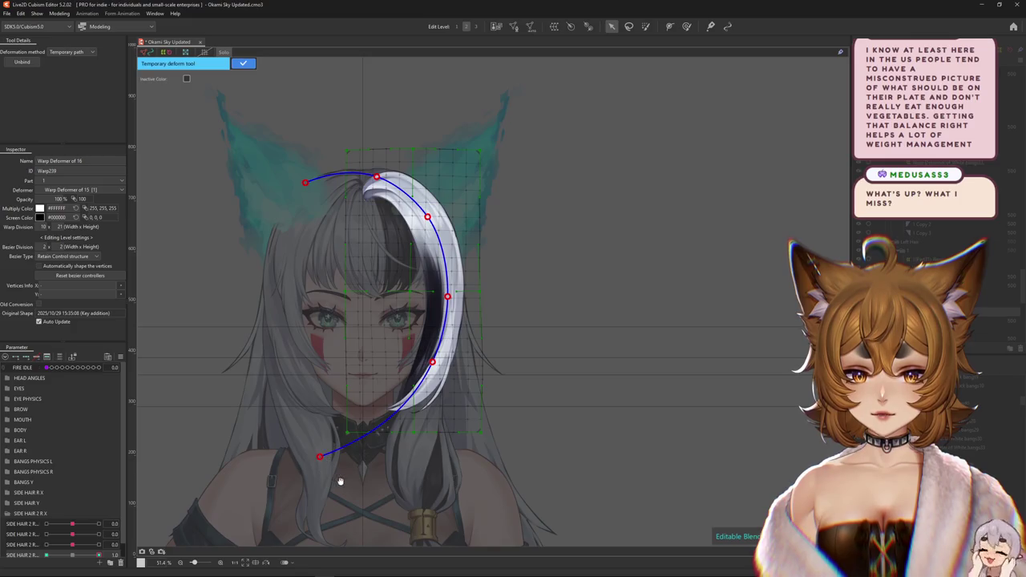
pyautogui.scroll(5, 340, 481)
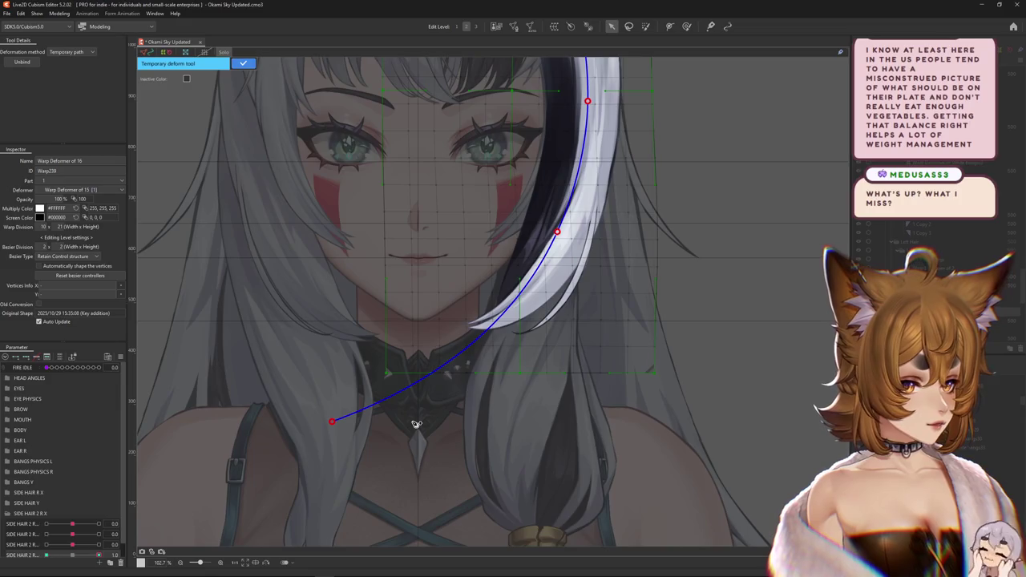
pyautogui.scroll(-3, 412, 424)
pyautogui.scroll(-2, 343, 436)
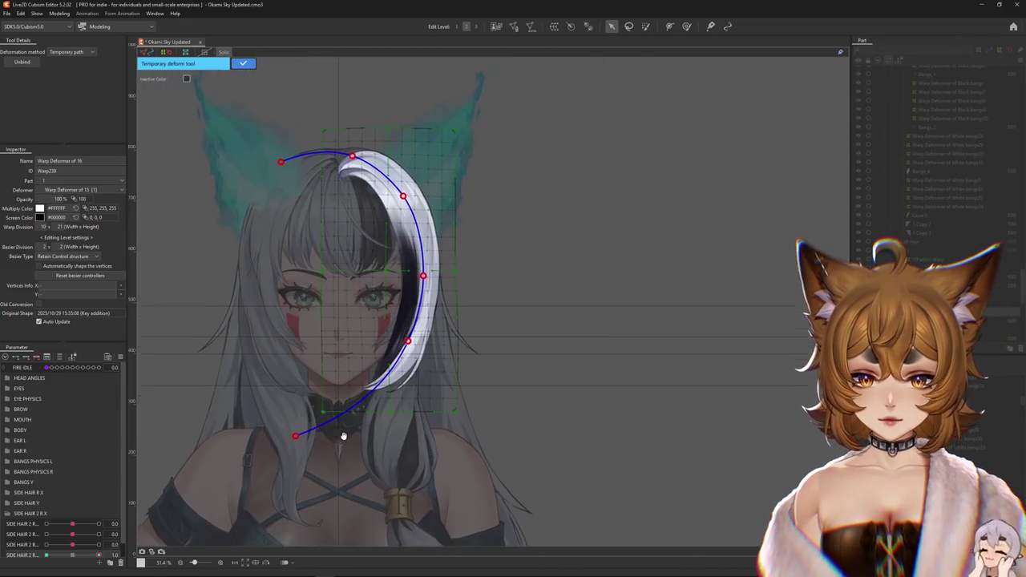
pyautogui.moveTo(307, 424); pyautogui.dragTo(373, 467)
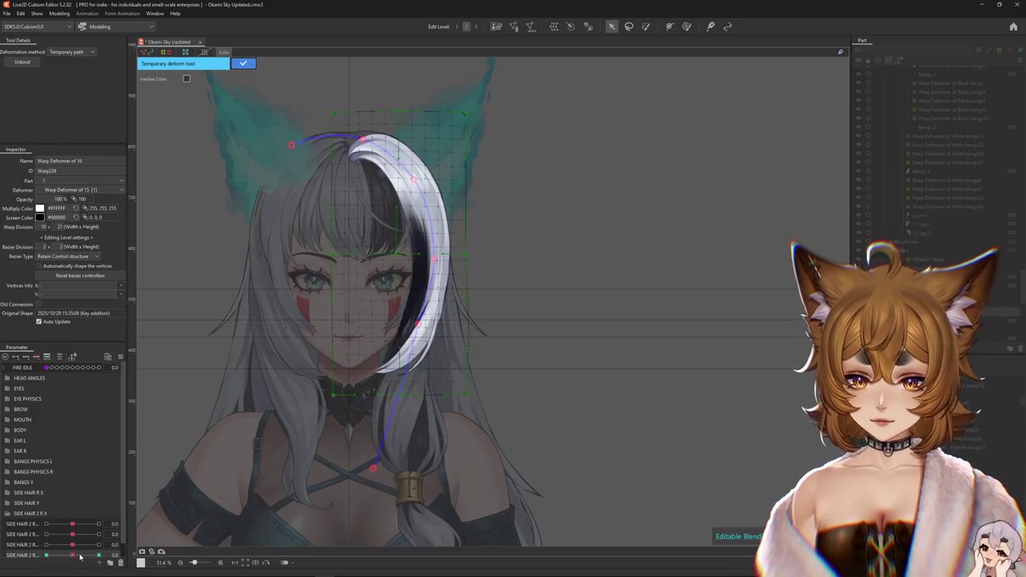
# At SIDE HAIR 2 R 1.0, bend the path's lower end up toward the cheek and confirm.
pyautogui.moveTo(80, 556)
pyautogui.mouseDown()
pyautogui.moveTo(98, 554)
pyautogui.moveTo(2, 555)
pyautogui.mouseUp()
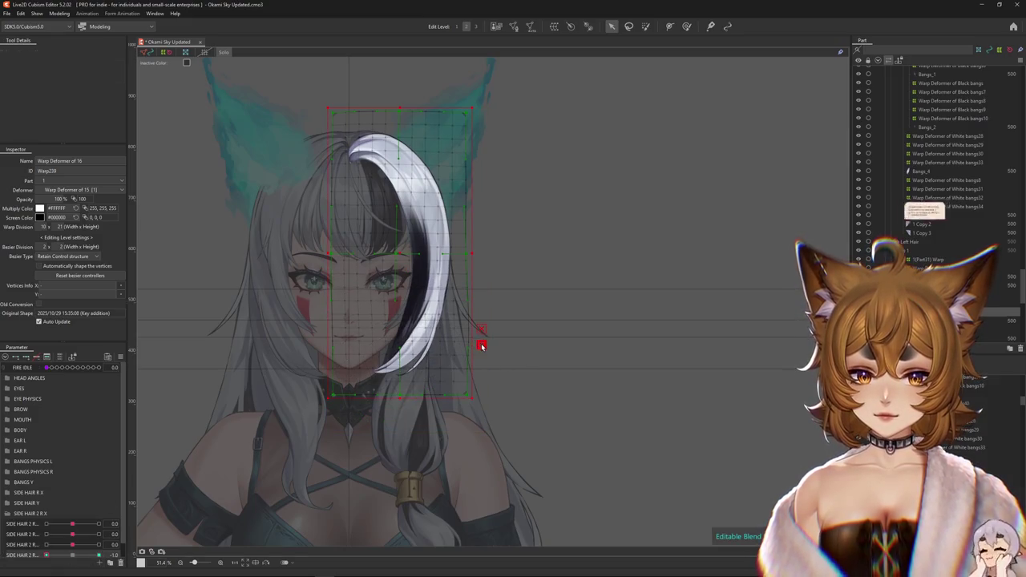
pyautogui.press('p')
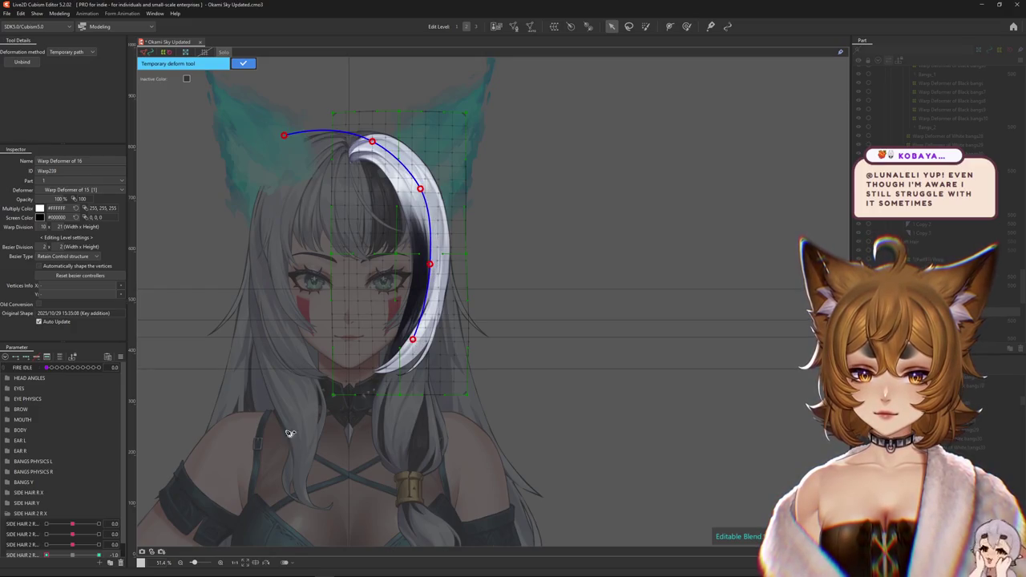
pyautogui.moveTo(280, 431); pyautogui.dragTo(272, 310)
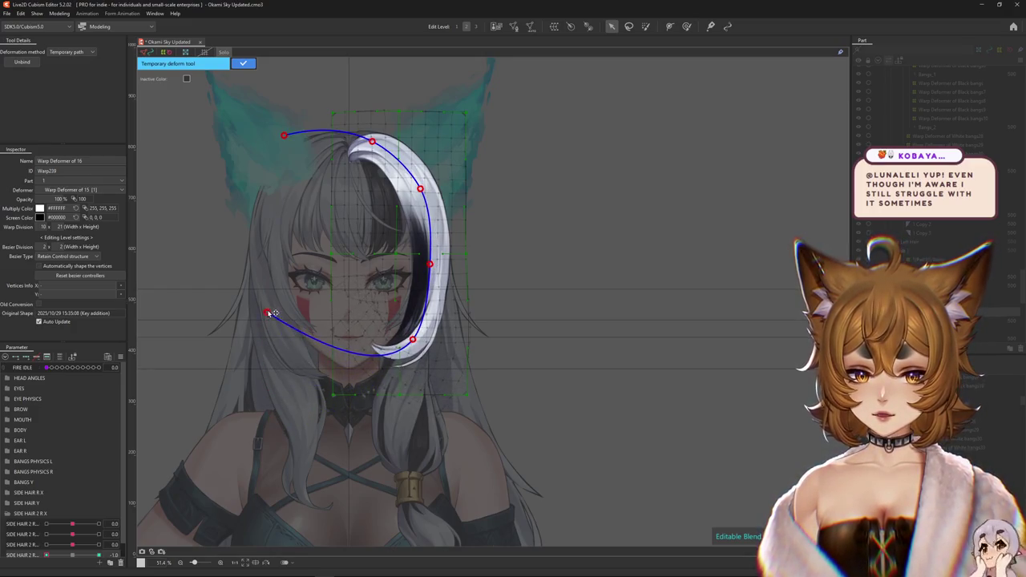
pyautogui.click(243, 63)
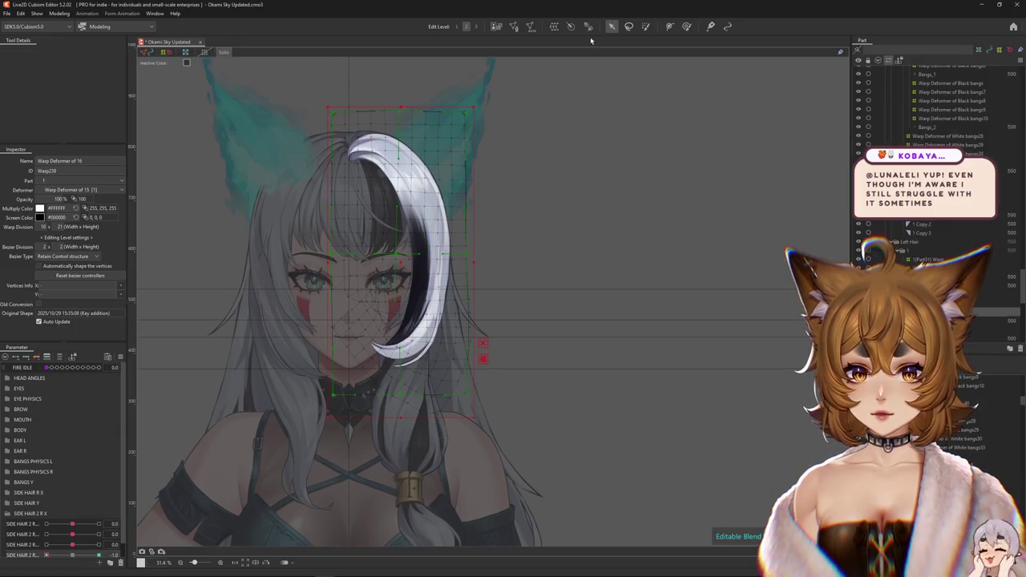
pyautogui.click(686, 25)
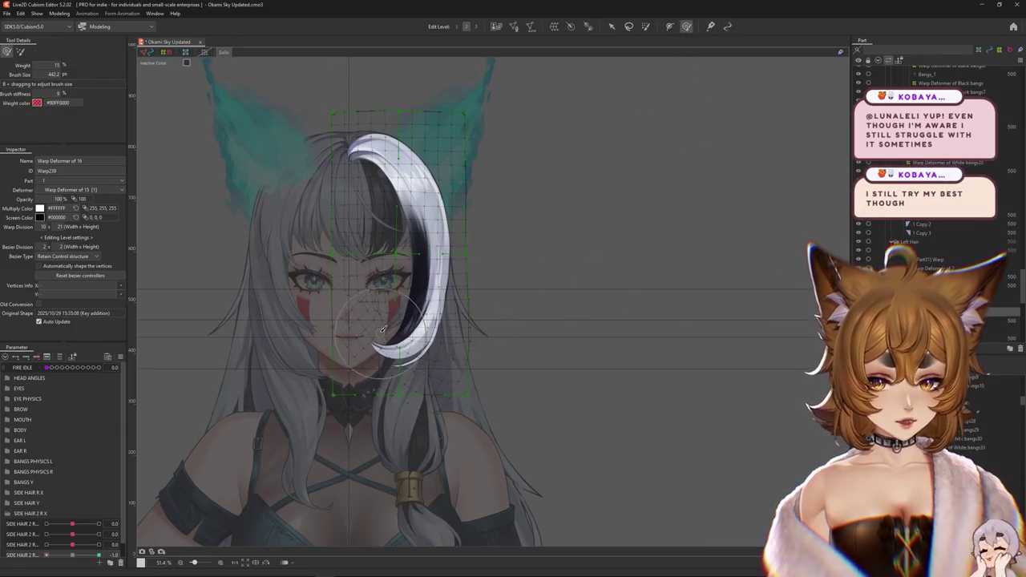
# Resize the Deform Brush and push the bang's warp grid into a crescent at 1.0.
pyautogui.moveTo(376, 272); pyautogui.dragTo(371, 290)
pyautogui.scroll(2, 370, 290)
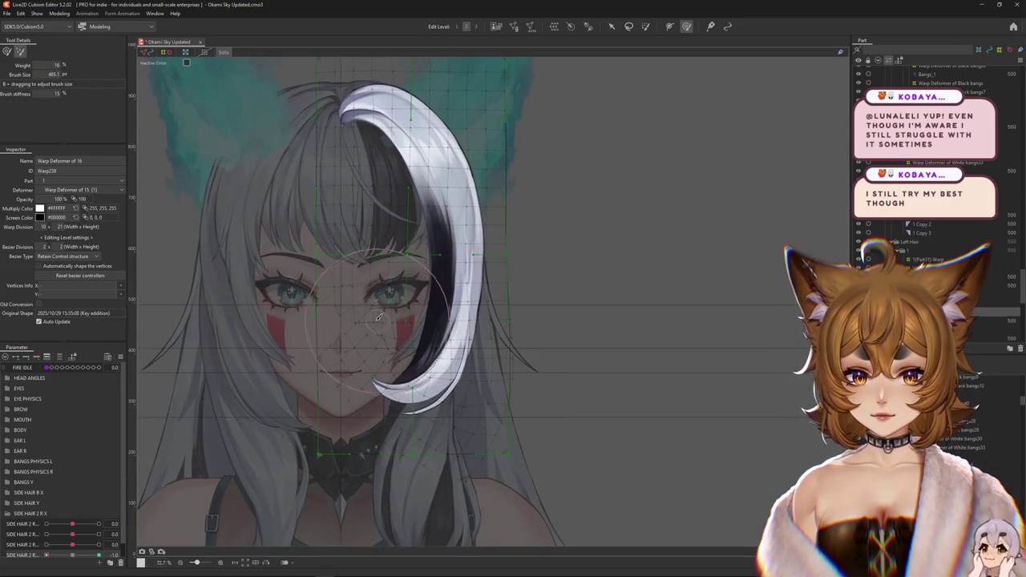
pyautogui.moveTo(323, 234); pyautogui.dragTo(337, 376)
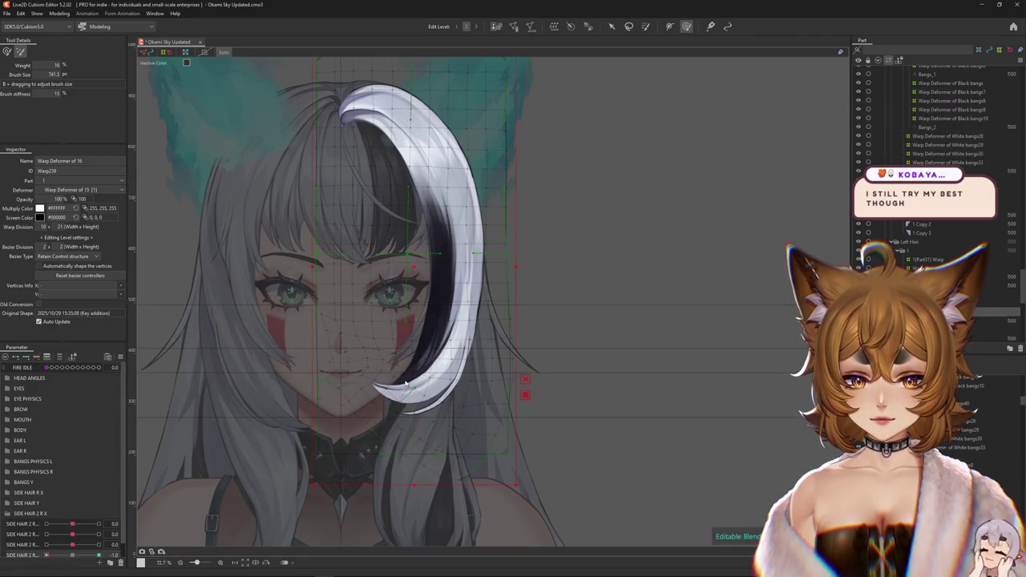
pyautogui.click(646, 26)
pyautogui.click(686, 27)
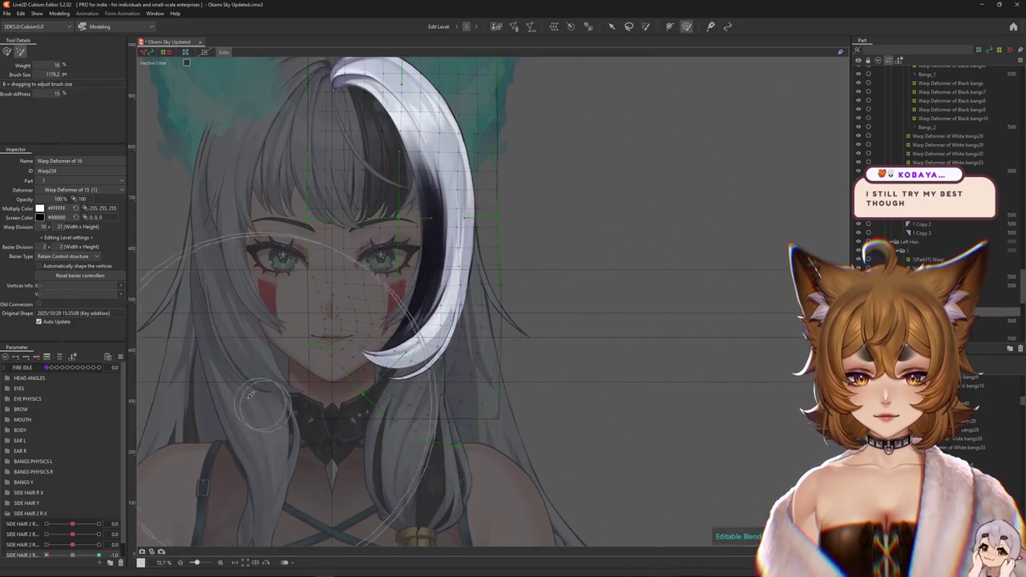
pyautogui.moveTo(256, 317)
pyautogui.mouseDown()
pyautogui.moveTo(195, 284)
pyautogui.moveTo(275, 309)
pyautogui.moveTo(369, 369)
pyautogui.mouseUp()
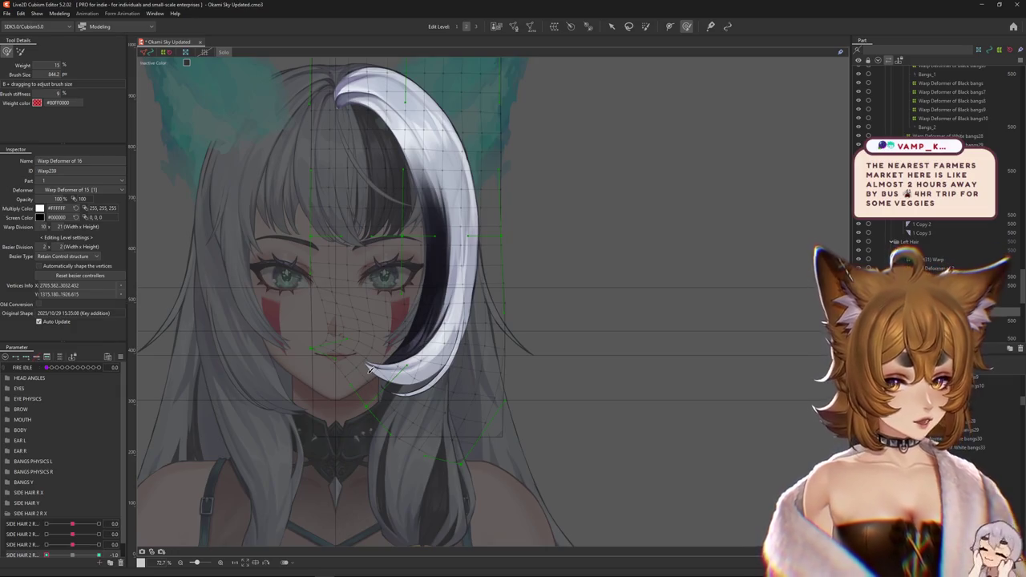
# Return SIDE HAIR 2 R to 0 and readjust the deformation brush size.
pyautogui.moveTo(47, 555); pyautogui.dragTo(97, 554)
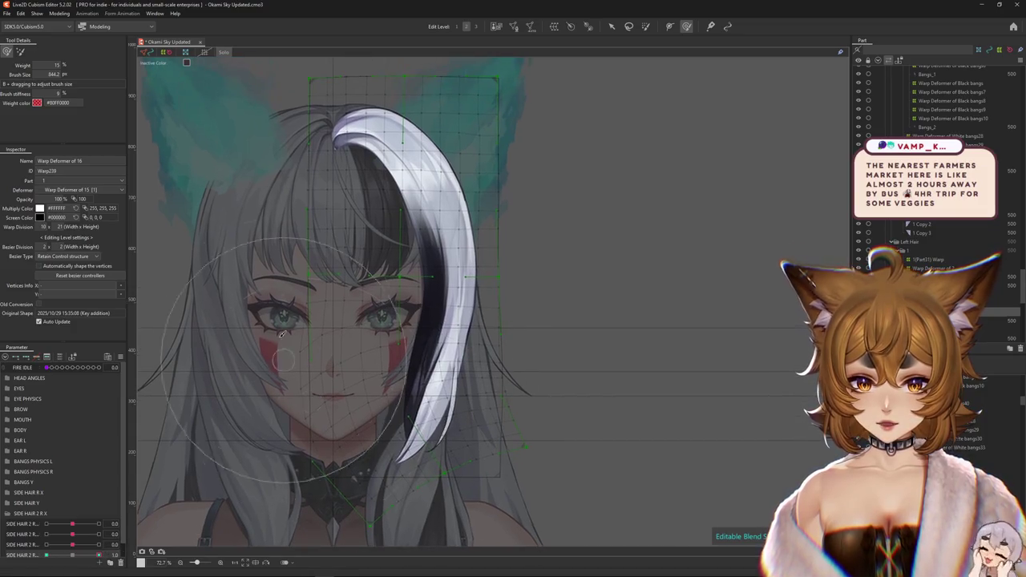
pyautogui.moveTo(260, 341); pyautogui.dragTo(345, 275)
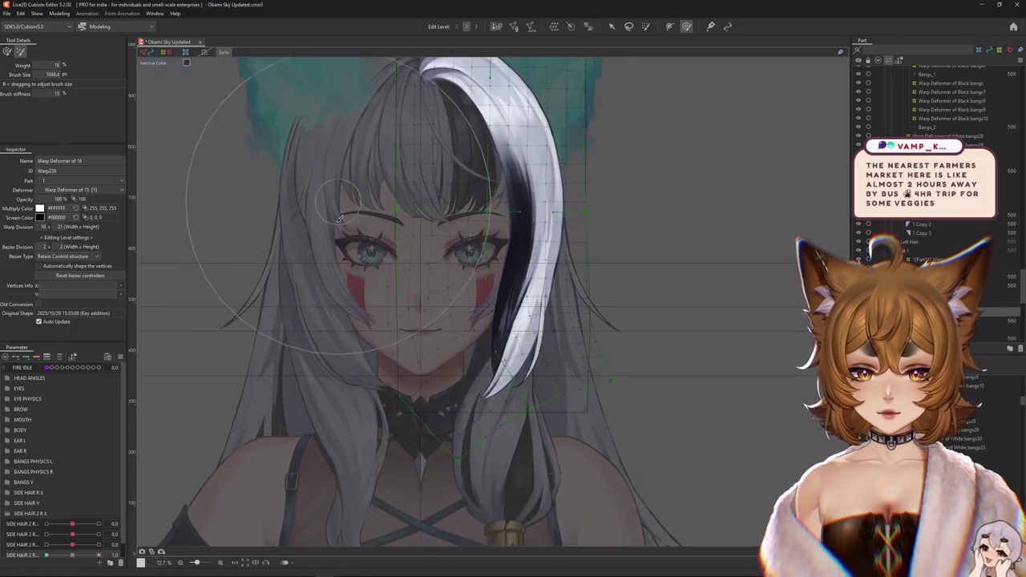
pyautogui.moveTo(330, 317); pyautogui.dragTo(297, 355)
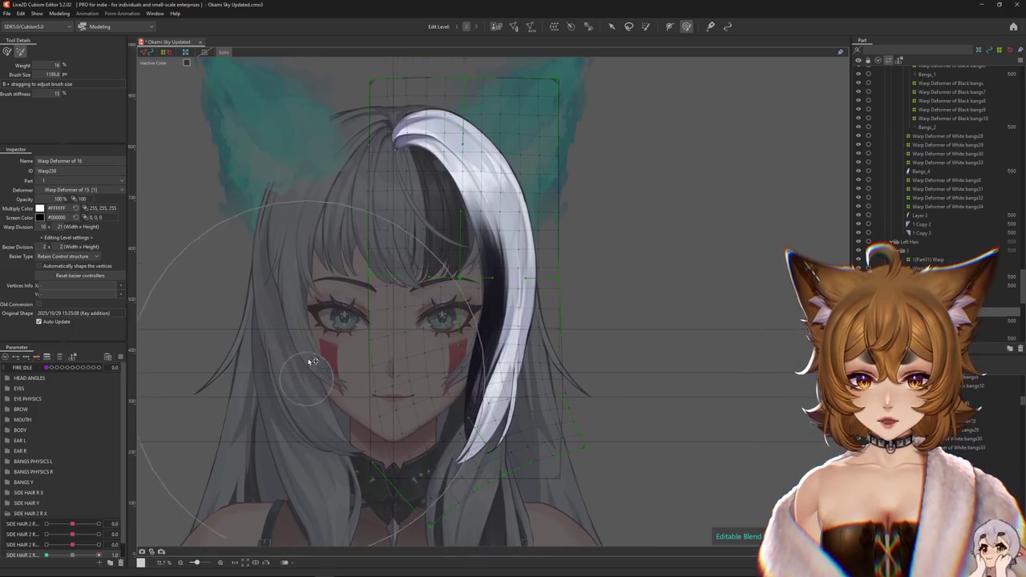
pyautogui.scroll(2, 662, 332)
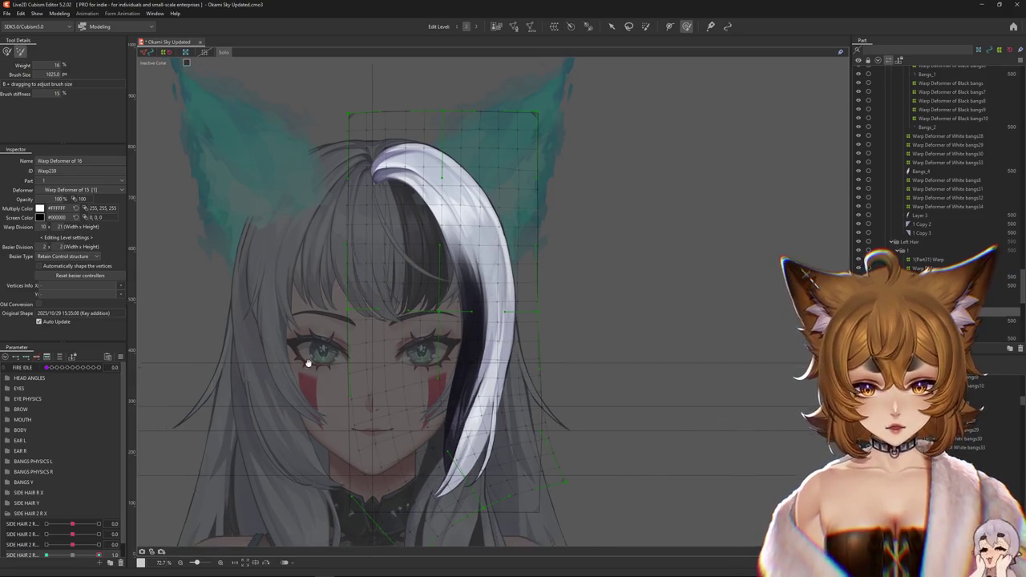
pyautogui.hscroll(2, 309, 325)
pyautogui.scroll(-2, 281, 430)
# Set SIDE HAIR 2 R to -1 and brush the whole bang into a downward curl.
pyautogui.click(69, 556)
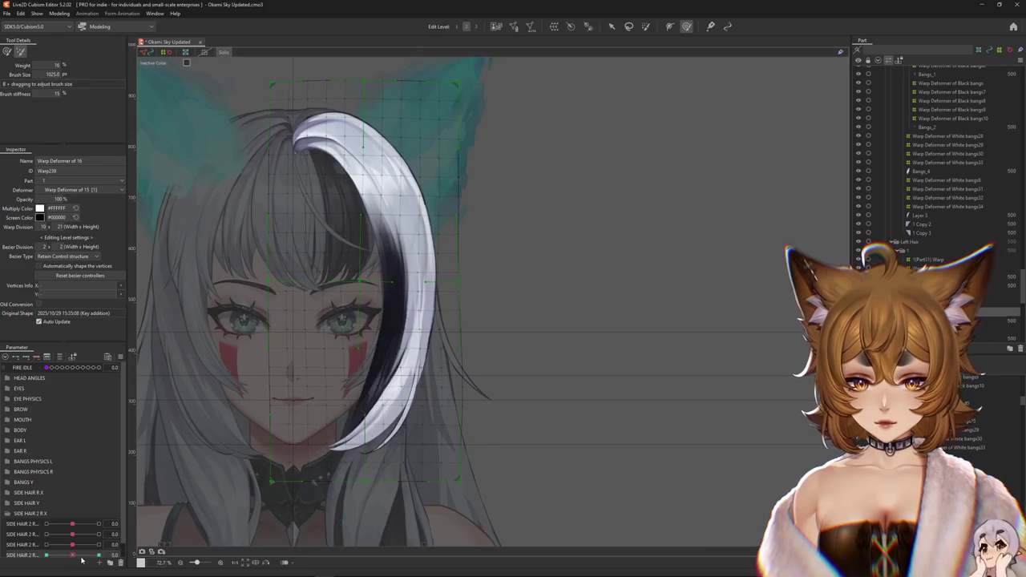
pyautogui.moveTo(73, 559); pyautogui.dragTo(46, 555)
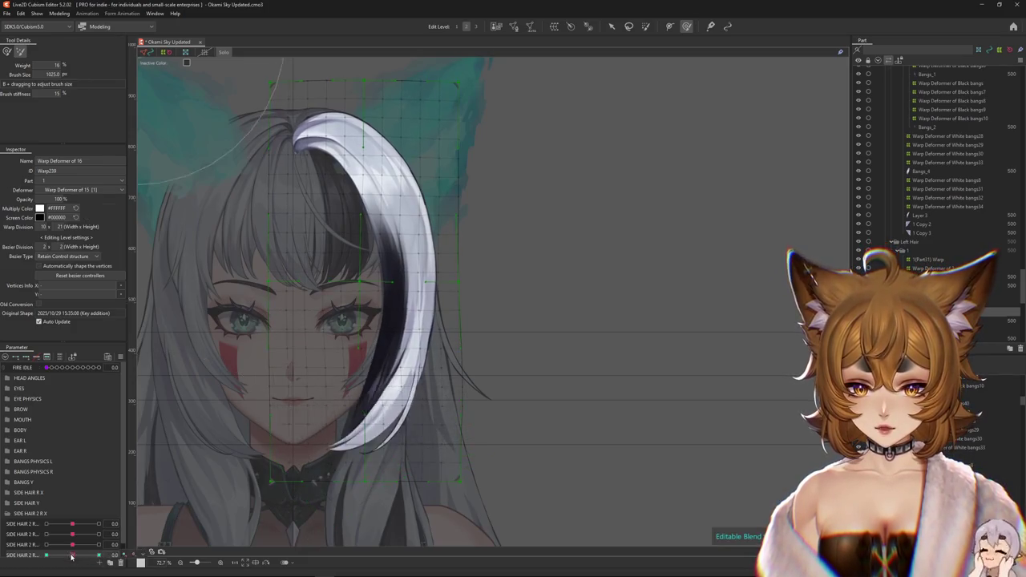
pyautogui.scroll(1, 255, 366)
pyautogui.hscroll(-1, 254, 365)
pyautogui.moveTo(255, 366); pyautogui.dragTo(297, 366)
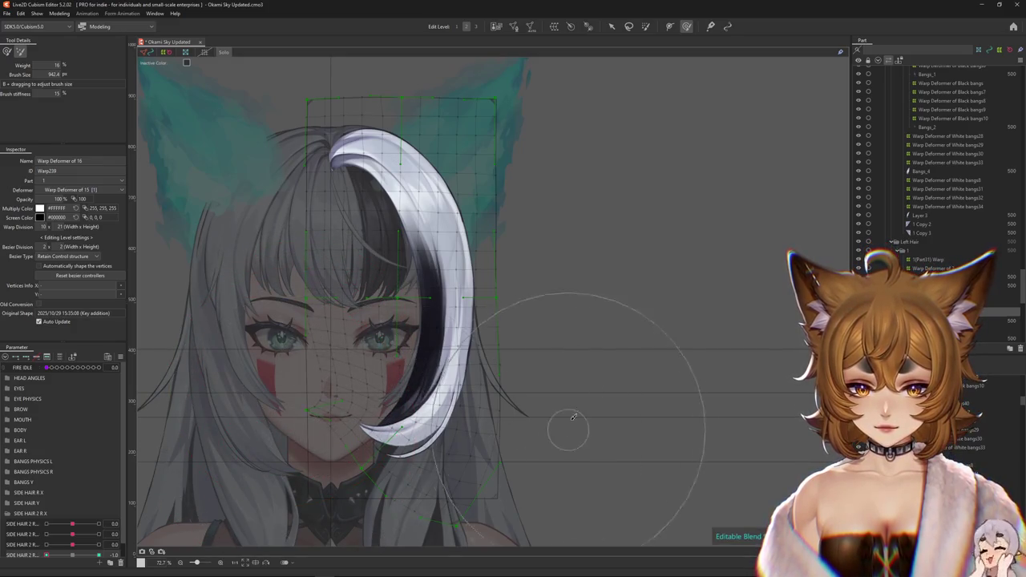
pyautogui.moveTo(574, 417)
pyautogui.mouseDown()
pyautogui.moveTo(550, 492)
pyautogui.moveTo(355, 488)
pyautogui.mouseUp()
pyautogui.scroll(1, 559, 459)
pyautogui.scroll(-1, 317, 364)
pyautogui.scroll(1, 317, 352)
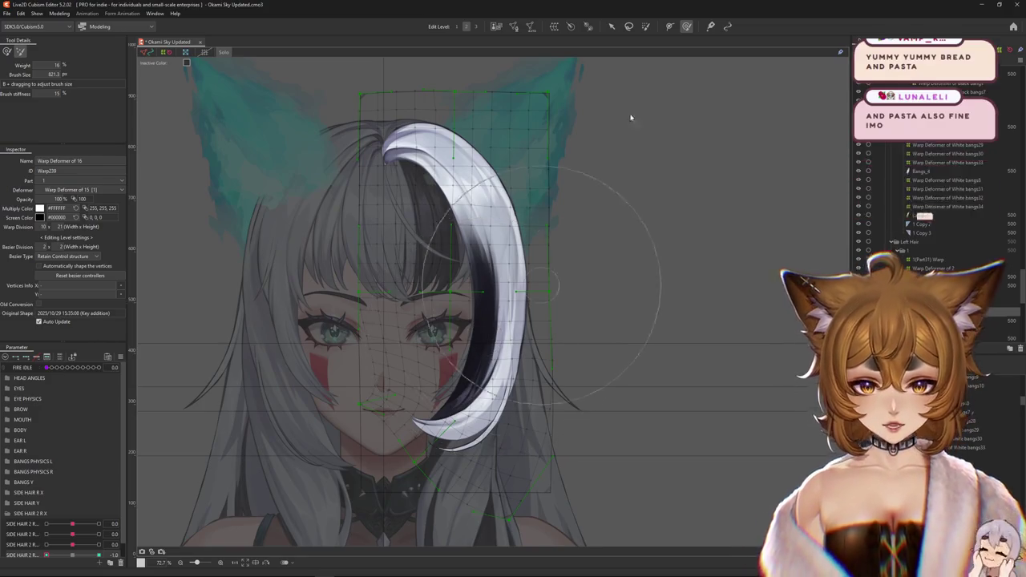
# With Hide selection on, tighten the crescent so its tip rounds in beside the mouth.
pyautogui.hotkey('ctrl', 'h')
pyautogui.scroll(-1, 401, 240)
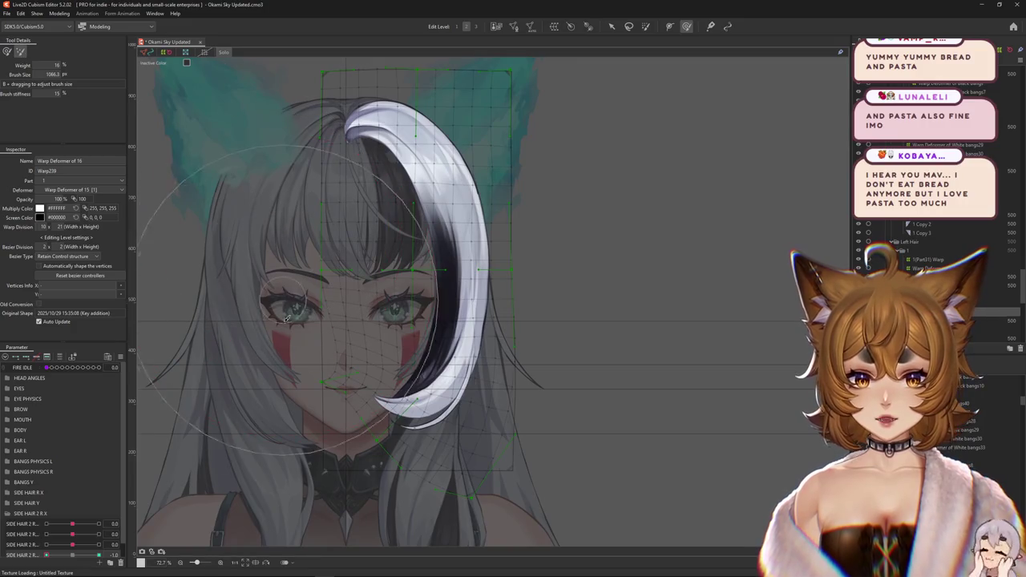
pyautogui.scroll(-2, 289, 319)
pyautogui.moveTo(290, 319)
pyautogui.mouseDown()
pyautogui.moveTo(309, 397)
pyautogui.moveTo(322, 342)
pyautogui.mouseUp()
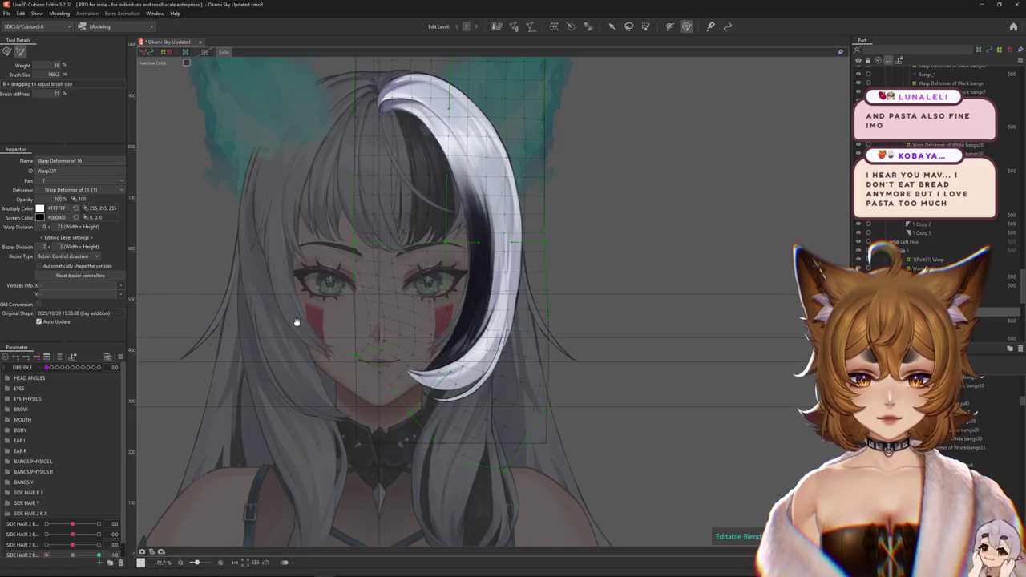
pyautogui.scroll(-2, 322, 342)
pyautogui.moveTo(322, 343); pyautogui.dragTo(430, 421)
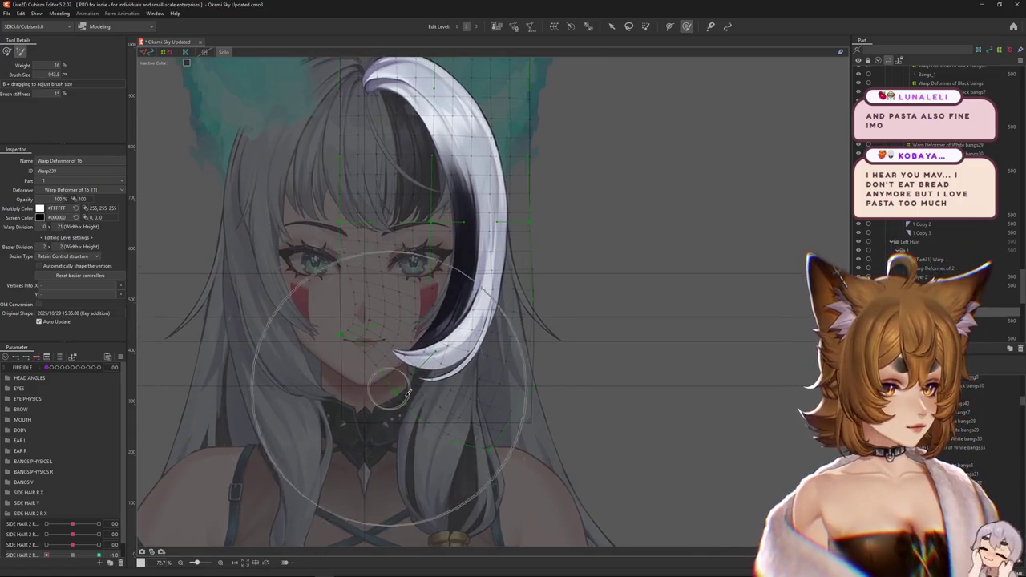
pyautogui.scroll(2, 267, 351)
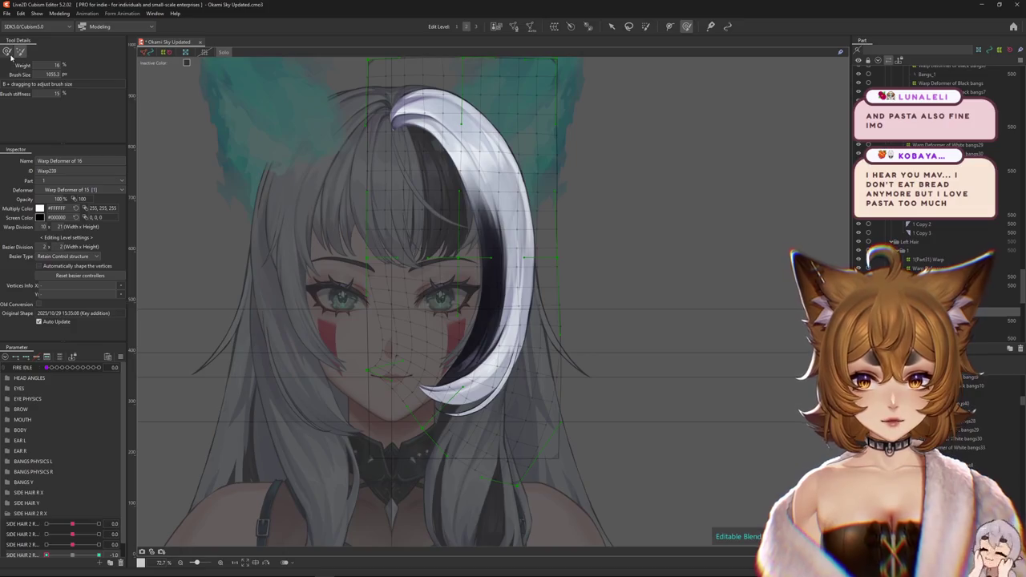
# Resize the weight brush, hide the overlay and scrub SIDE HAIR 2 R to preview.
pyautogui.click(11, 54)
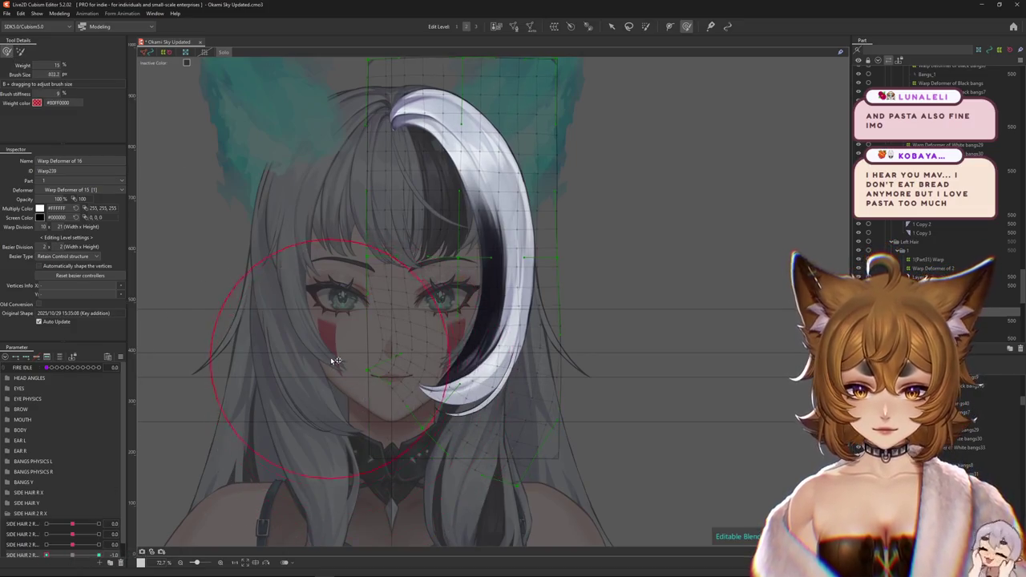
pyautogui.moveTo(336, 361)
pyautogui.mouseDown()
pyautogui.moveTo(367, 384)
pyautogui.moveTo(297, 345)
pyautogui.mouseUp()
pyautogui.hotkey('ctrl', 'h')
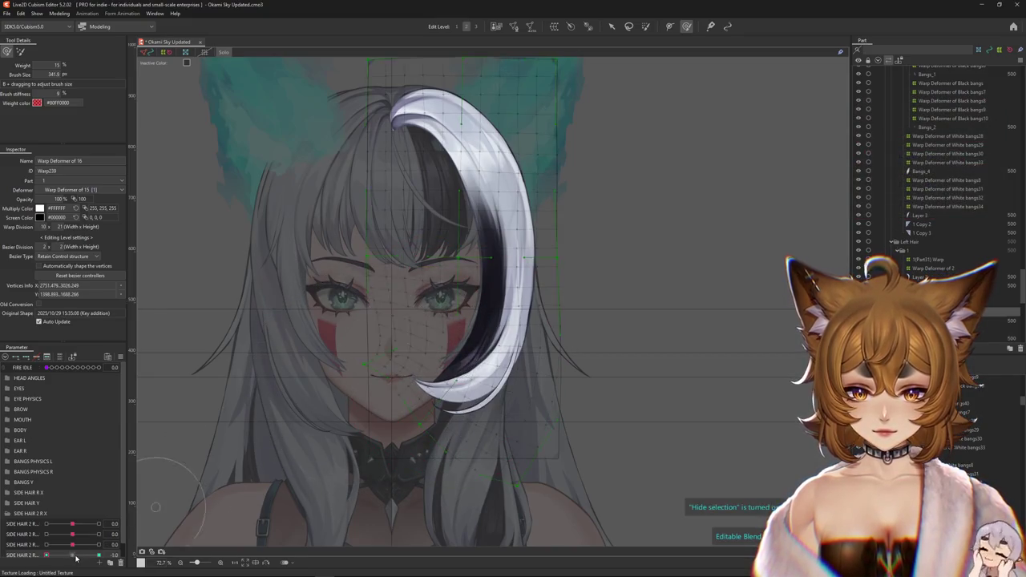
pyautogui.moveTo(76, 554); pyautogui.dragTo(46, 555)
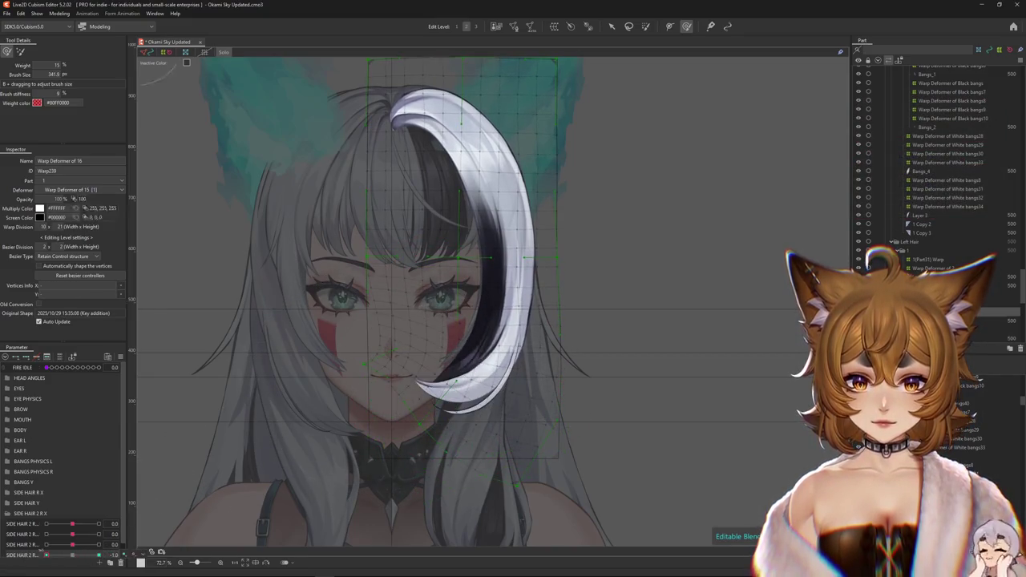
pyautogui.scroll(5, 449, 240)
# Paint deformer weight over the top of the bang's grid and test SIDE HAIR 2 R at both ends.
pyautogui.click(646, 27)
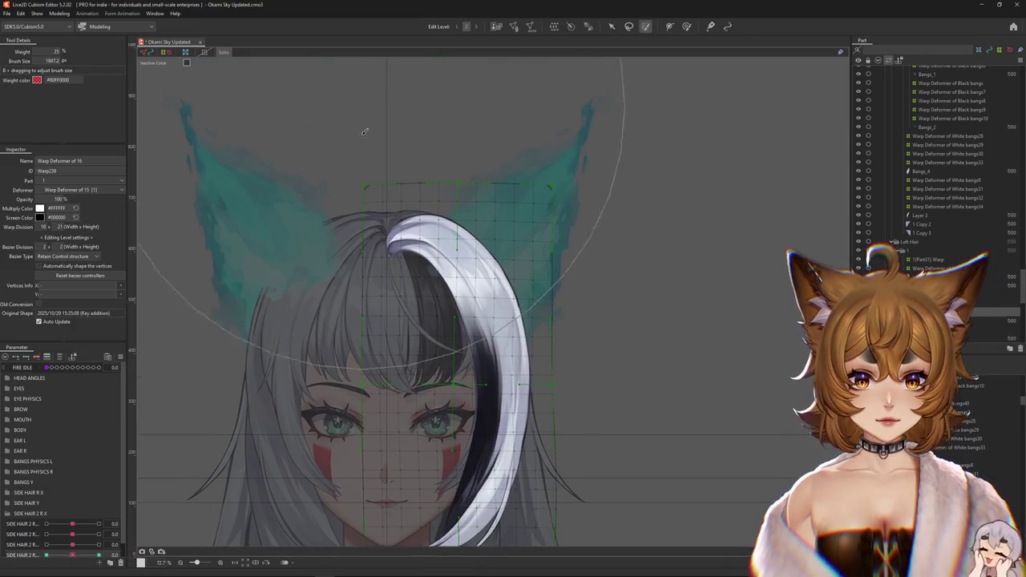
pyautogui.moveTo(364, 136); pyautogui.dragTo(553, 160)
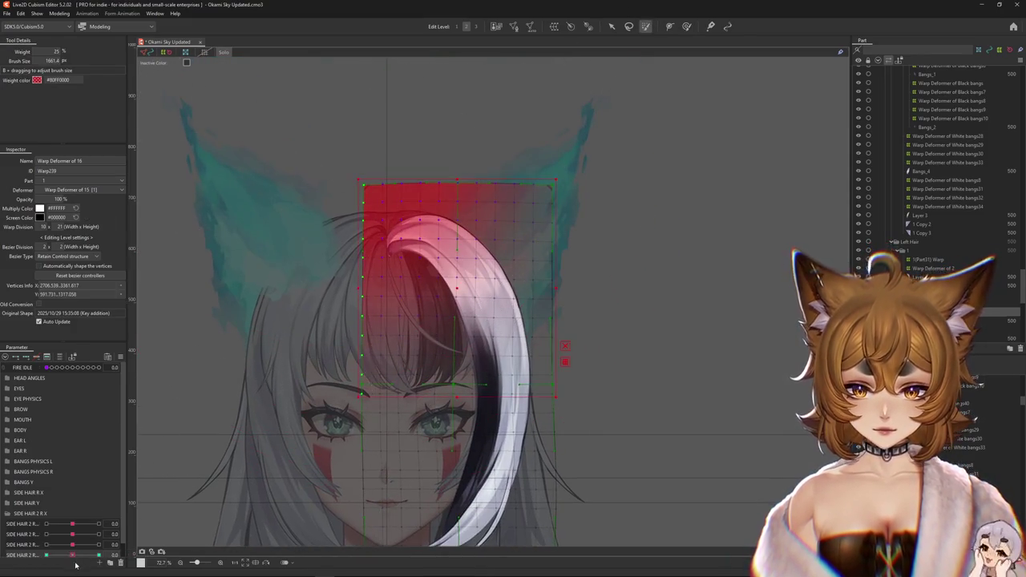
pyautogui.moveTo(72, 554); pyautogui.dragTo(1, 551)
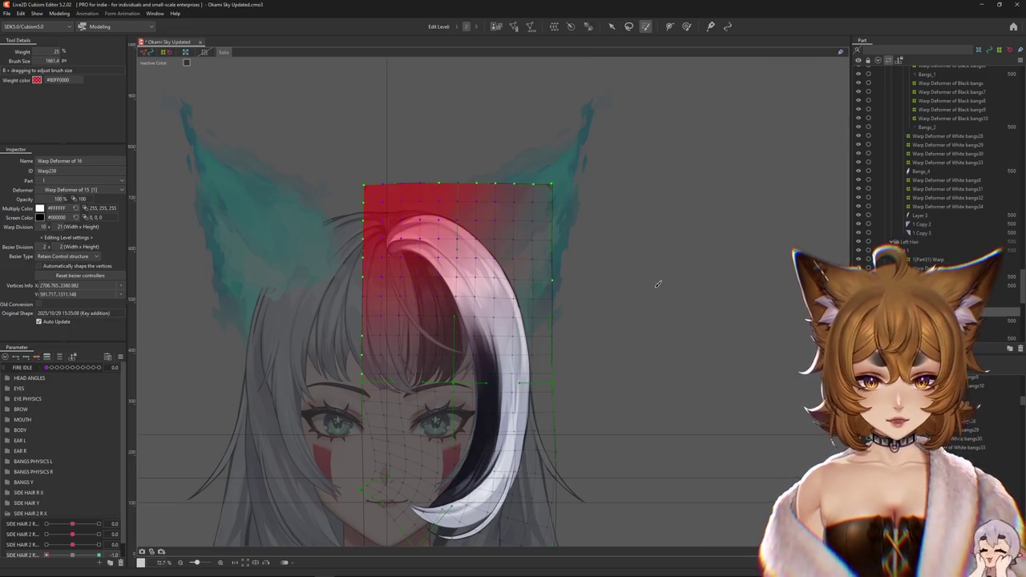
pyautogui.scroll(-3, 657, 284)
pyautogui.click(72, 555)
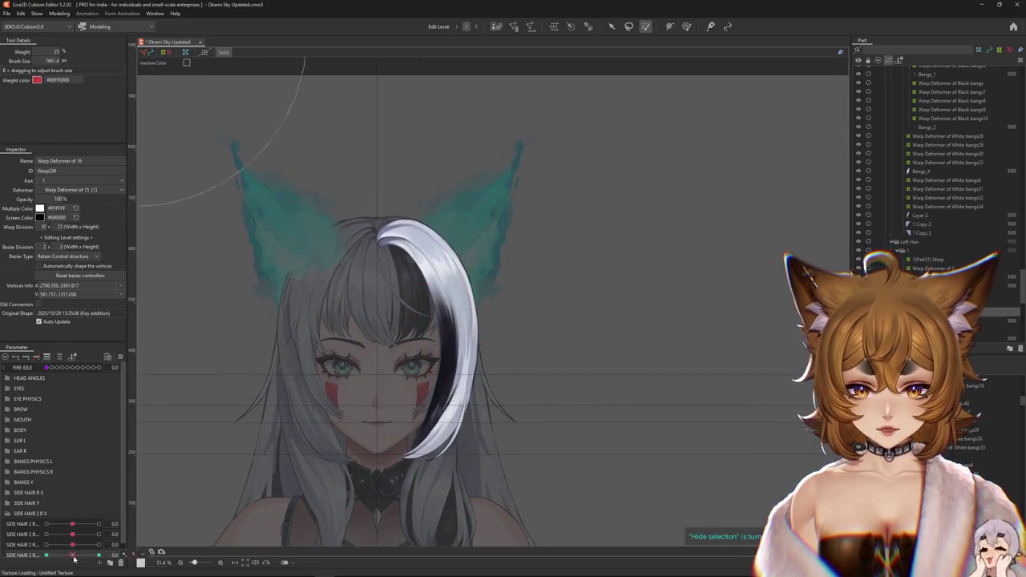
pyautogui.click(81, 554)
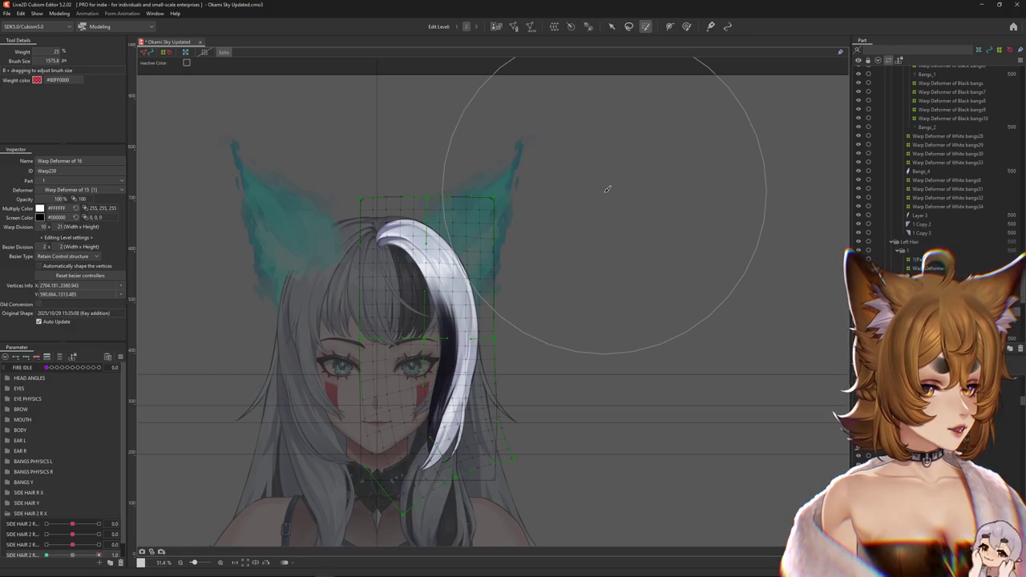
# Fill the upper-left of the bang's grid with full weight and check the curled keyform.
pyautogui.hotkey('ctrl', 'h')
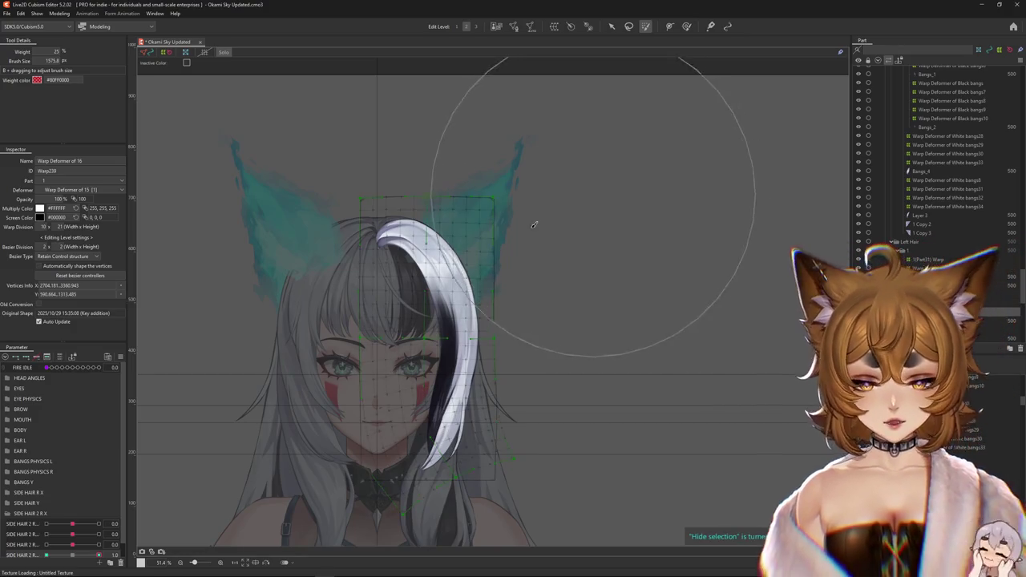
pyautogui.click(35, 545)
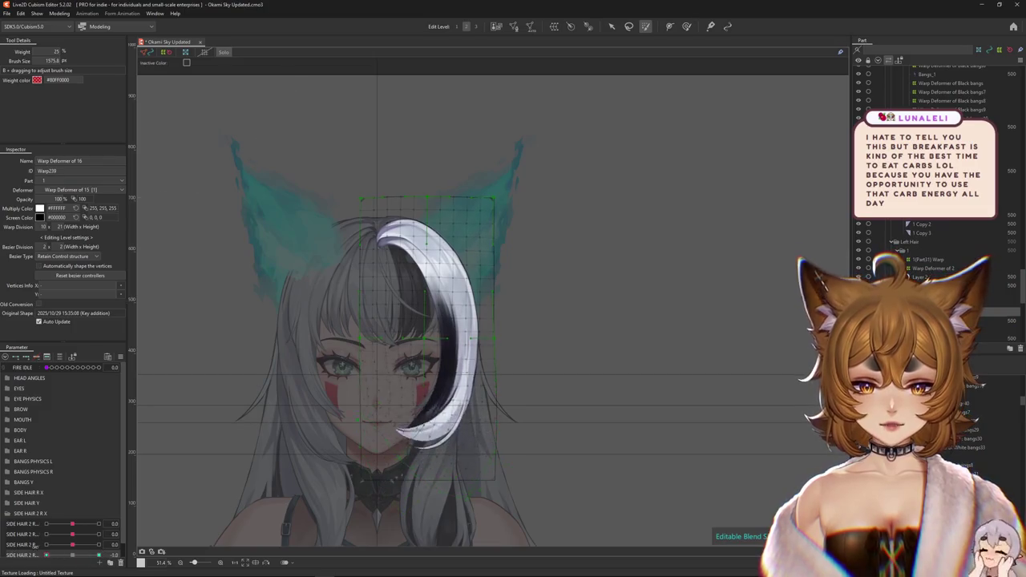
pyautogui.click(391, 204)
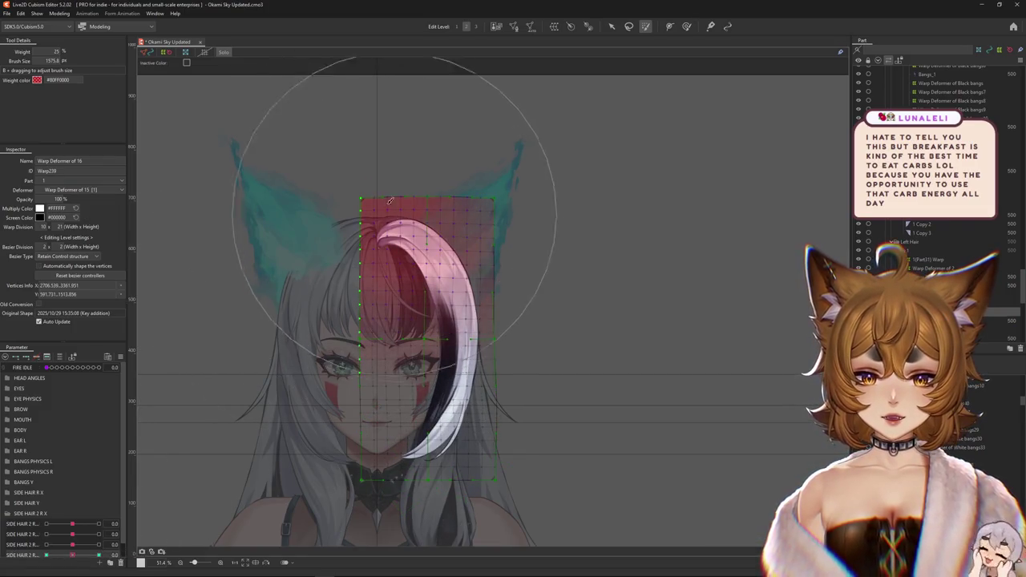
pyautogui.moveTo(389, 200); pyautogui.dragTo(356, 186)
pyautogui.click(98, 555)
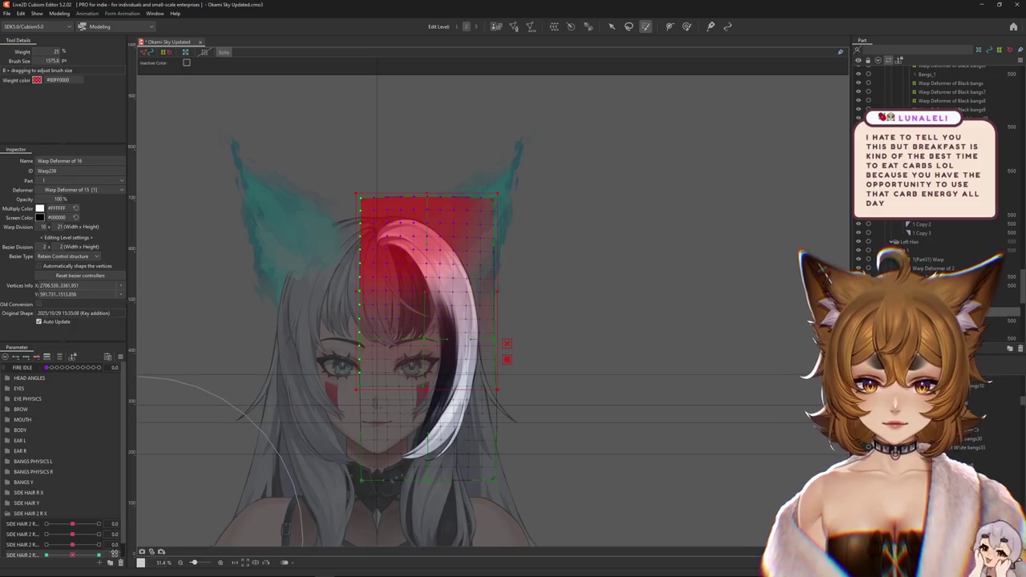
pyautogui.click(73, 555)
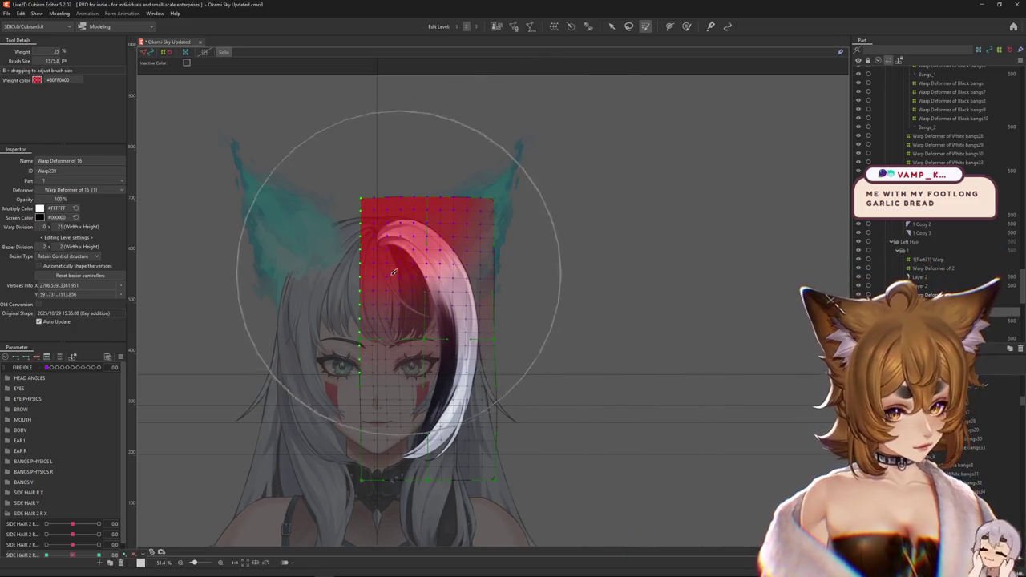
# With a larger brush, repaint weight over the grid's upper part and sweep SIDE HAIR 2 R to +1.
pyautogui.hotkey('ctrl', 'h')
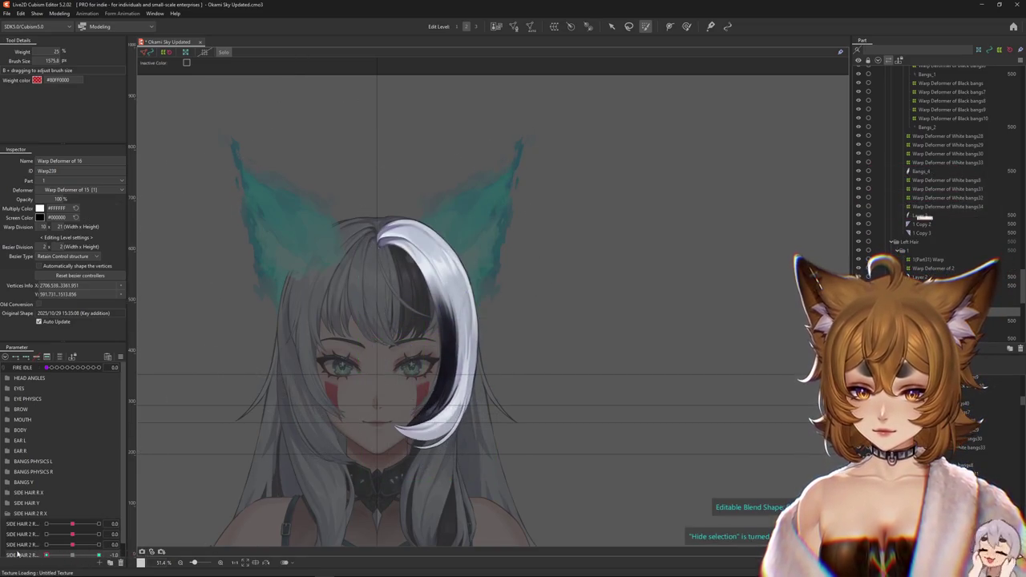
pyautogui.moveTo(305, 240); pyautogui.dragTo(320, 243)
pyautogui.hotkey('ctrl', 'h')
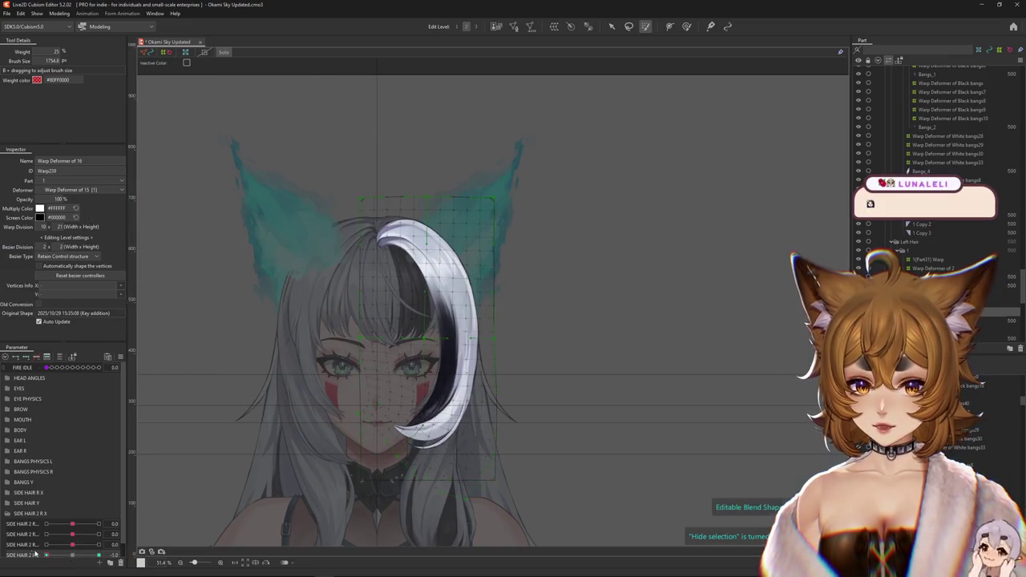
pyautogui.moveTo(383, 240); pyautogui.dragTo(385, 152)
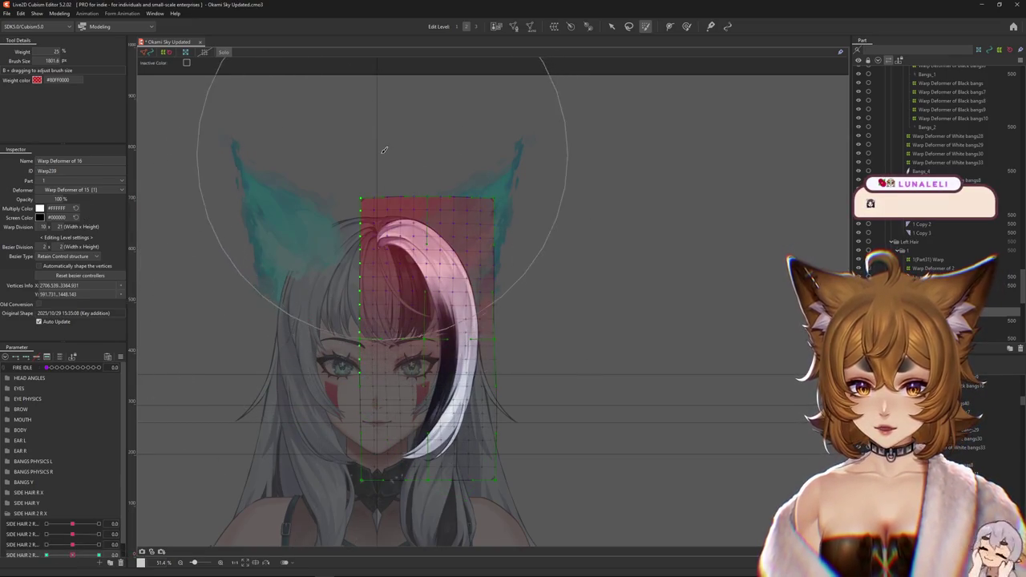
pyautogui.moveTo(384, 208); pyautogui.dragTo(392, 240)
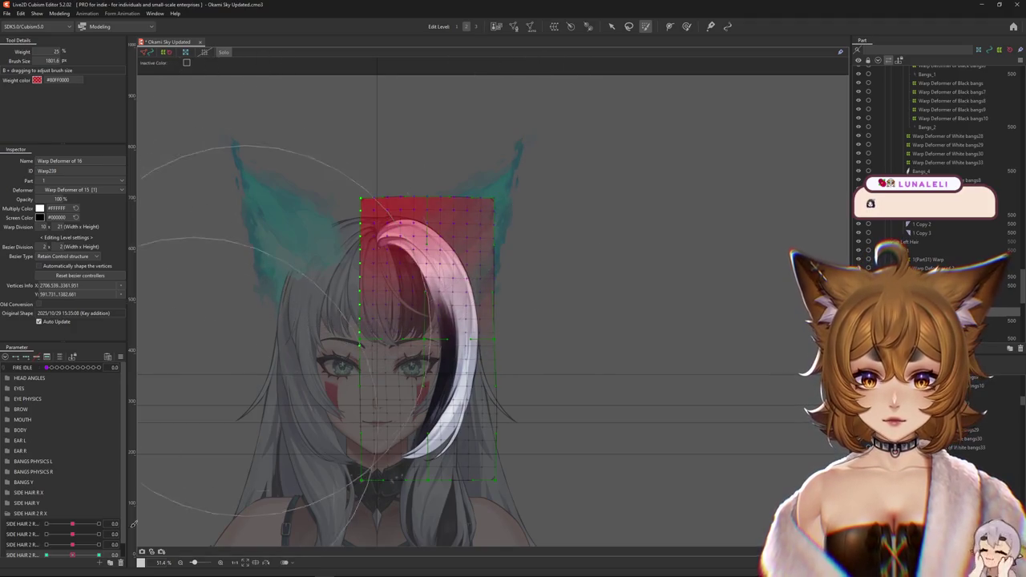
pyautogui.click(73, 555)
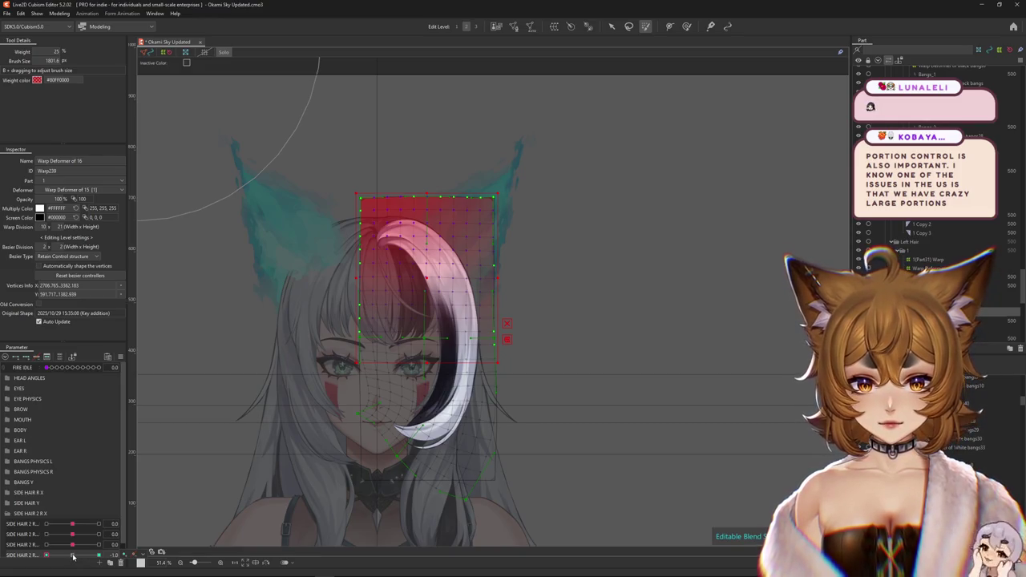
pyautogui.moveTo(73, 554); pyautogui.dragTo(99, 555)
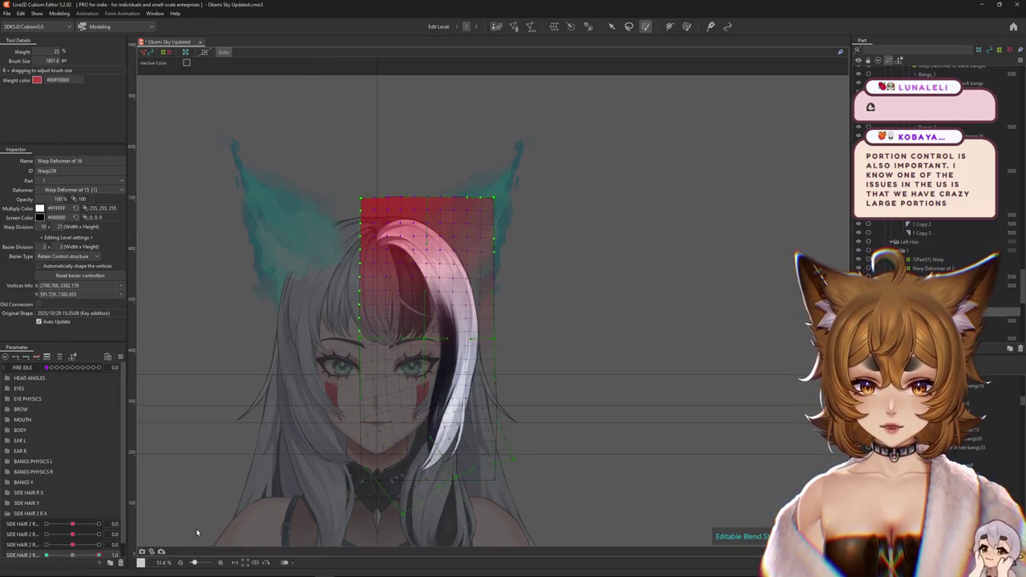
# Size the Deform Brush to cover the whole bang and preview it at SIDE HAIR 2 R 1.0.
pyautogui.click(686, 25)
pyautogui.scroll(-3, 400, 387)
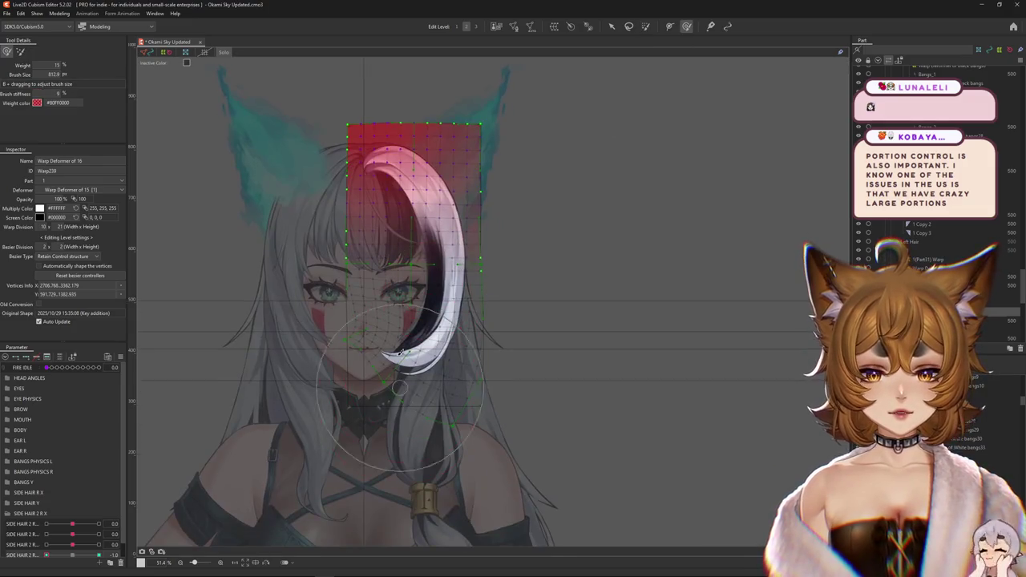
pyautogui.moveTo(400, 387); pyautogui.dragTo(332, 411)
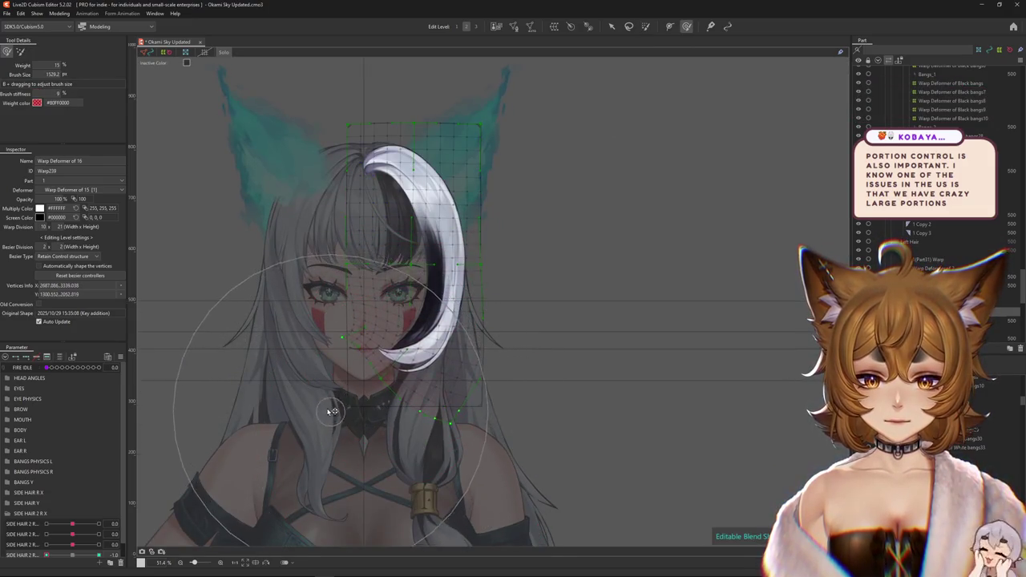
pyautogui.hotkey('ctrl', 'h')
pyautogui.moveTo(53, 554); pyautogui.dragTo(129, 555)
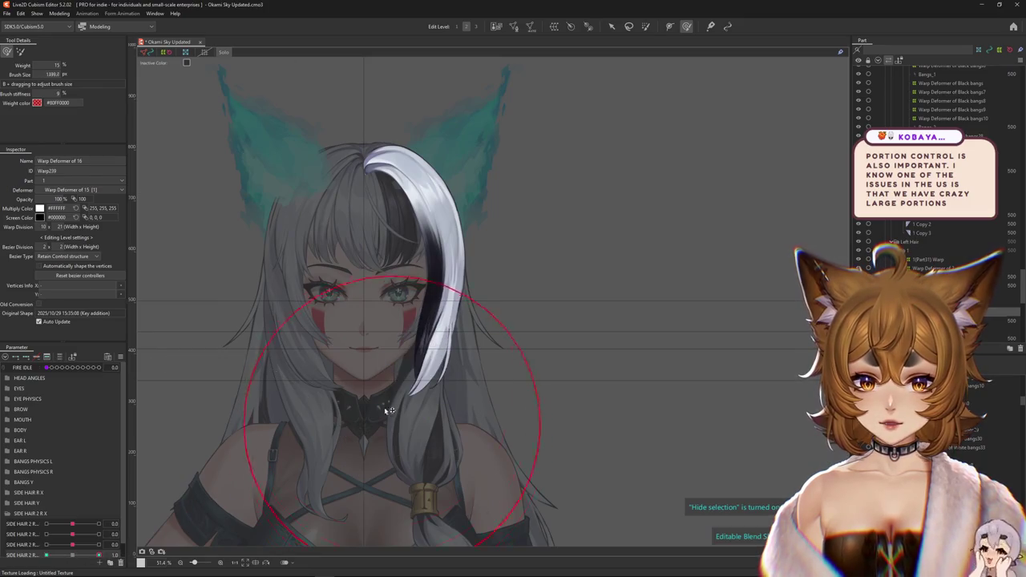
# Return SIDE HAIR 2 R to neutral and nudge the curled bang slightly down and right.
pyautogui.moveTo(389, 411); pyautogui.dragTo(433, 437)
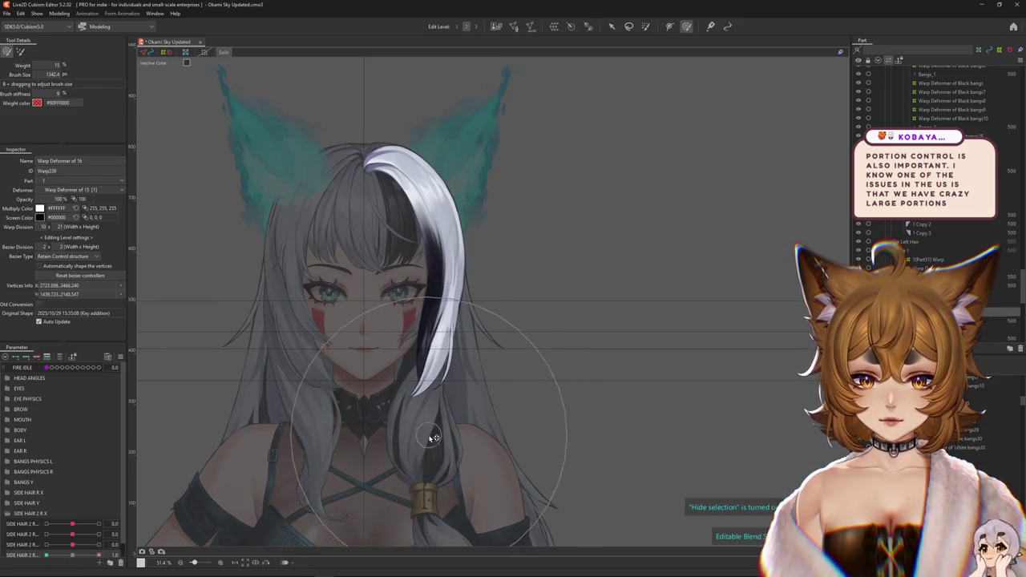
pyautogui.moveTo(98, 554); pyautogui.dragTo(45, 554)
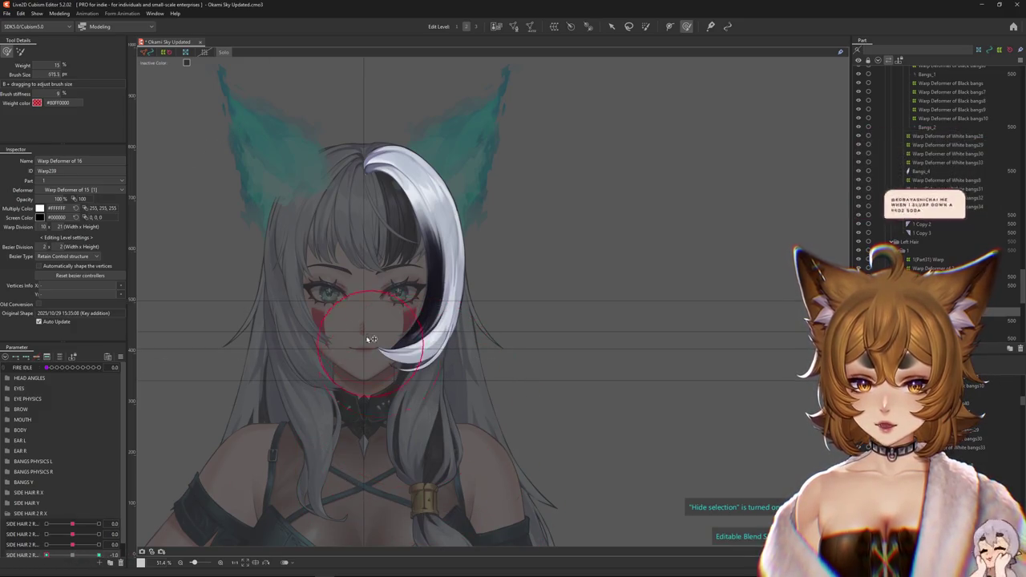
pyautogui.scroll(5, 385, 292)
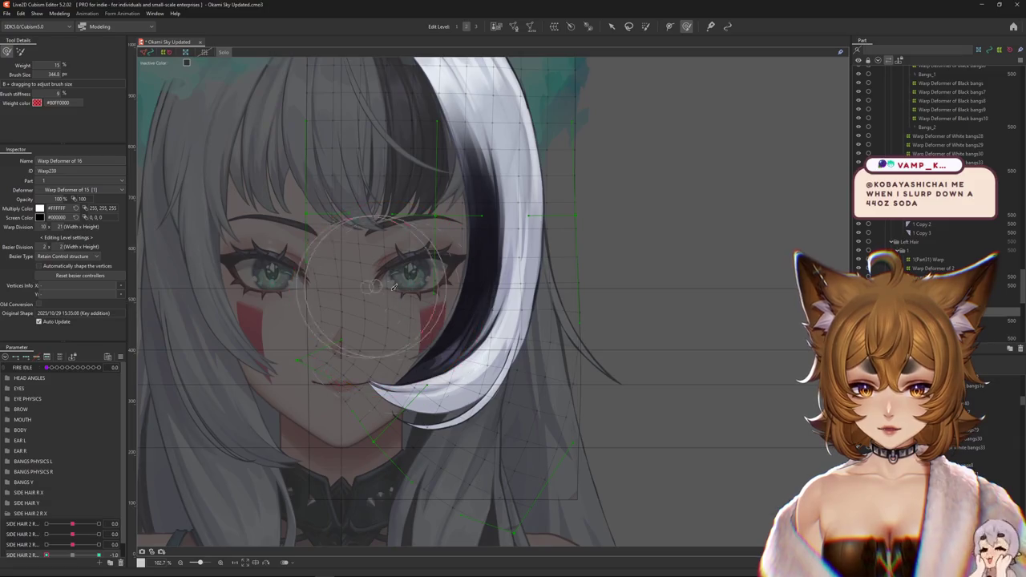
pyautogui.moveTo(392, 301); pyautogui.dragTo(395, 309)
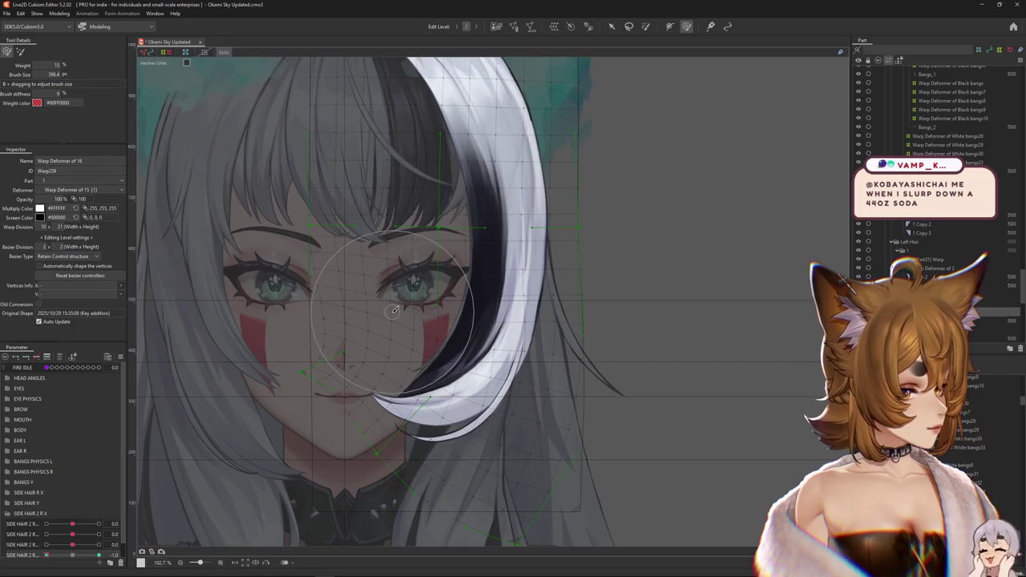
pyautogui.scroll(-3, 395, 310)
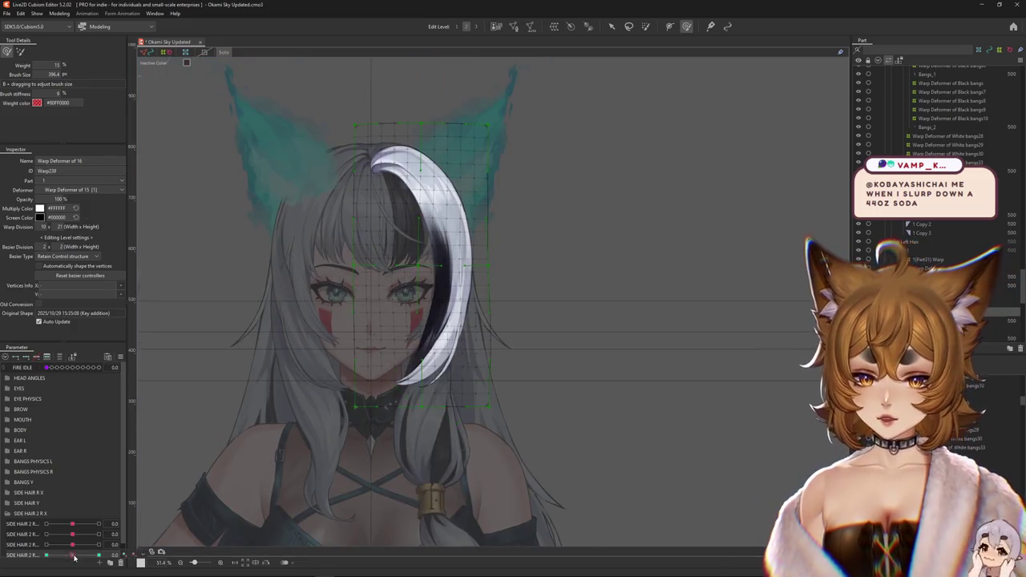
# Set SIDE HAIR 2 R to -1 and adjust the Deform Brush size and mode for finer sculpting.
pyautogui.moveTo(74, 556); pyautogui.dragTo(46, 555)
pyautogui.scroll(2, 386, 287)
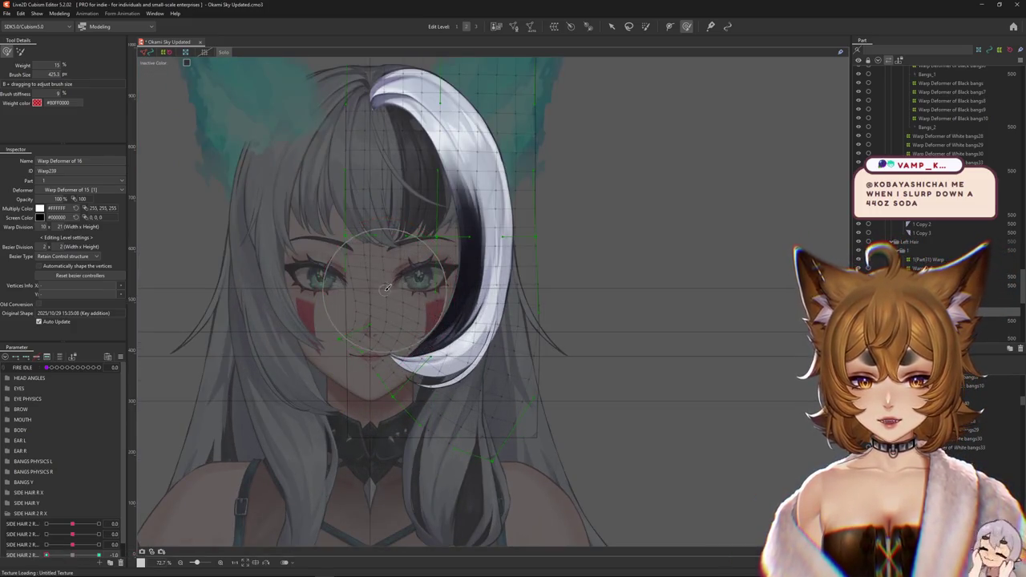
pyautogui.moveTo(386, 287); pyautogui.dragTo(370, 288)
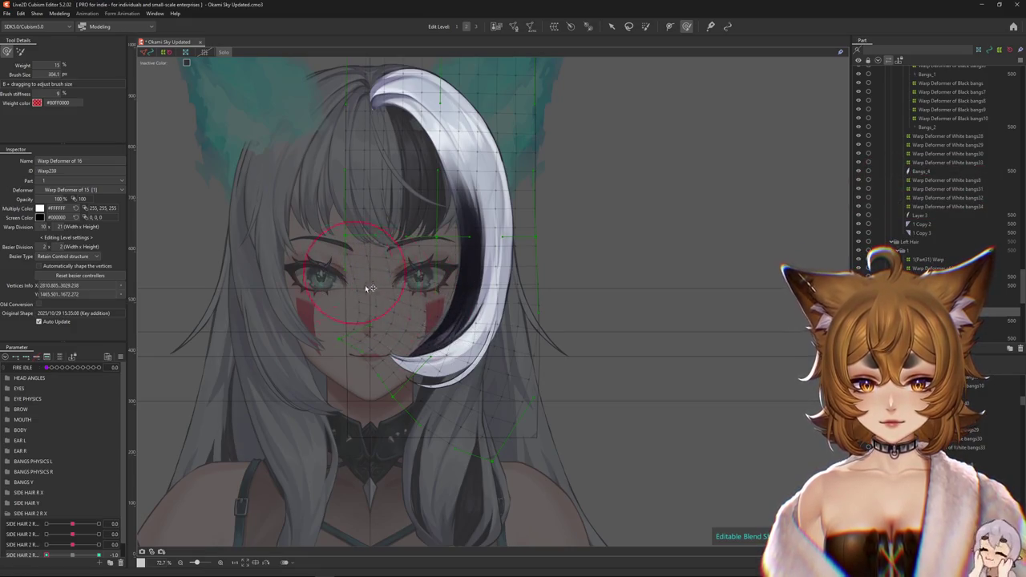
pyautogui.moveTo(355, 272)
pyautogui.mouseDown()
pyautogui.moveTo(355, 323)
pyautogui.moveTo(390, 320)
pyautogui.moveTo(361, 320)
pyautogui.mouseUp()
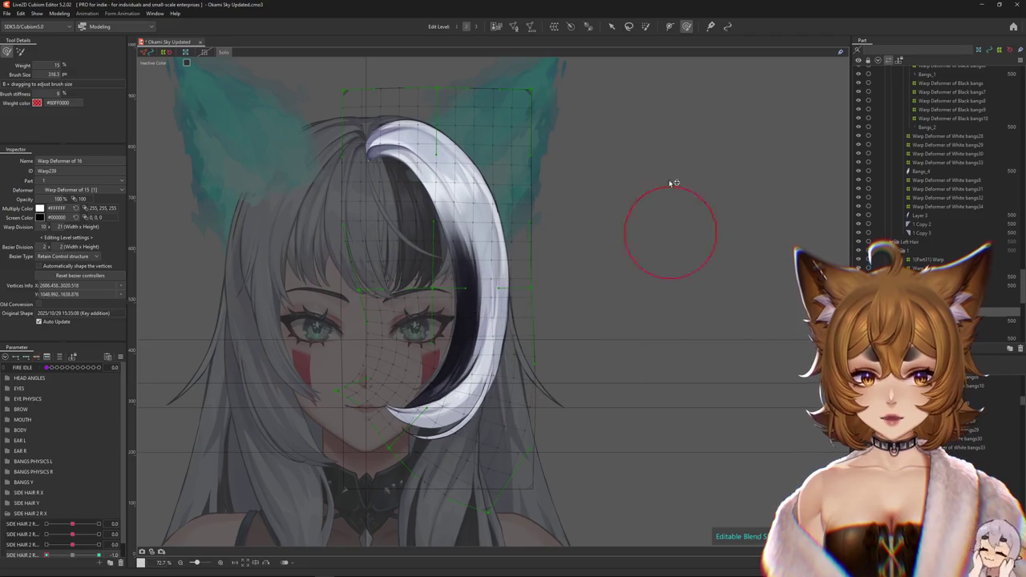
pyautogui.click(19, 52)
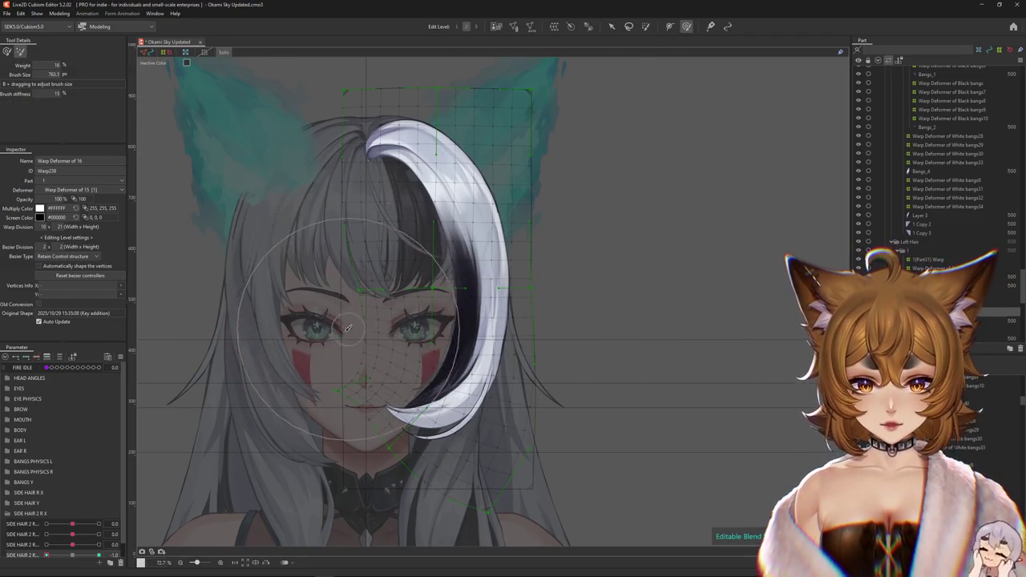
pyautogui.moveTo(347, 328); pyautogui.dragTo(377, 328)
pyautogui.scroll(-1, 349, 376)
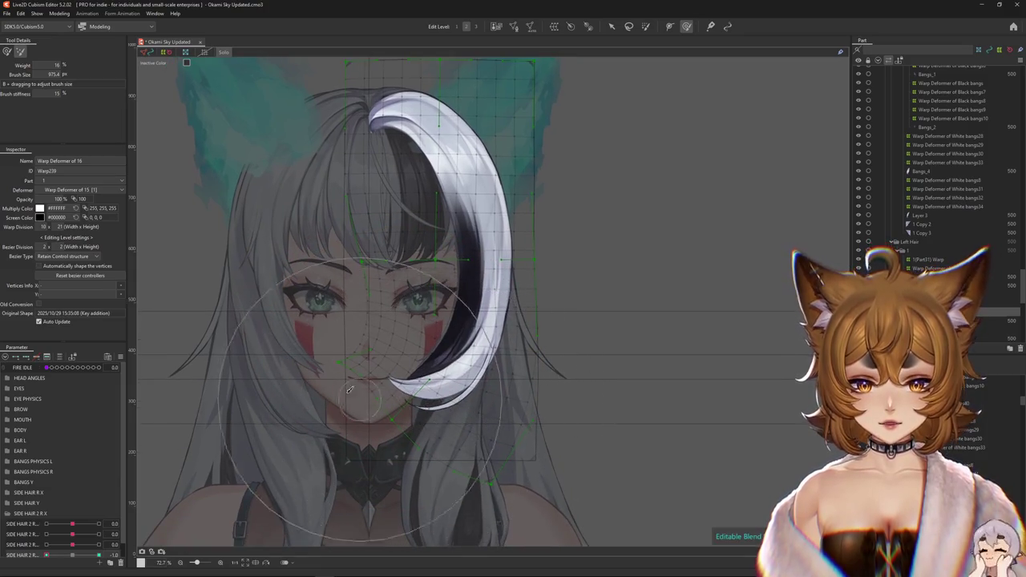
pyautogui.scroll(1, 224, 345)
pyautogui.click(20, 51)
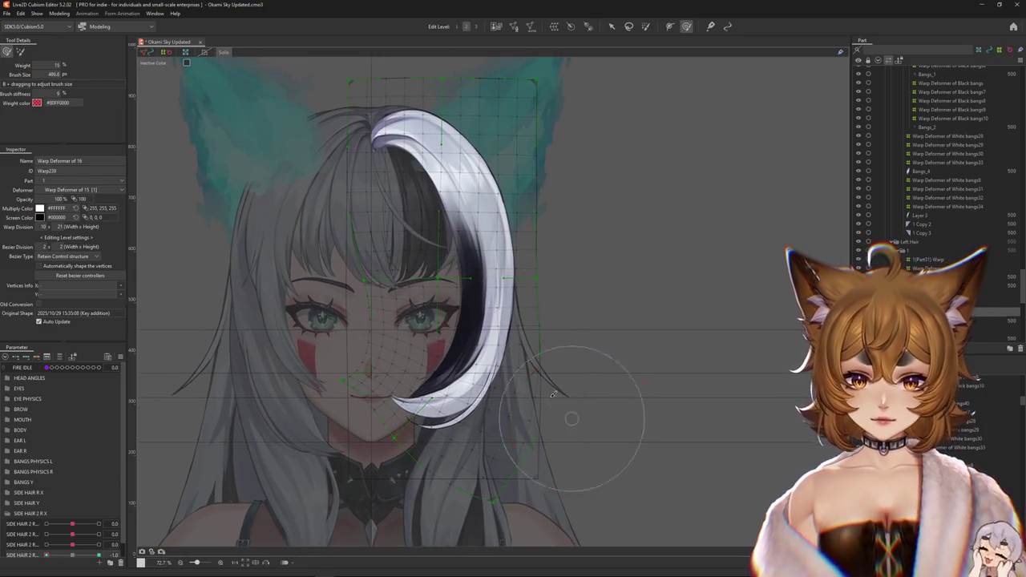
# Resize the Deform Brush to cover the bang and recentre the view on it.
pyautogui.moveTo(551, 397); pyautogui.dragTo(560, 368)
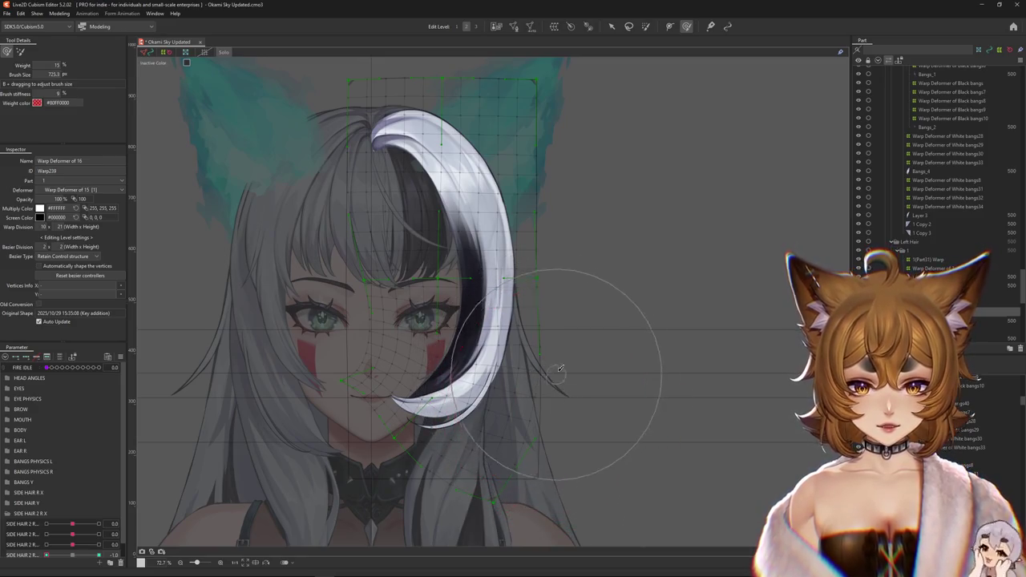
pyautogui.scroll(2, 464, 318)
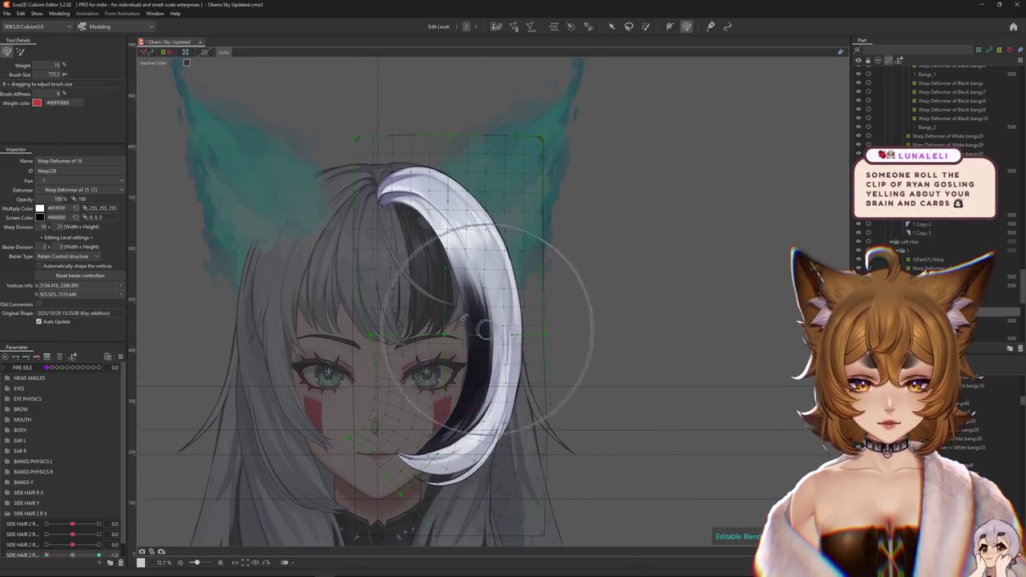
pyautogui.moveTo(348, 366); pyautogui.dragTo(393, 383)
pyautogui.scroll(-2, 409, 341)
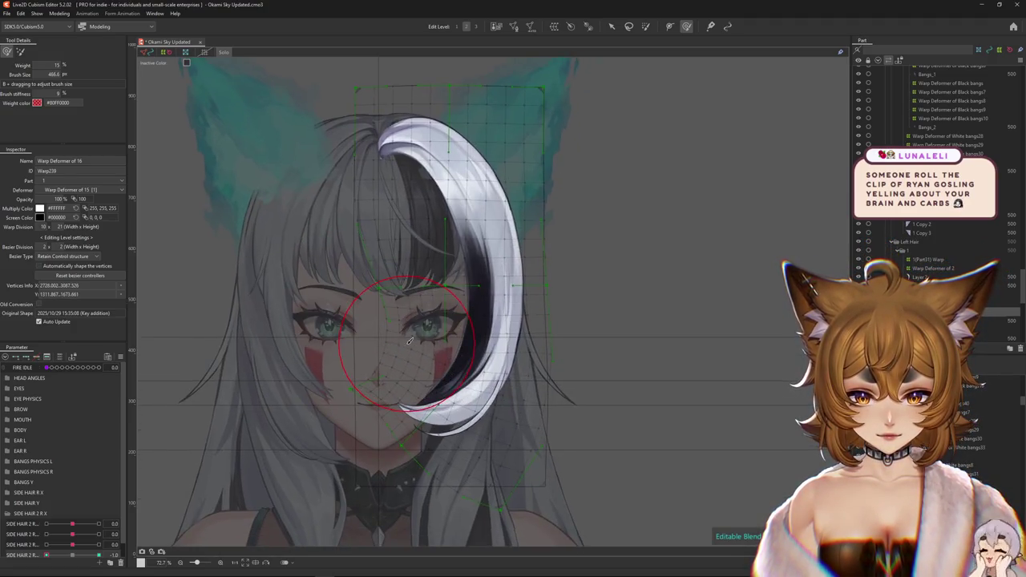
pyautogui.moveTo(410, 341); pyautogui.dragTo(361, 401)
pyautogui.moveTo(315, 466); pyautogui.dragTo(323, 436)
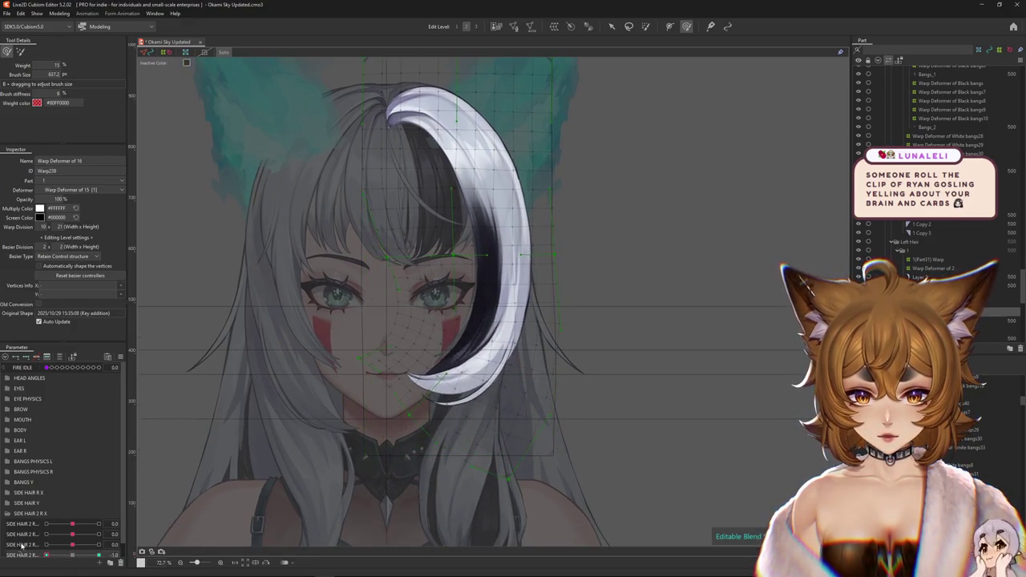
pyautogui.moveTo(276, 353); pyautogui.dragTo(308, 359)
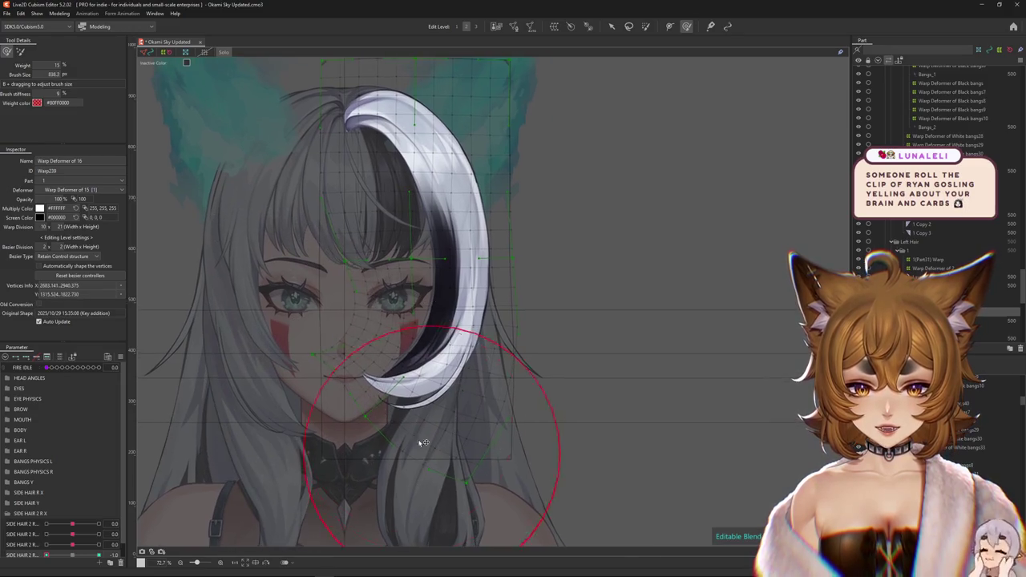
pyautogui.moveTo(436, 446); pyautogui.dragTo(413, 449)
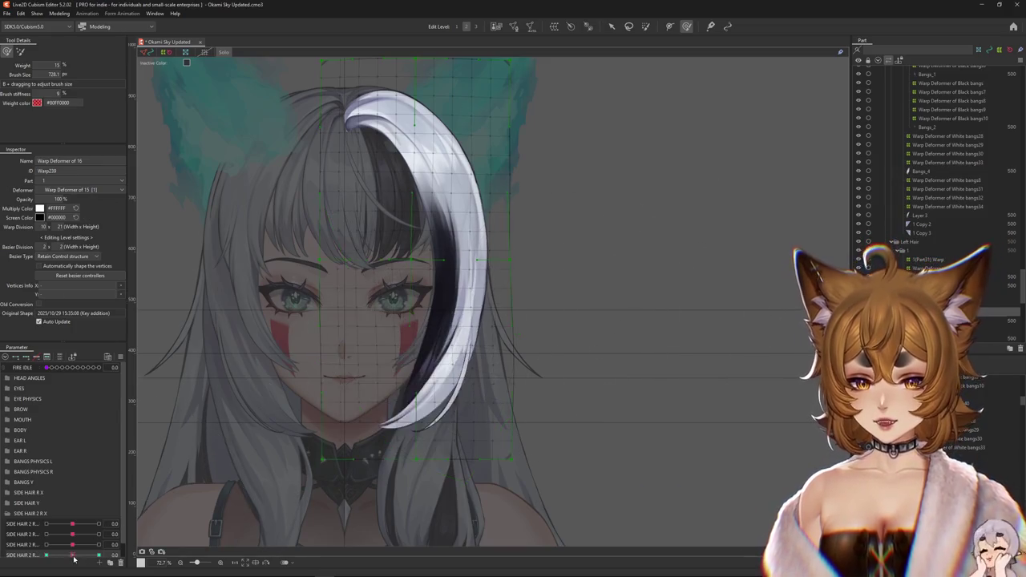
# At neutral SIDE HAIR 2 R, sculpt the bang's curl beside the cheek.
pyautogui.moveTo(328, 376); pyautogui.dragTo(371, 327)
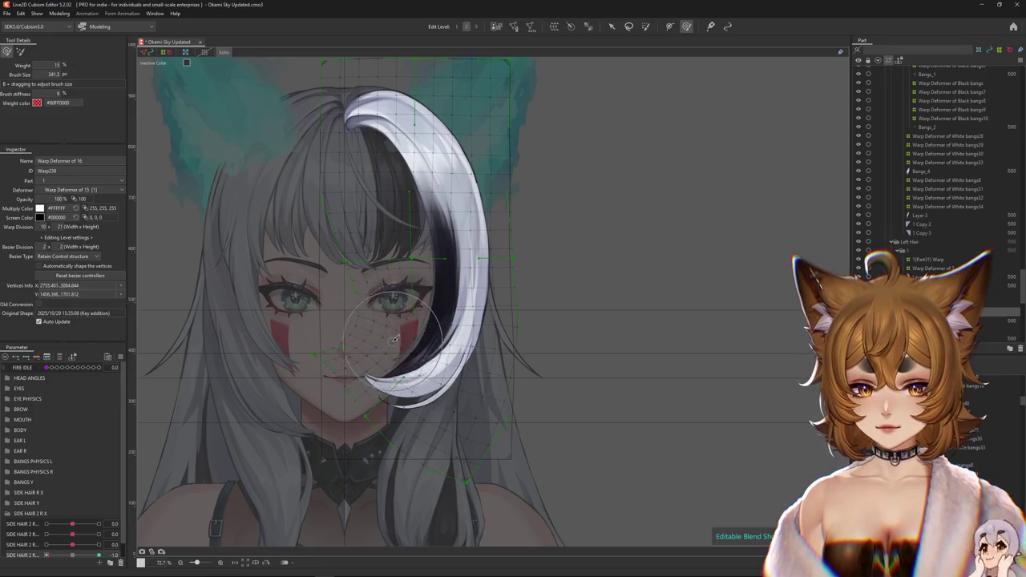
pyautogui.moveTo(371, 327)
pyautogui.mouseDown()
pyautogui.moveTo(356, 384)
pyautogui.moveTo(282, 393)
pyautogui.moveTo(296, 319)
pyautogui.moveTo(291, 392)
pyautogui.moveTo(310, 408)
pyautogui.moveTo(414, 322)
pyautogui.mouseUp()
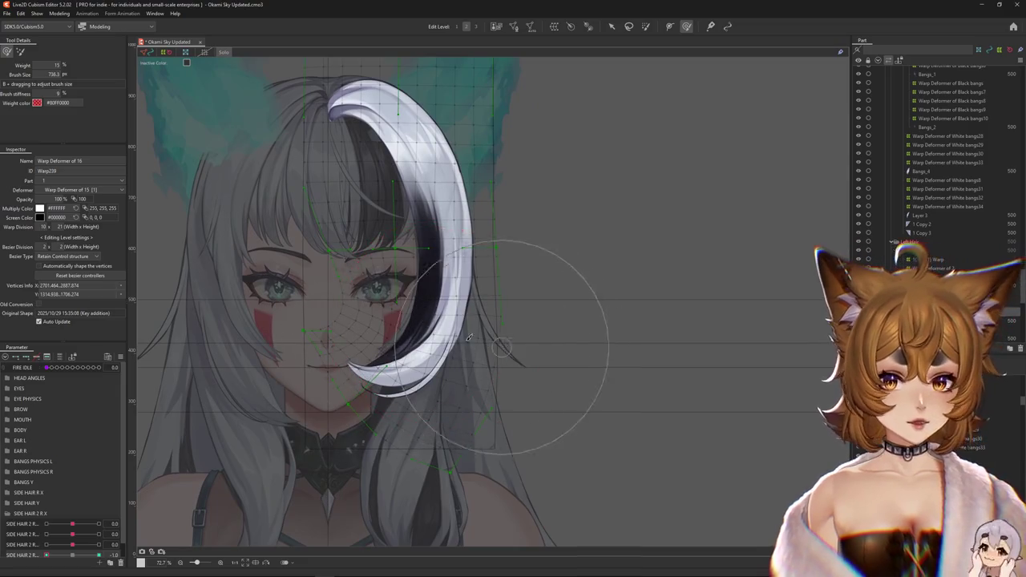
pyautogui.scroll(-3, 507, 351)
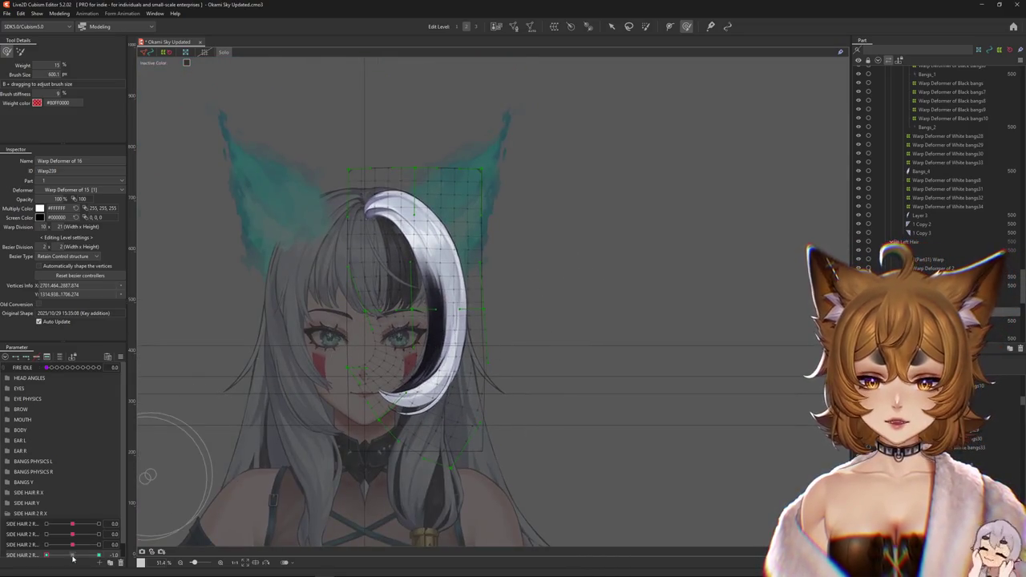
pyautogui.click(72, 555)
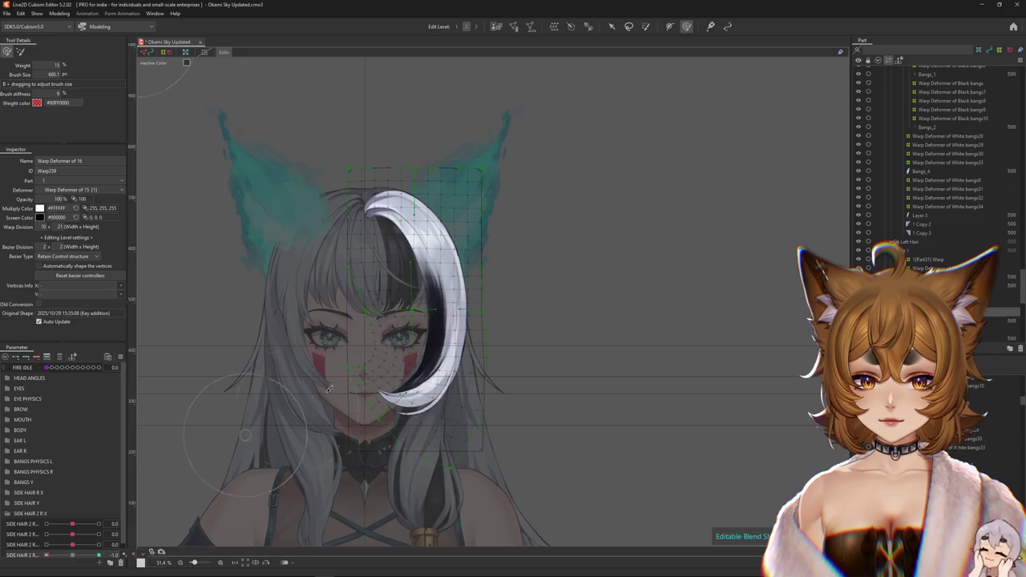
pyautogui.moveTo(363, 411); pyautogui.dragTo(327, 407)
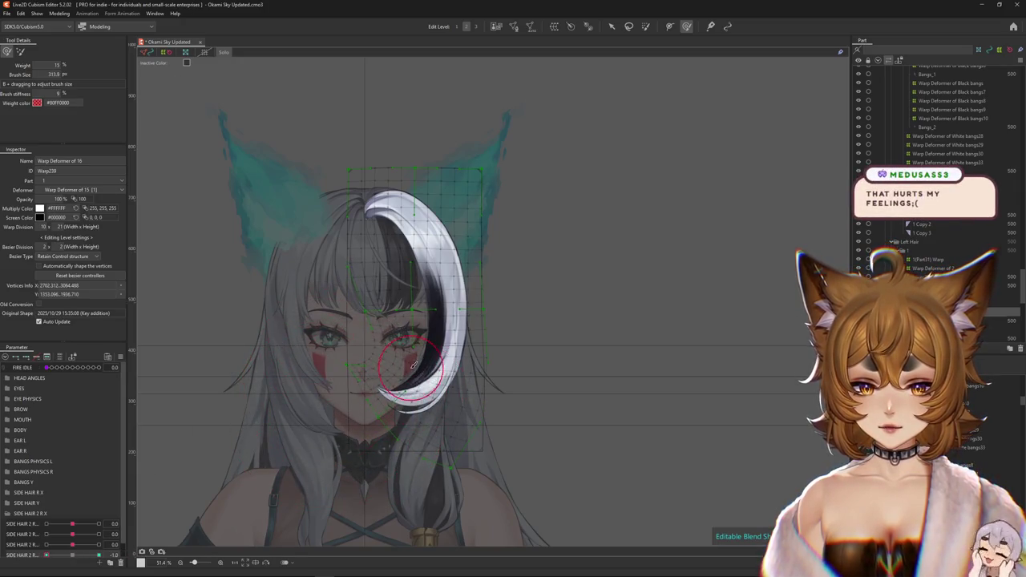
# Recentre the view on the head and white bang with the Deform Brush active.
pyautogui.scroll(5, 407, 365)
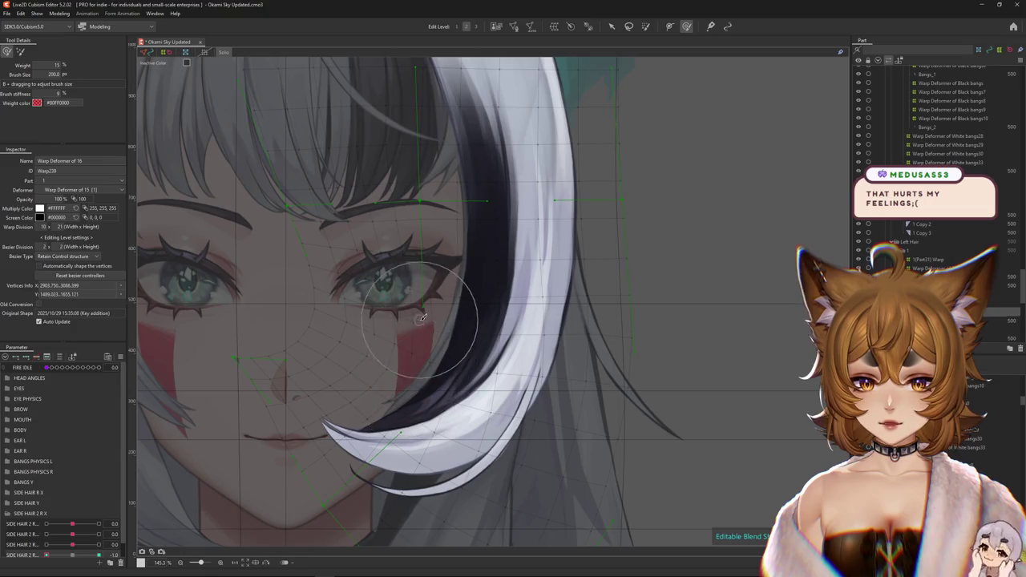
pyautogui.scroll(5, 445, 290)
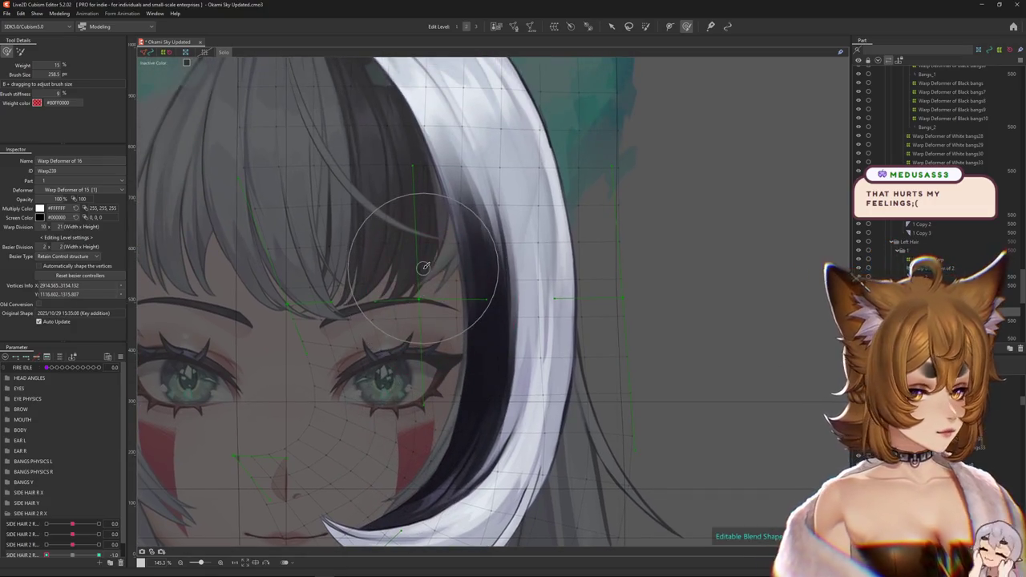
pyautogui.scroll(-5, 422, 267)
pyautogui.scroll(2, 487, 414)
pyautogui.scroll(2, 487, 414)
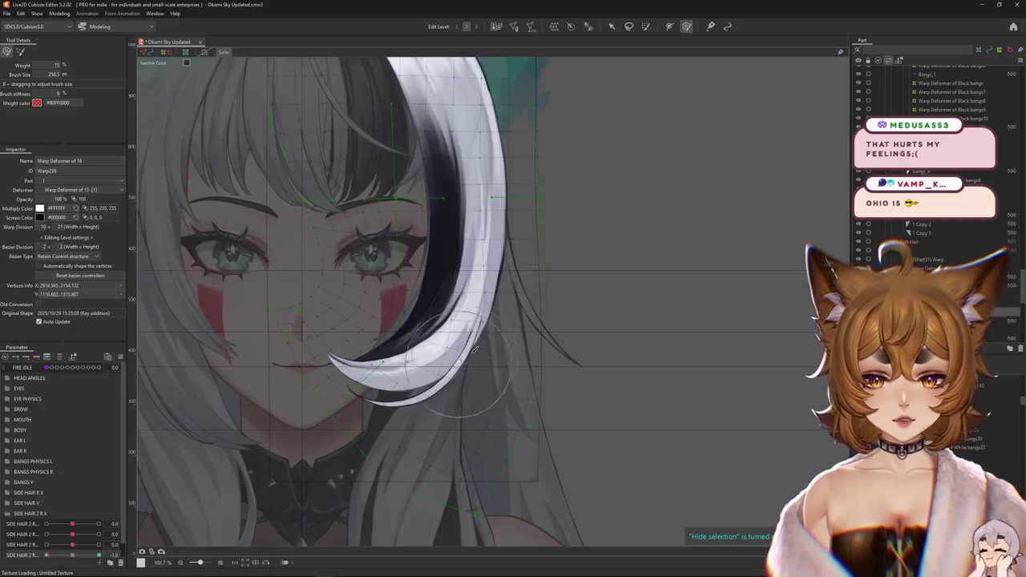
pyautogui.scroll(-2, 487, 414)
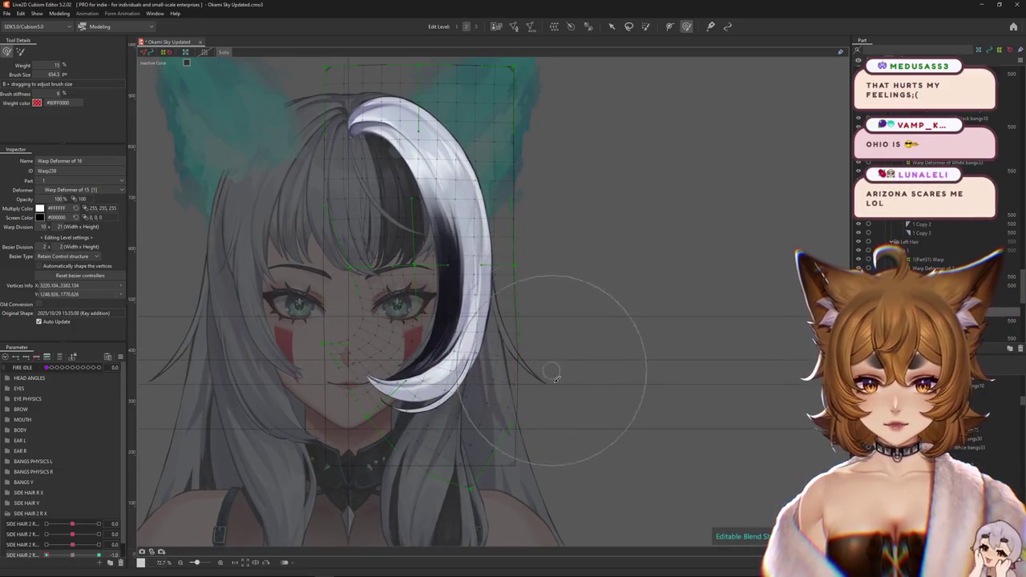
pyautogui.moveTo(533, 395)
pyautogui.mouseDown()
pyautogui.moveTo(520, 372)
pyautogui.moveTo(523, 405)
pyautogui.mouseUp()
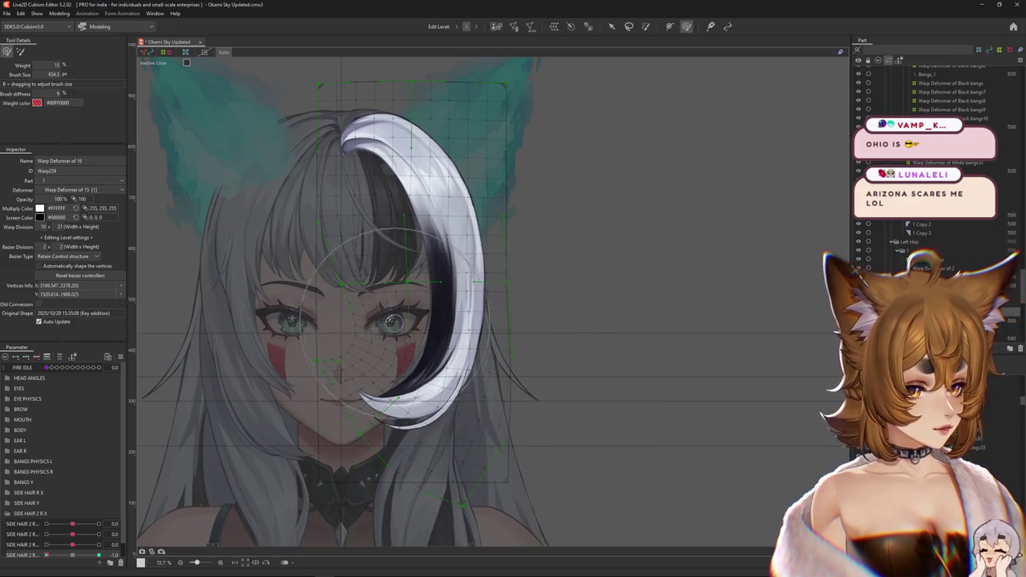
pyautogui.moveTo(332, 202); pyautogui.dragTo(416, 254)
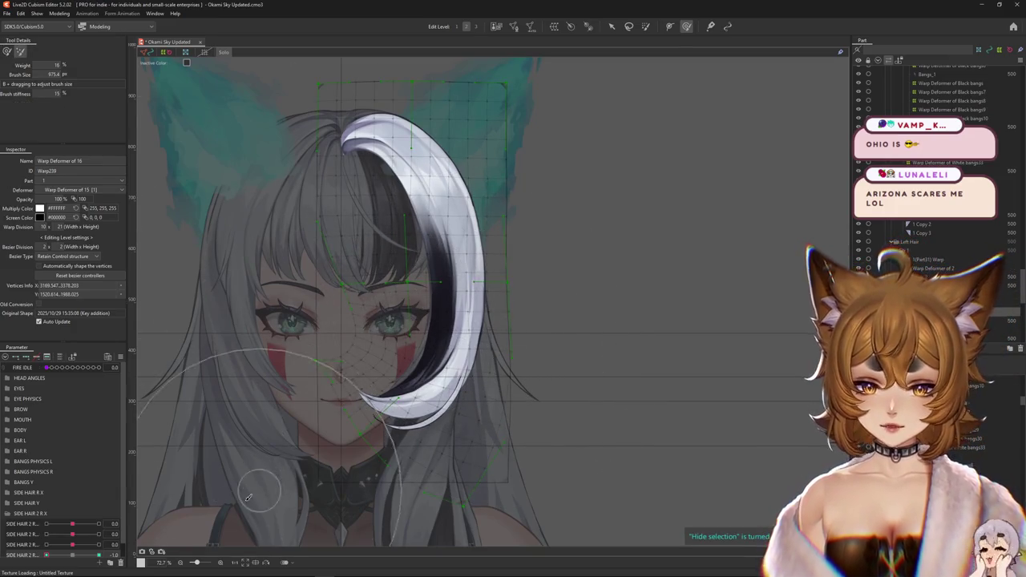
pyautogui.click(646, 26)
pyautogui.click(686, 26)
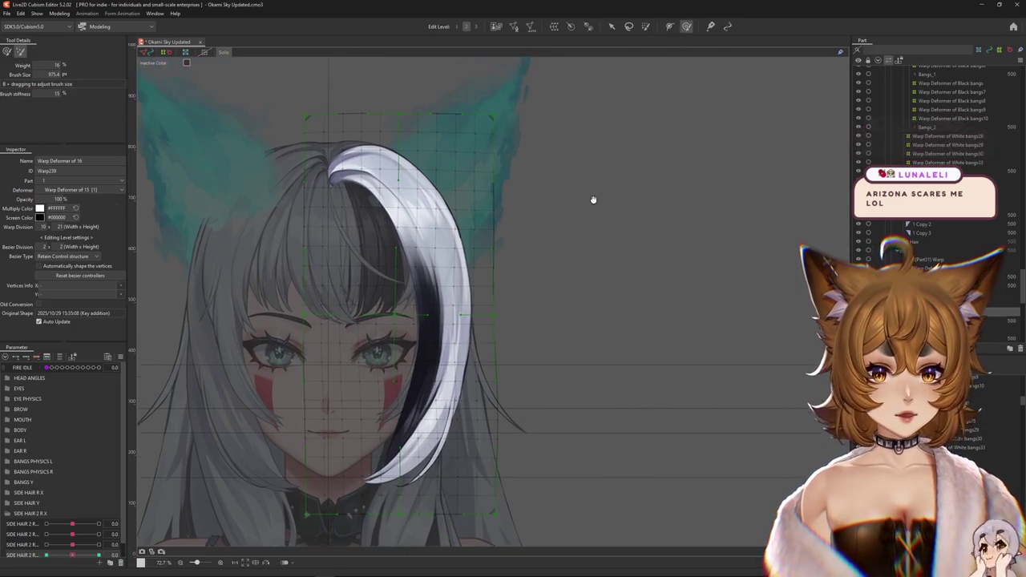
pyautogui.moveTo(593, 199); pyautogui.dragTo(575, 152)
# At SIDE HAIR 2 R -1, set brush weight 5 and curl the bang's tip inward toward the face.
pyautogui.moveTo(66, 559); pyautogui.dragTo(46, 555)
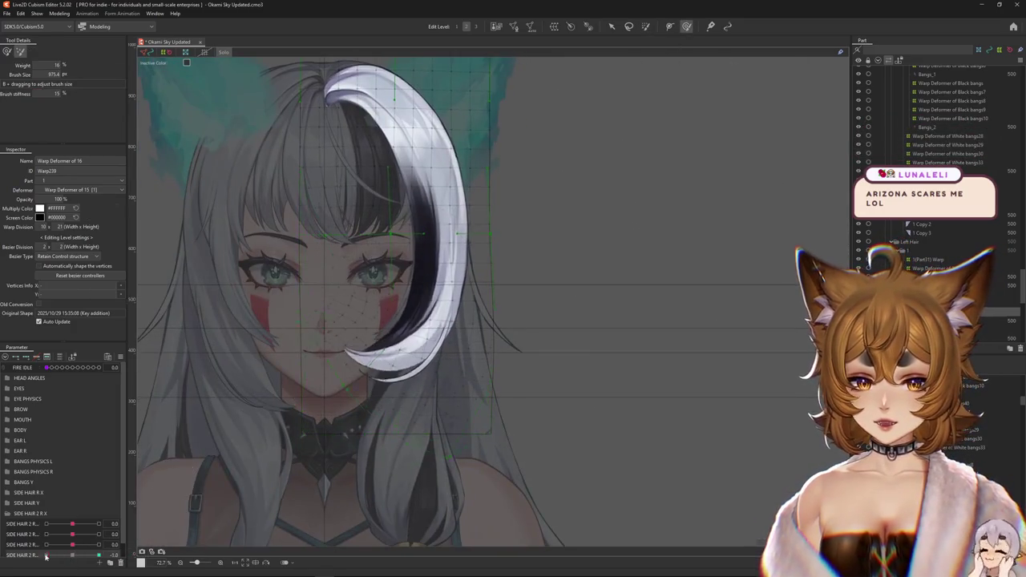
pyautogui.moveTo(362, 315); pyautogui.dragTo(360, 365)
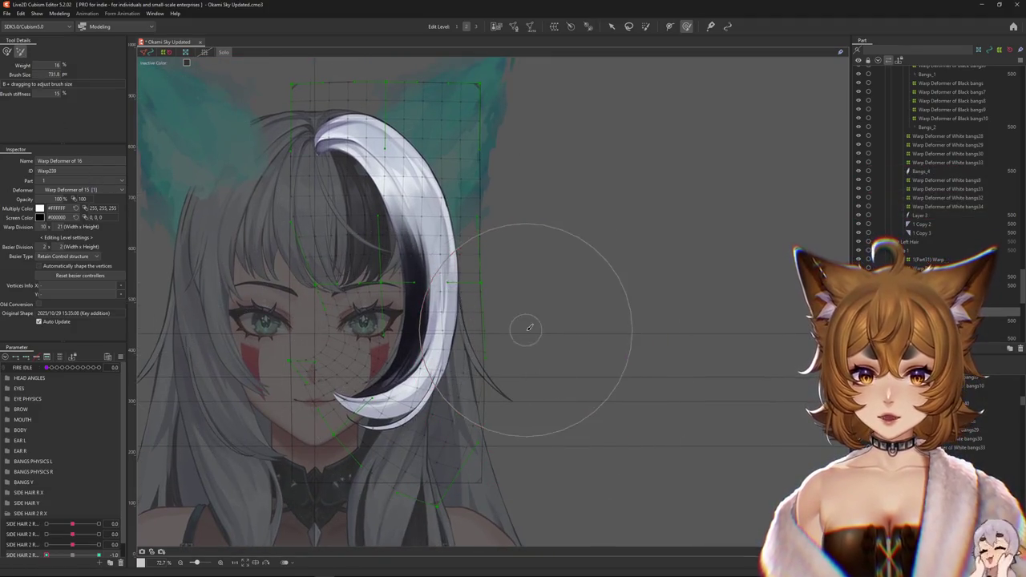
pyautogui.write('5')
pyautogui.press('Return')
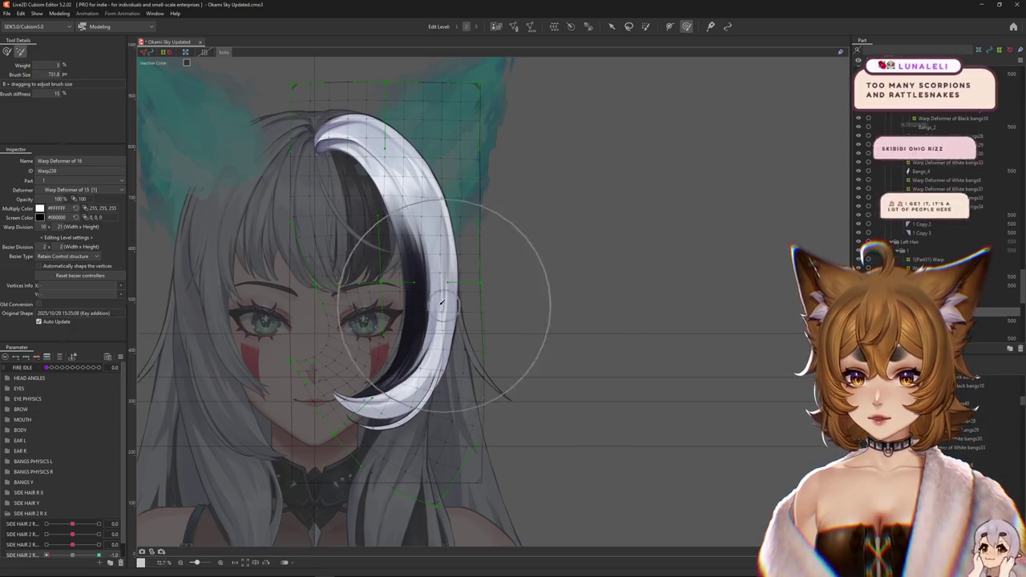
pyautogui.moveTo(467, 441)
pyautogui.mouseDown()
pyautogui.moveTo(517, 213)
pyautogui.moveTo(552, 340)
pyautogui.mouseUp()
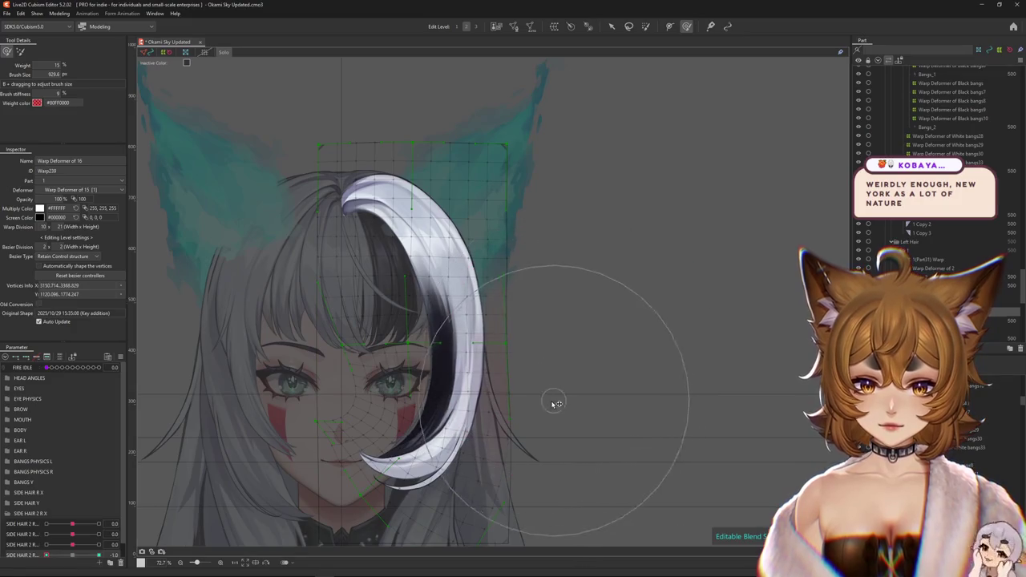
pyautogui.scroll(-3, 540, 423)
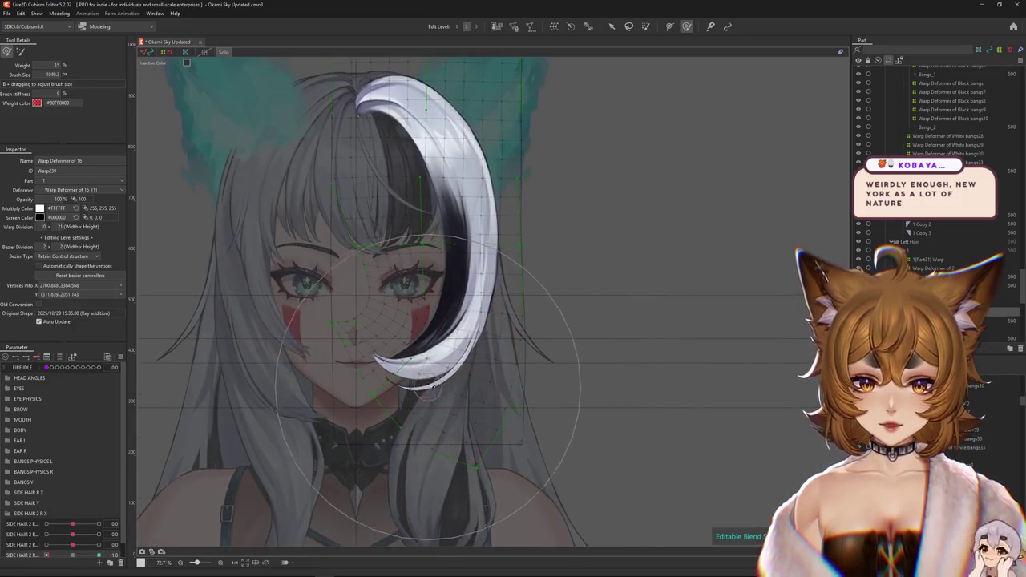
pyautogui.hotkey('ctrl', 'h')
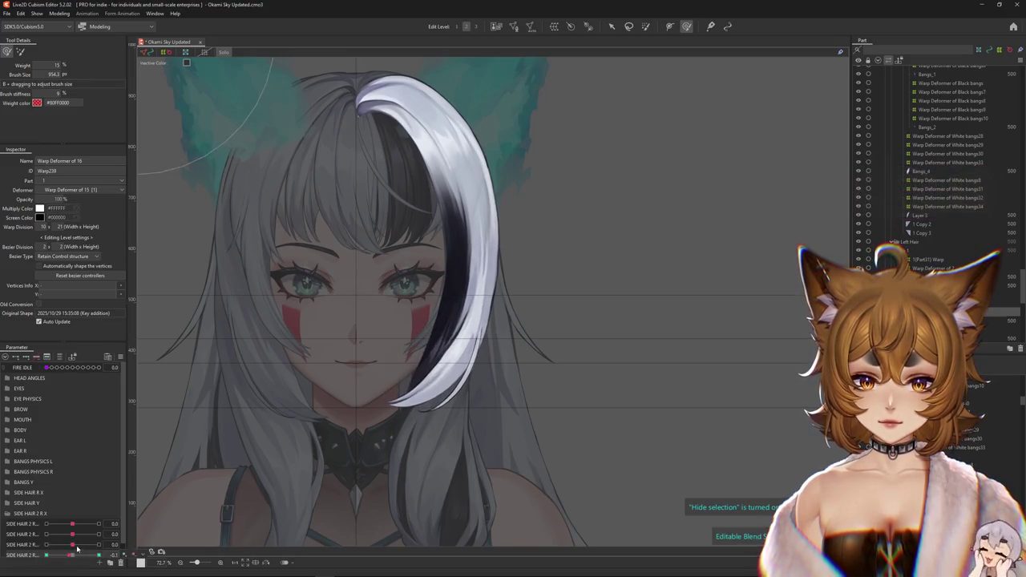
# Brush the white bang's warp lower and straighter at the SIDE HAIR 2 R +1 keyform.
pyautogui.moveTo(532, 326); pyautogui.dragTo(499, 316)
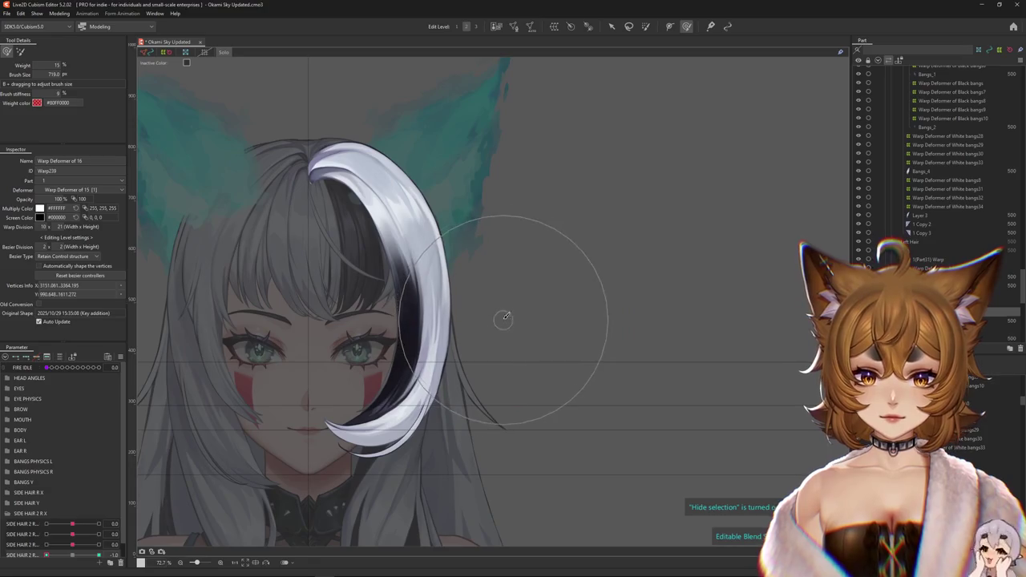
pyautogui.moveTo(376, 436); pyautogui.dragTo(401, 481)
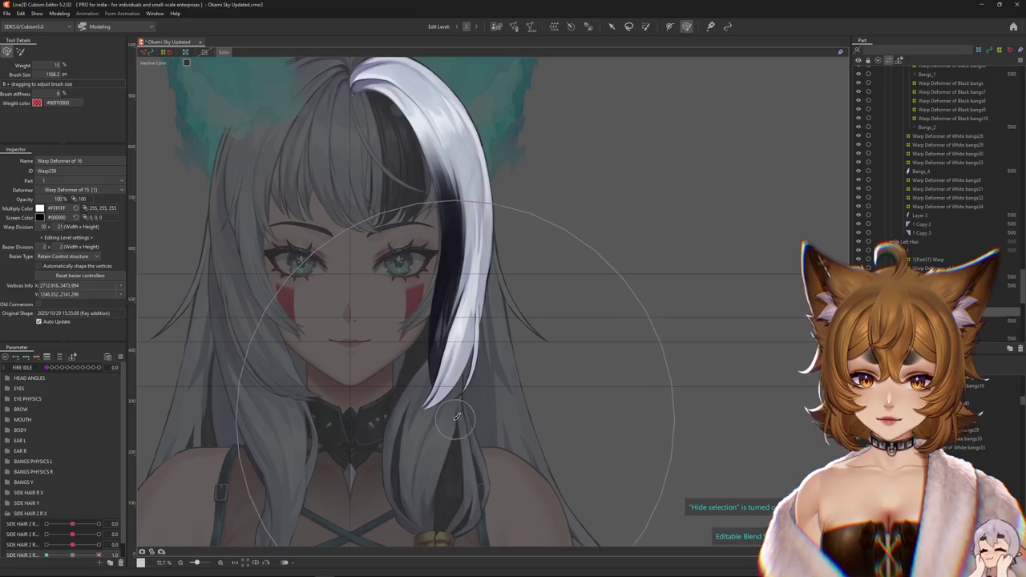
pyautogui.moveTo(433, 409); pyautogui.dragTo(439, 428)
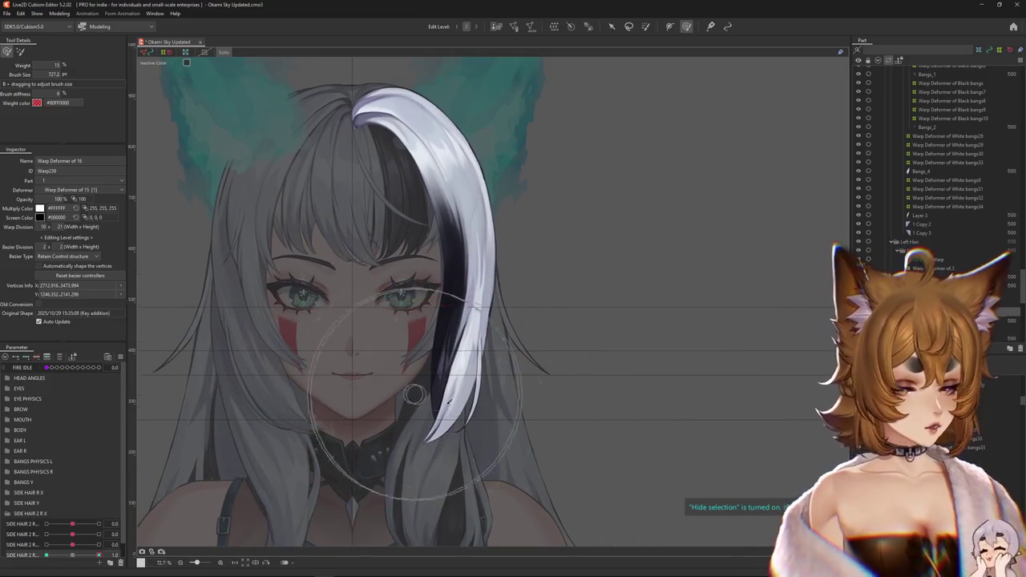
pyautogui.moveTo(74, 555); pyautogui.dragTo(99, 554)
pyautogui.moveTo(457, 263); pyautogui.dragTo(449, 272)
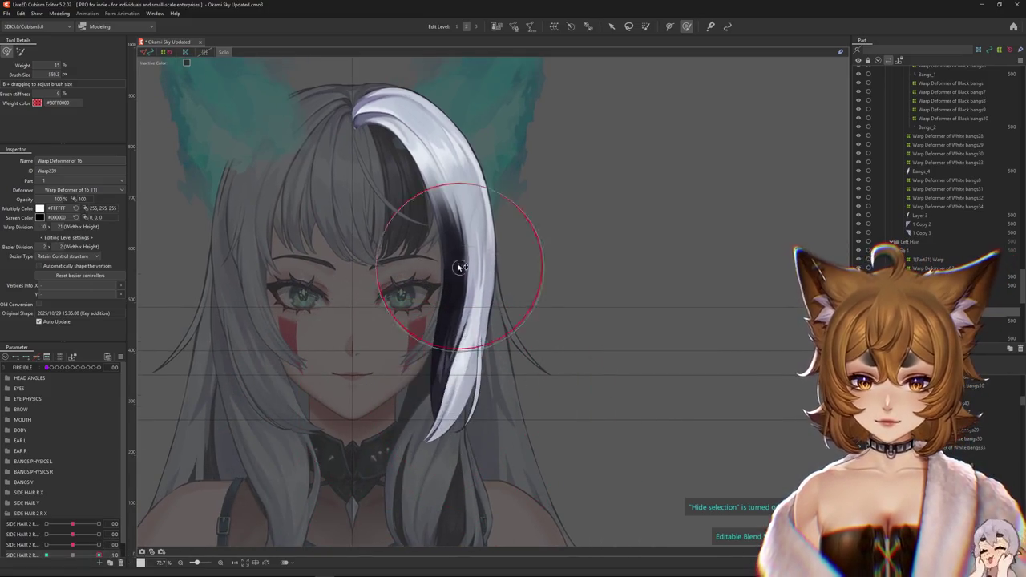
pyautogui.click(648, 27)
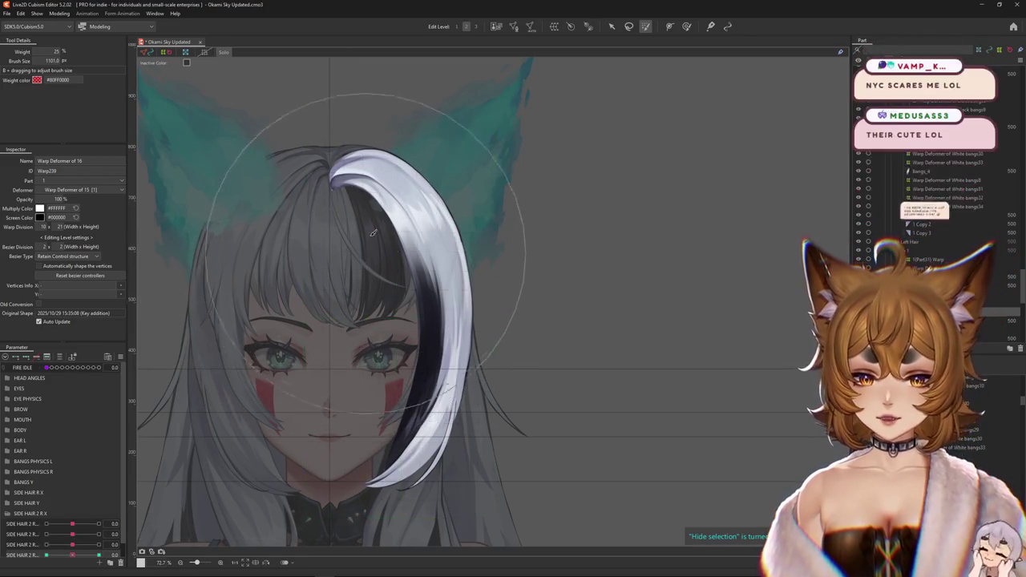
# Show the bang deformer's weight map, paint weight from the top, and set SIDE HAIR 2 R to +1.
pyautogui.click(158, 561)
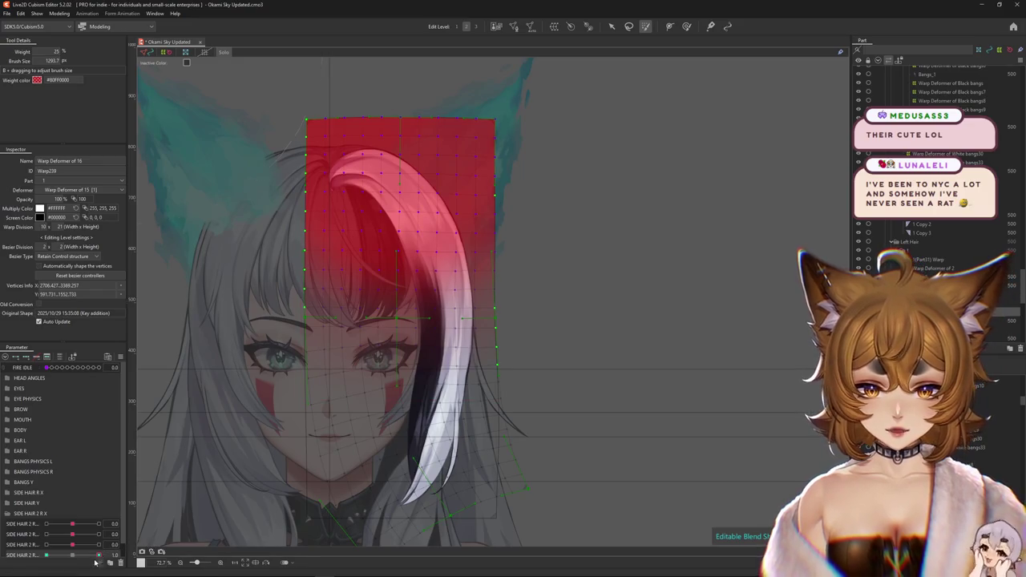
pyautogui.moveTo(95, 563); pyautogui.dragTo(132, 553)
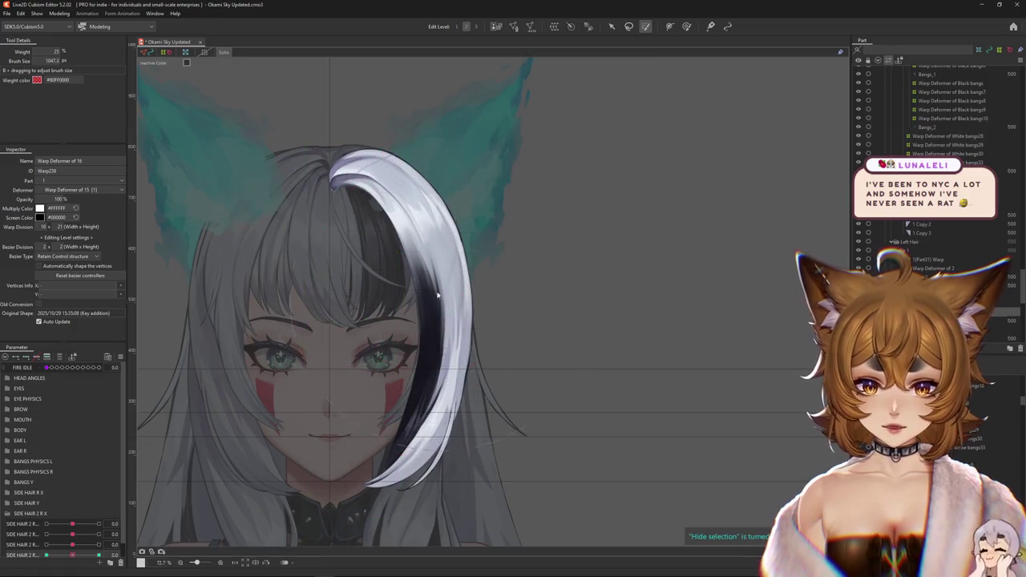
pyautogui.moveTo(449, 285)
pyautogui.mouseDown()
pyautogui.moveTo(423, 284)
pyautogui.moveTo(448, 168)
pyautogui.mouseUp()
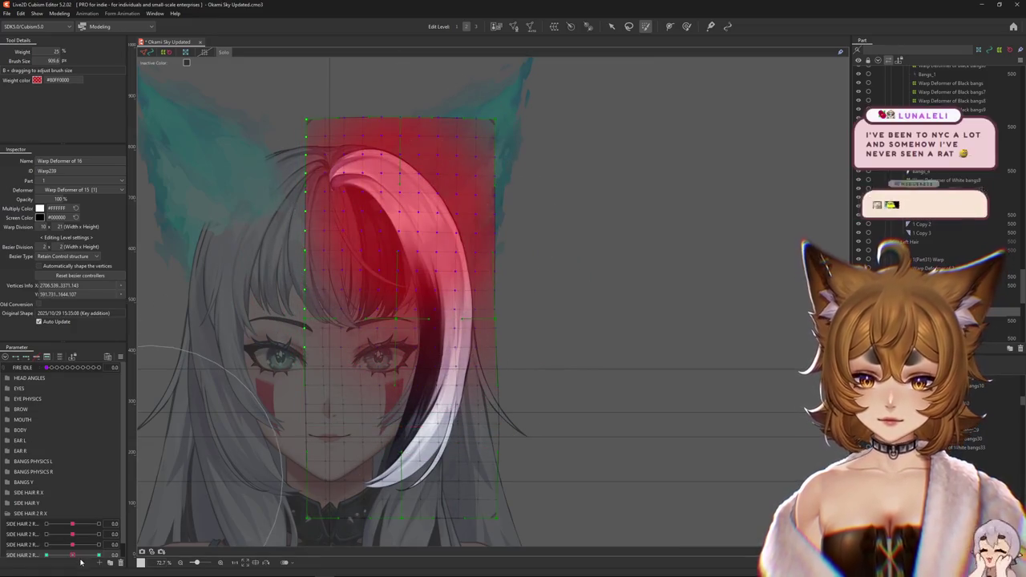
pyautogui.moveTo(74, 556); pyautogui.dragTo(193, 526)
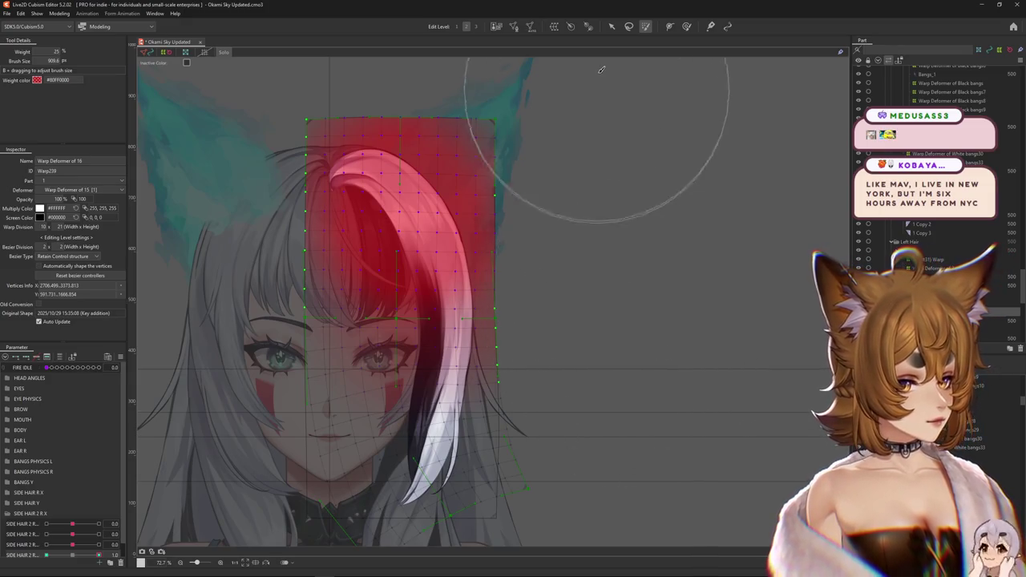
pyautogui.hotkey('ctrl', 'h')
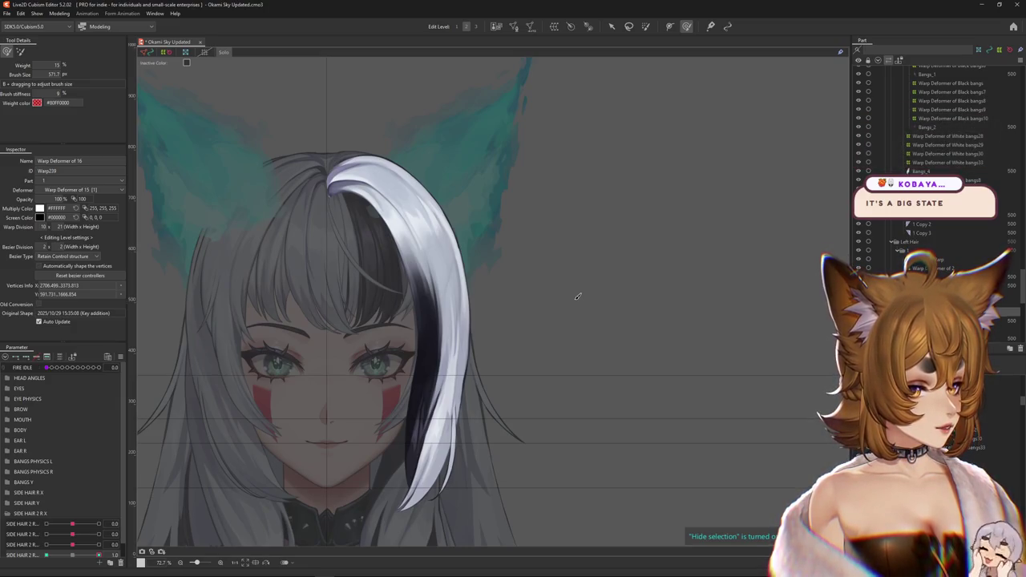
# Zoom out to 51.4% and preview the straight-hanging bang at SIDE HAIR 2 R +1.
pyautogui.scroll(-3, 461, 298)
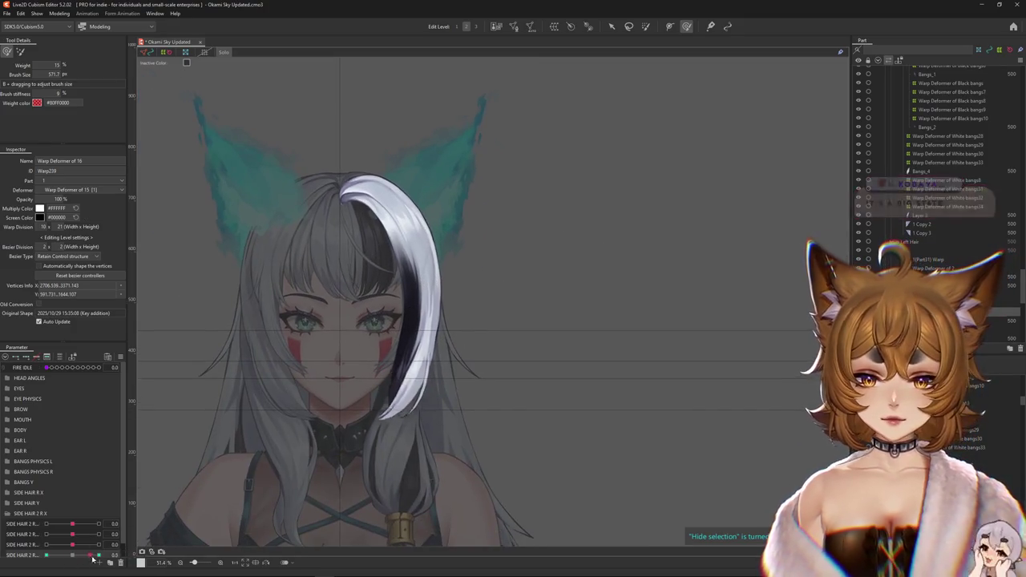
pyautogui.click(376, 341)
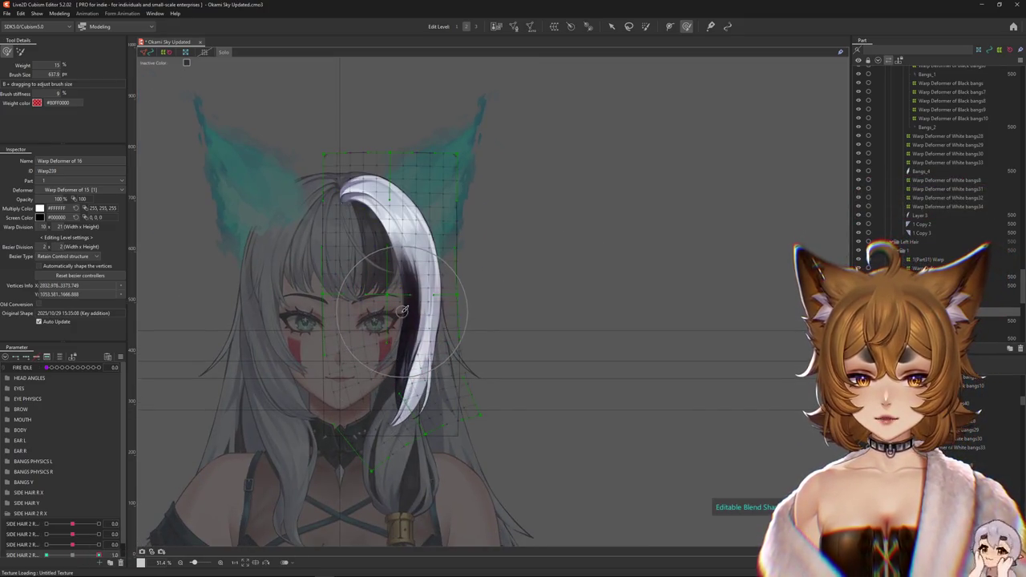
# At SIDE HAIR 2 R -1, deepen the bang's inward curl and smooth its tip.
pyautogui.click(70, 554)
pyautogui.moveTo(69, 555); pyautogui.dragTo(34, 553)
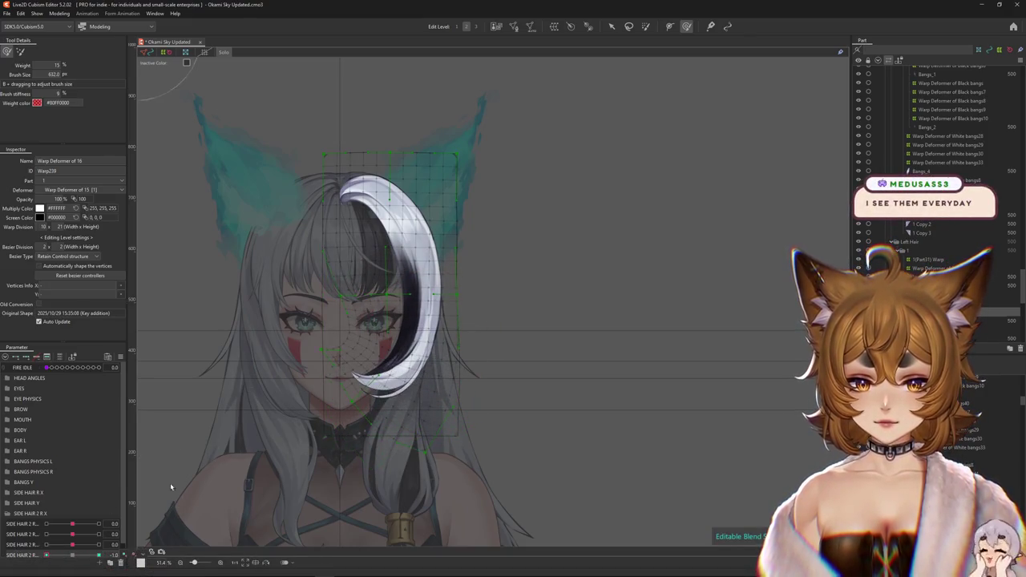
pyautogui.moveTo(416, 409); pyautogui.dragTo(364, 422)
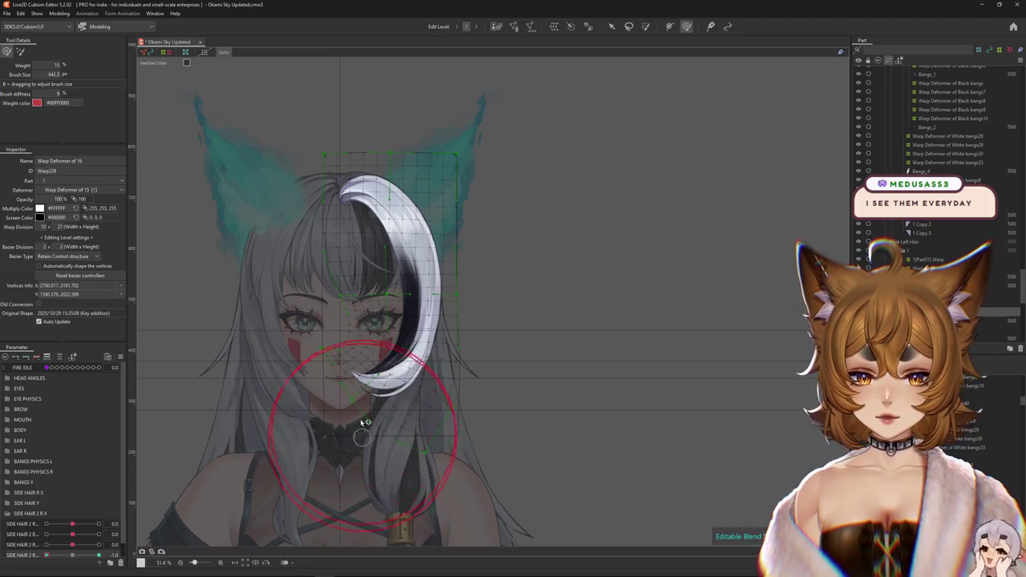
pyautogui.moveTo(460, 387); pyautogui.dragTo(471, 368)
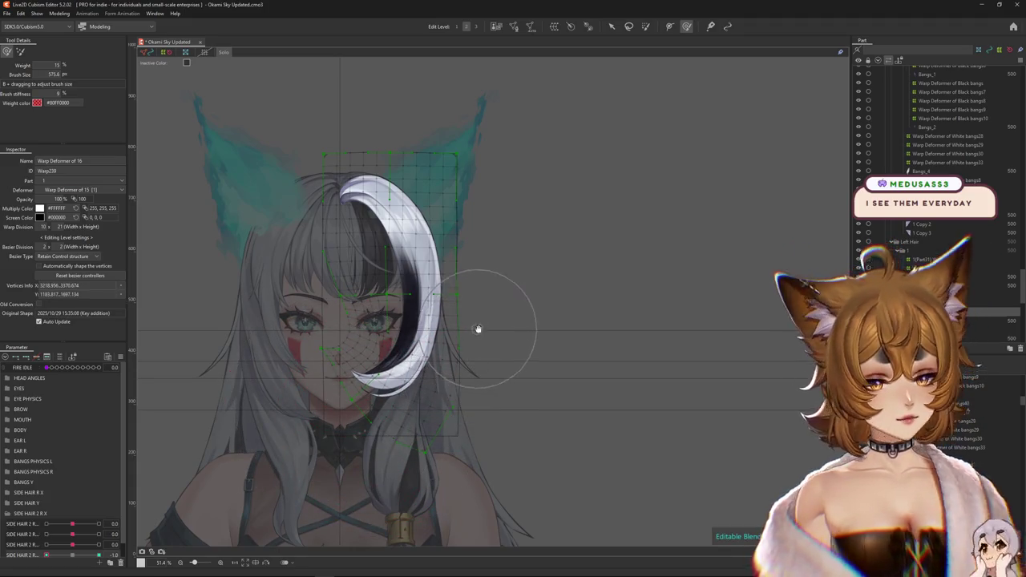
pyautogui.moveTo(479, 330); pyautogui.dragTo(484, 358)
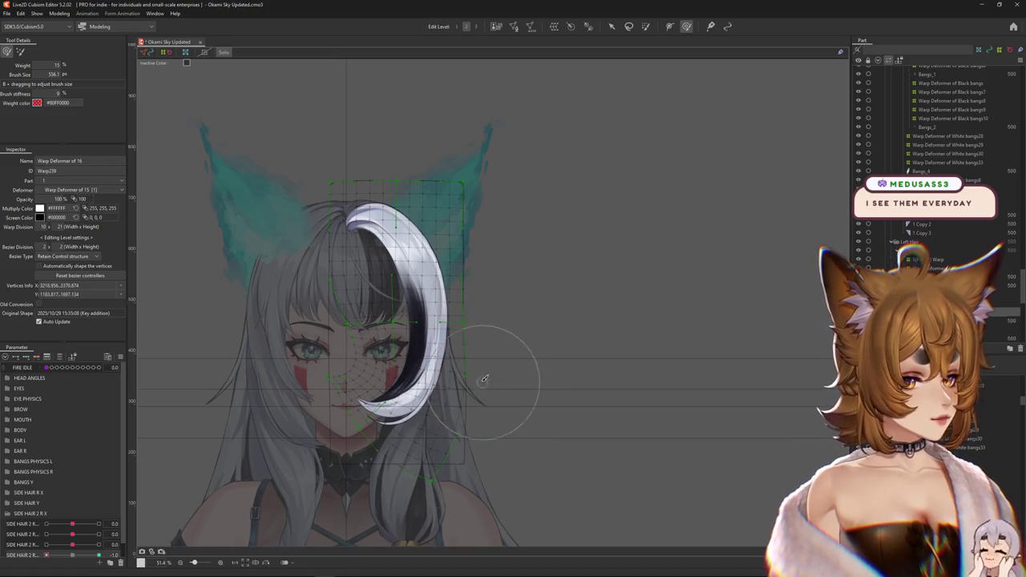
pyautogui.press('Escape')
pyautogui.hotkey('ctrl', 'h')
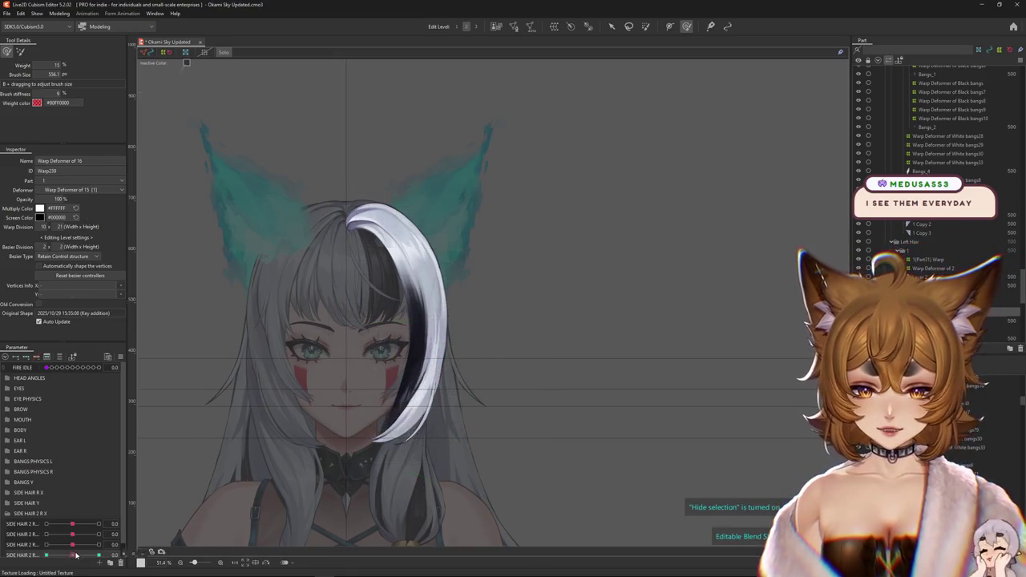
# Scrub SIDE HAIR 2 R between -1 and 0 to compare the curl with the rest shape.
pyautogui.moveTo(76, 554); pyautogui.dragTo(46, 554)
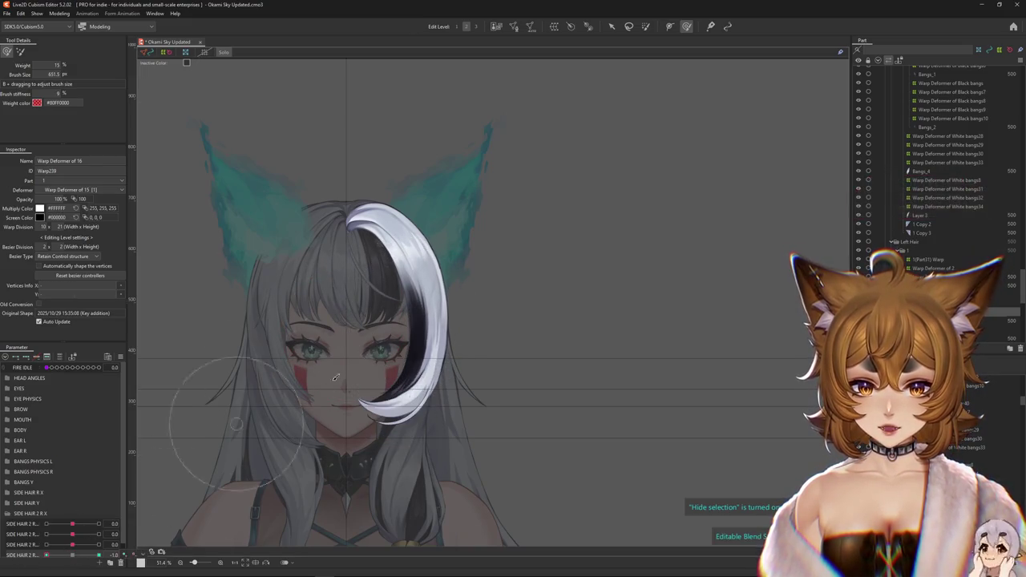
pyautogui.moveTo(45, 555); pyautogui.dragTo(72, 554)
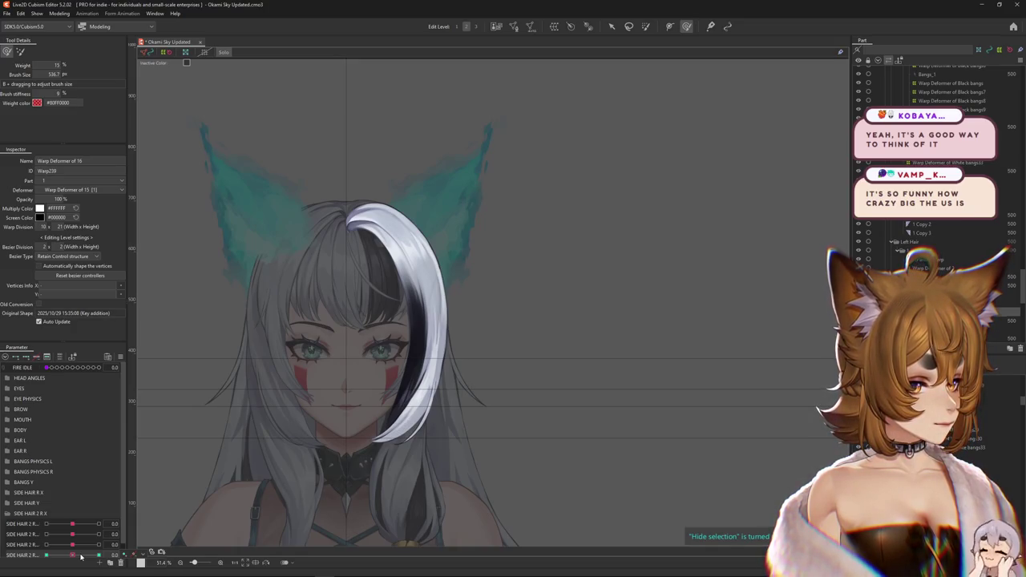
pyautogui.moveTo(81, 556); pyautogui.dragTo(43, 554)
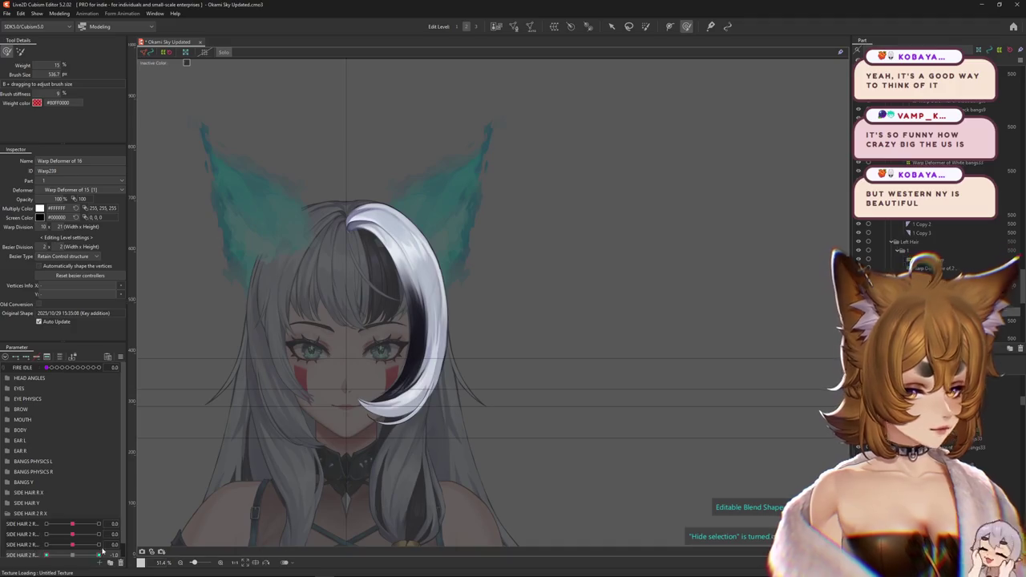
pyautogui.moveTo(606, 117); pyautogui.dragTo(594, 157)
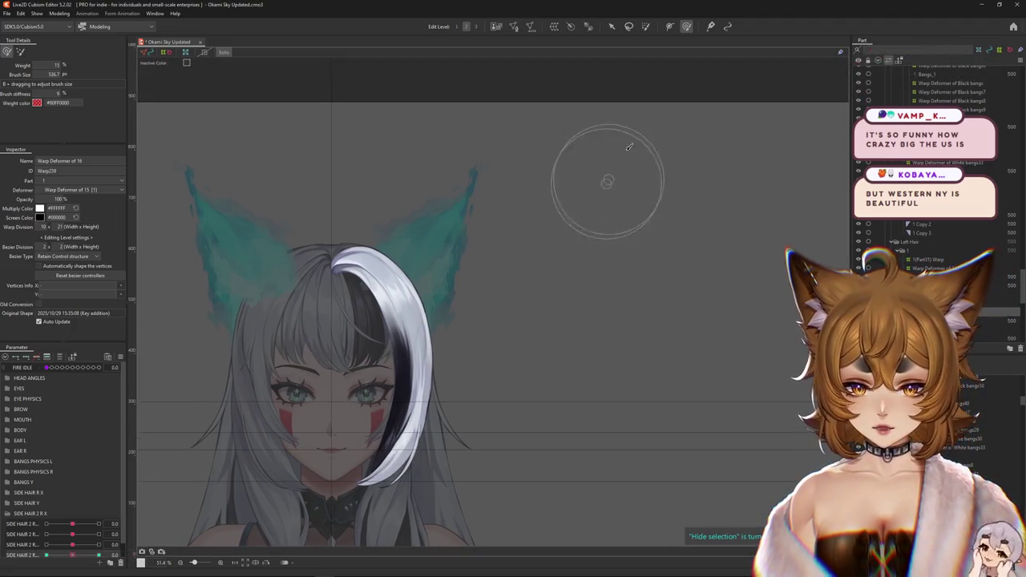
pyautogui.click(645, 25)
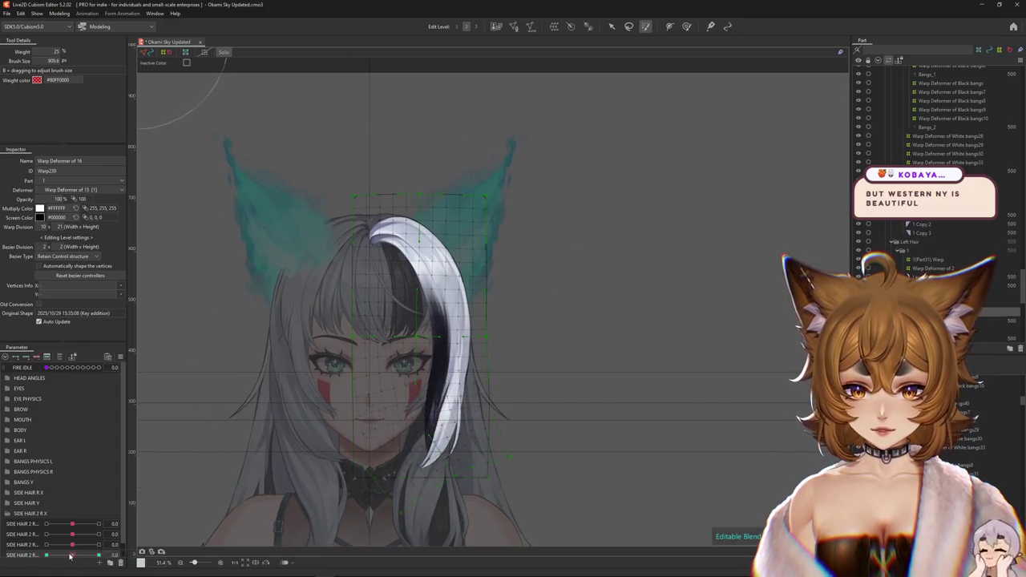
# Paint full red weight over the side bang's Warp Deformer of 16.
pyautogui.moveTo(401, 232)
pyautogui.mouseDown()
pyautogui.moveTo(430, 231)
pyautogui.moveTo(417, 240)
pyautogui.mouseUp()
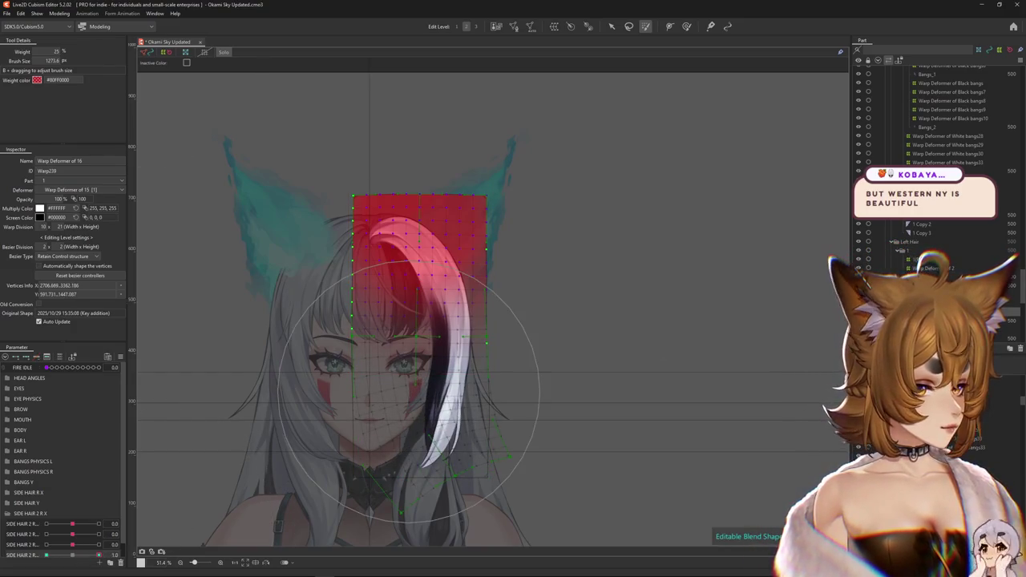
pyautogui.click(686, 26)
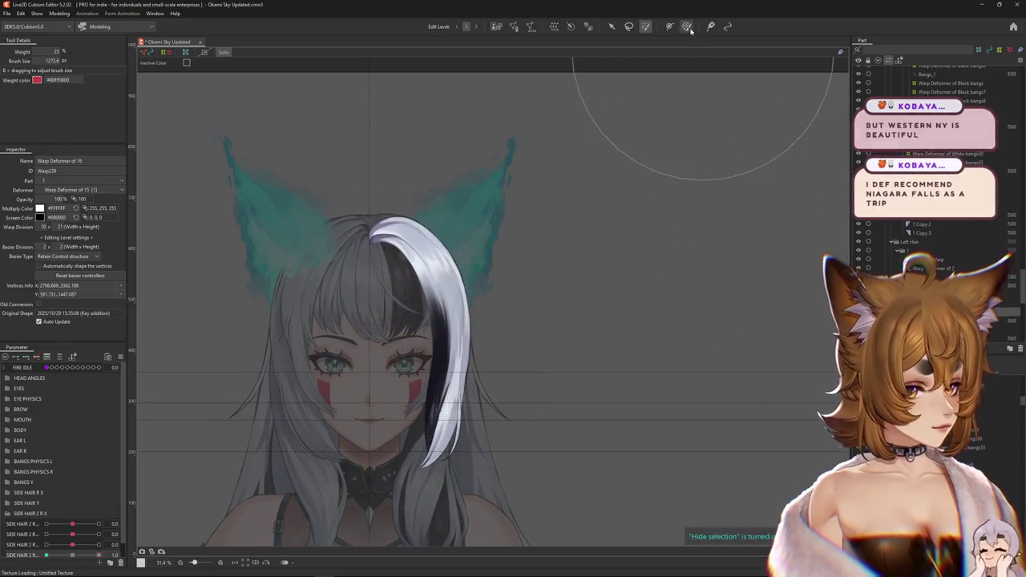
pyautogui.moveTo(610, 309); pyautogui.dragTo(610, 274)
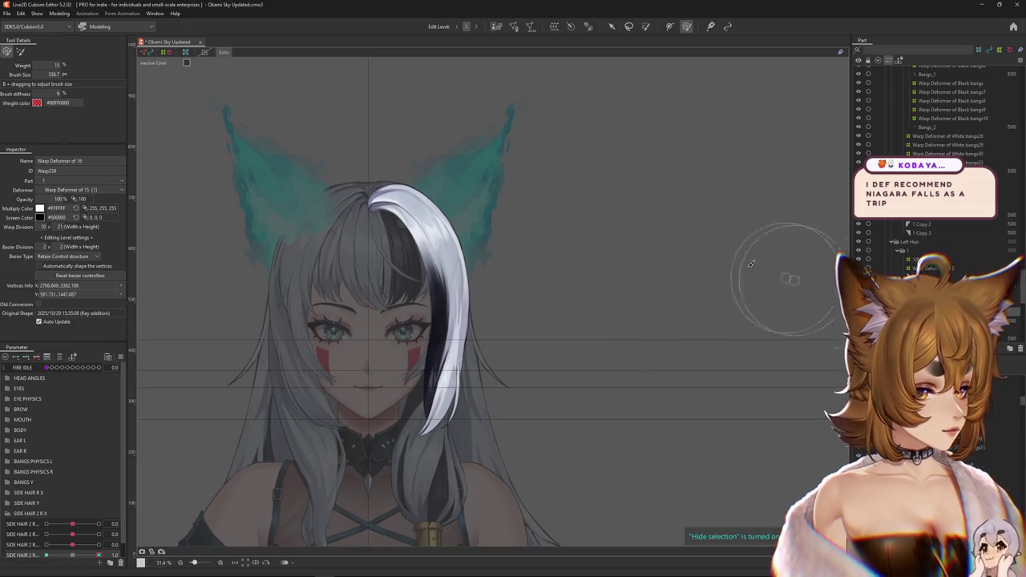
pyautogui.moveTo(750, 263); pyautogui.dragTo(678, 262)
pyautogui.click(649, 28)
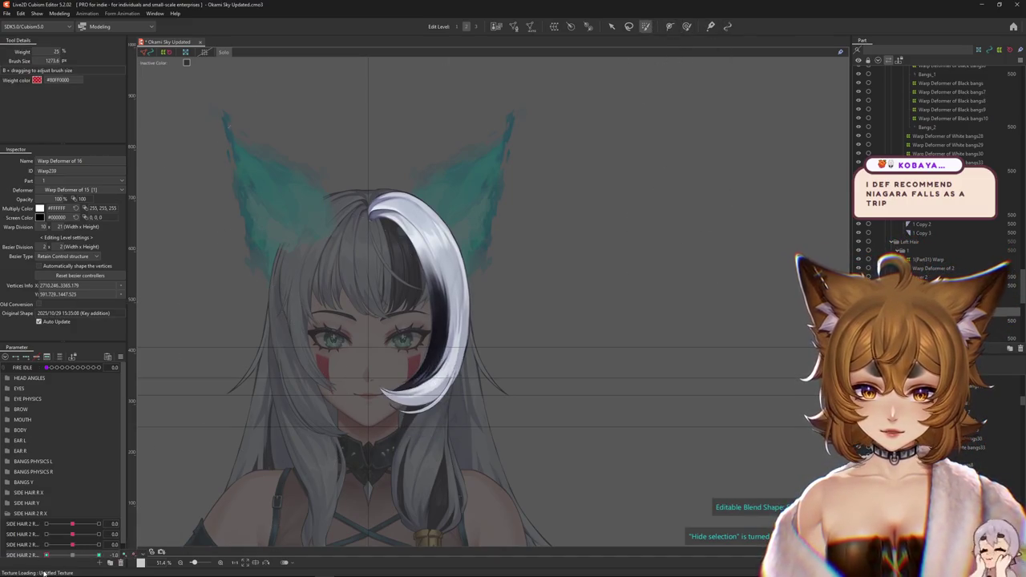
pyautogui.click(441, 190)
pyautogui.click(440, 191)
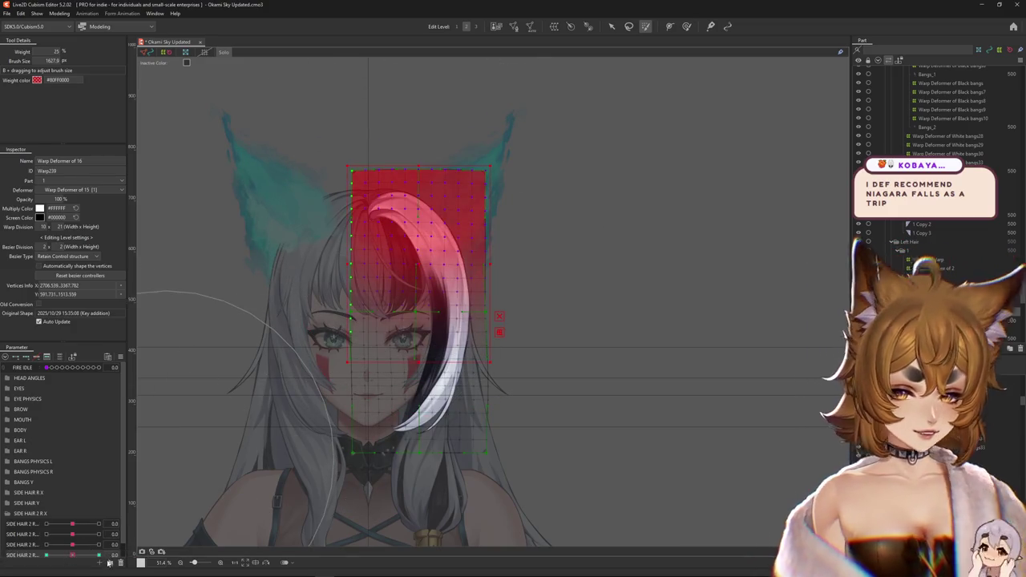
# Set SIDE HAIR 2 R to -1.0, hide the overlay, and size the Deform Brush.
pyautogui.click(46, 555)
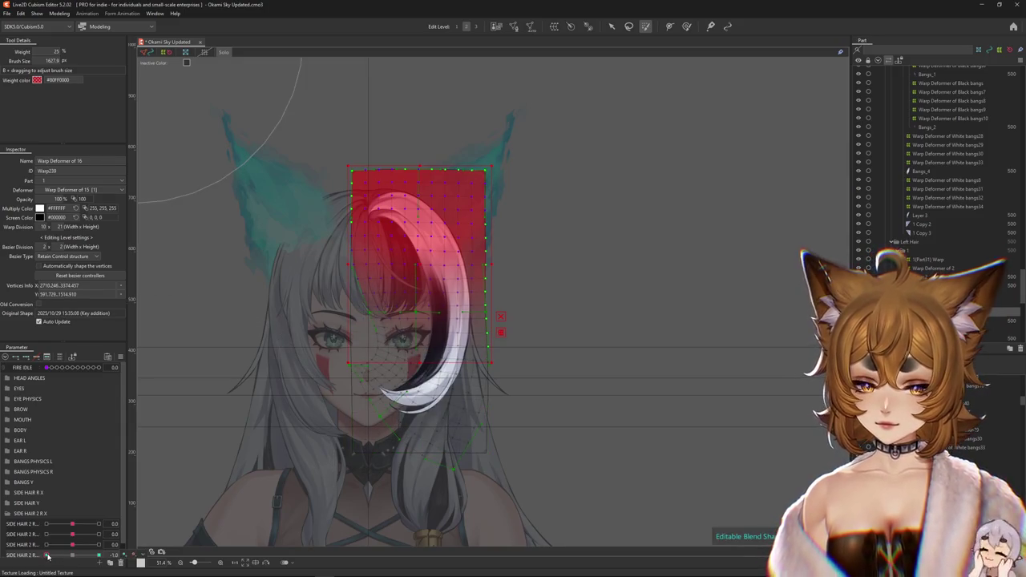
pyautogui.click(108, 563)
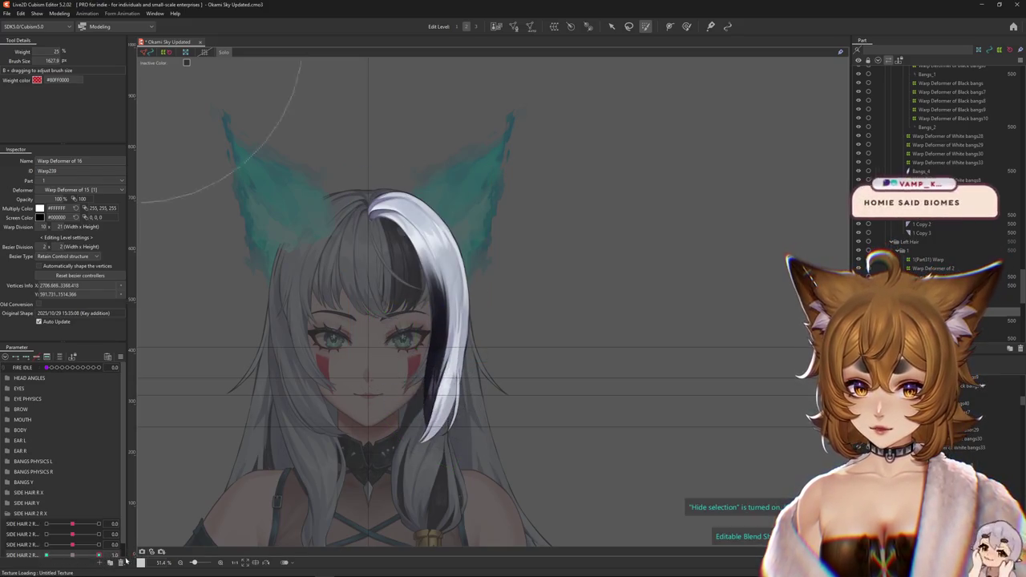
pyautogui.click(686, 26)
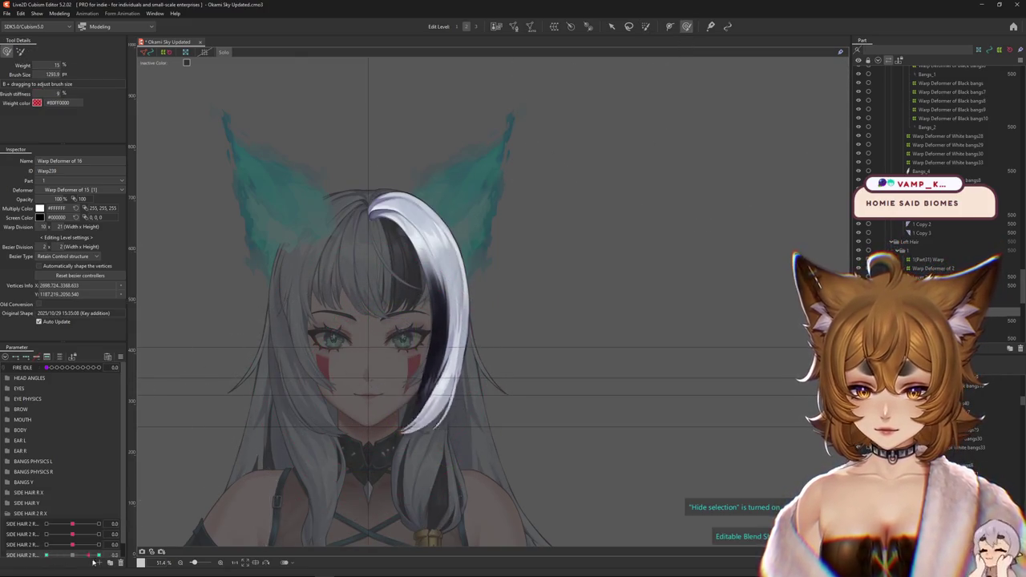
pyautogui.moveTo(379, 391)
pyautogui.mouseDown()
pyautogui.moveTo(406, 403)
pyautogui.moveTo(464, 353)
pyautogui.mouseUp()
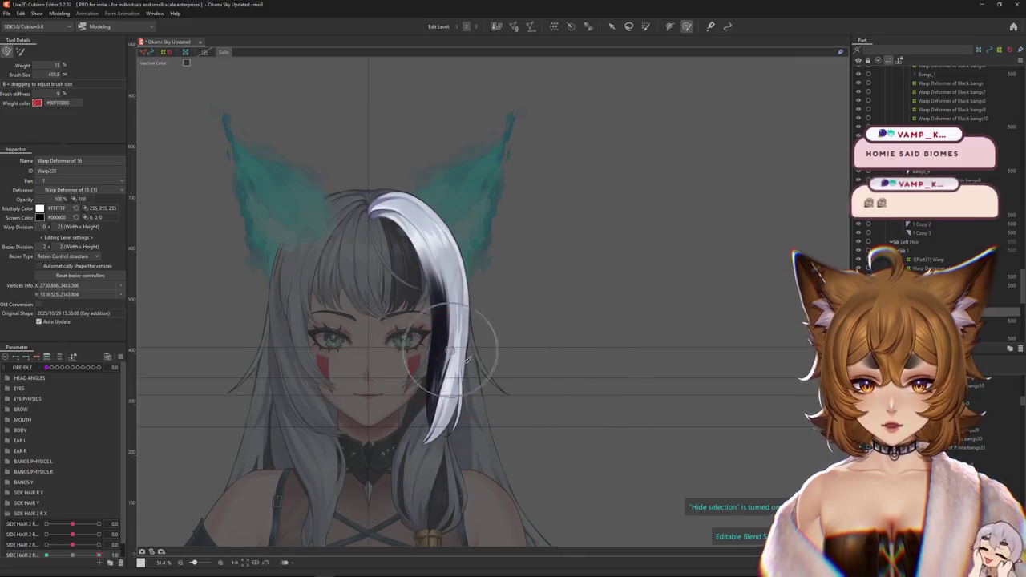
# With a softer low-weight Deform Brush, curl the bang's lower tip inward toward the face.
pyautogui.click(20, 50)
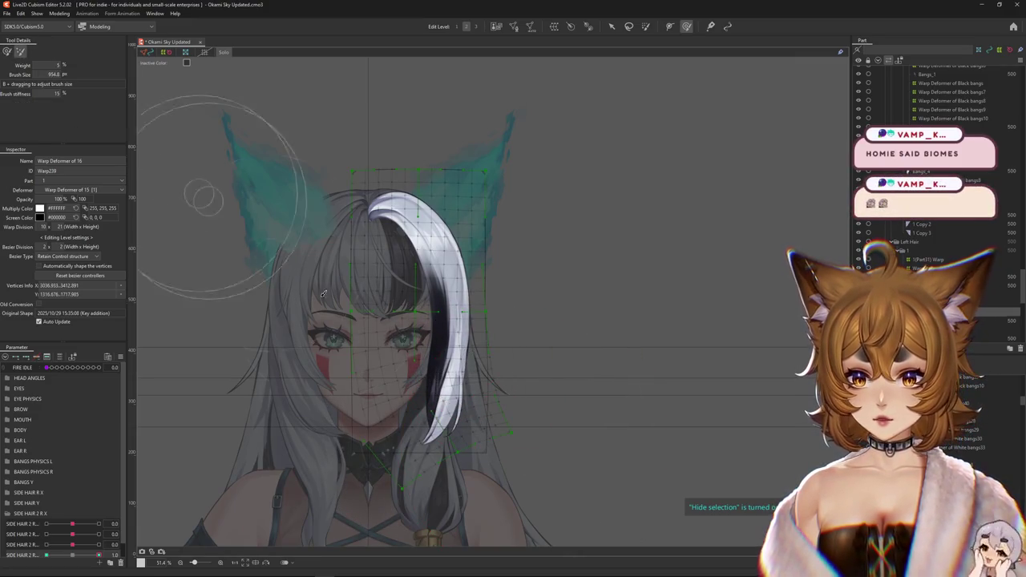
pyautogui.moveTo(513, 372); pyautogui.dragTo(529, 372)
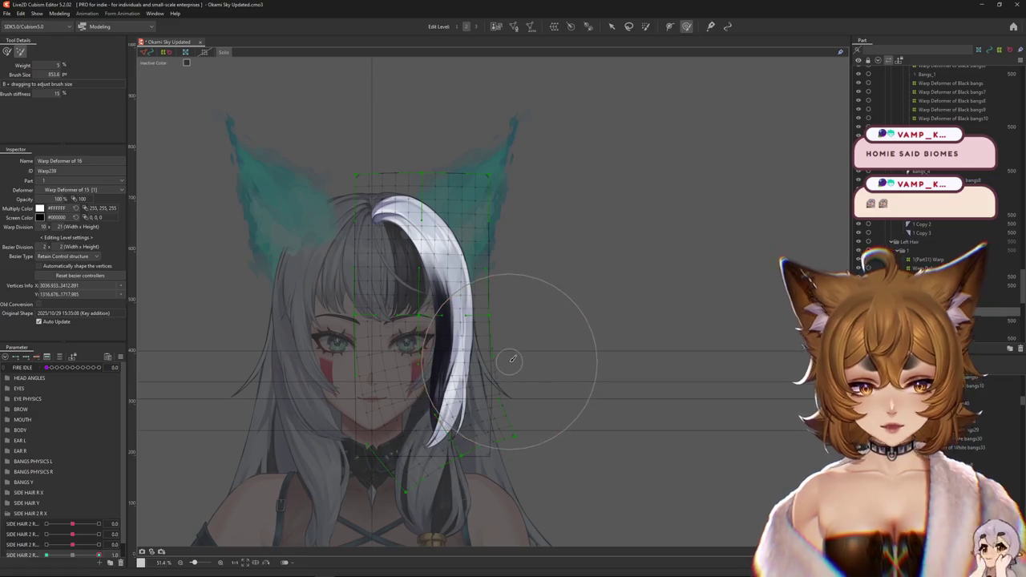
pyautogui.scroll(2, 491, 343)
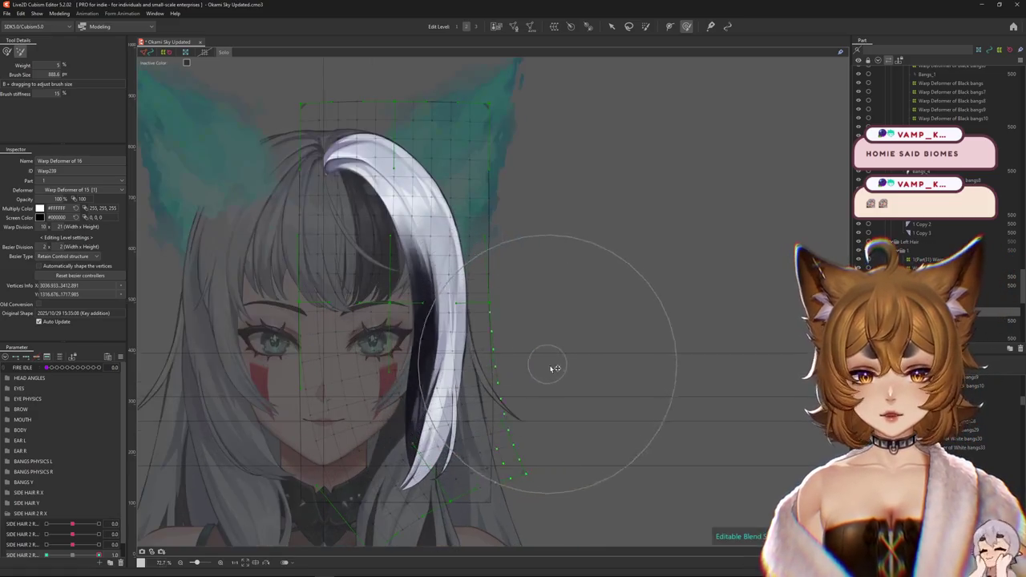
pyautogui.moveTo(294, 410); pyautogui.dragTo(286, 400)
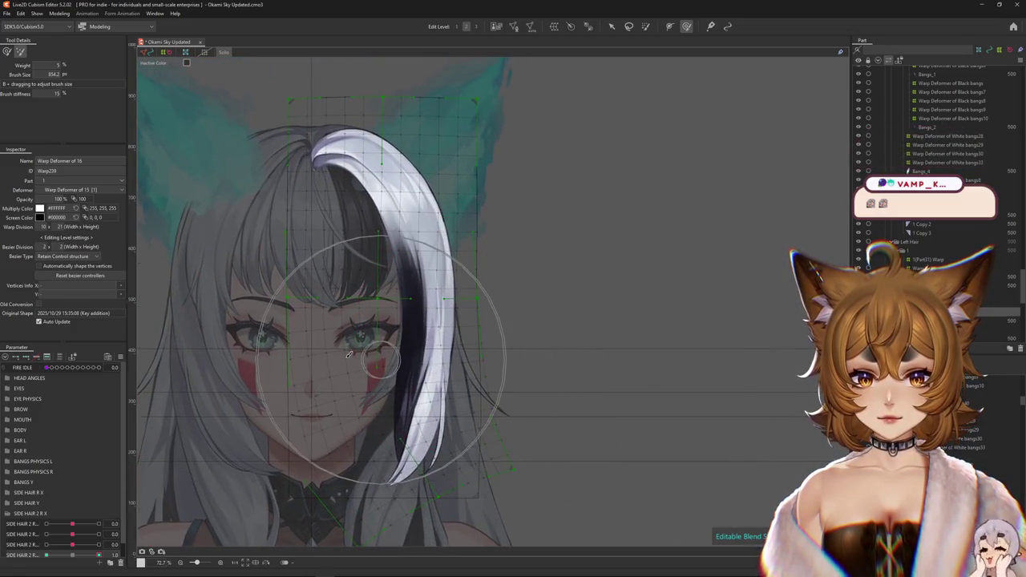
pyautogui.moveTo(368, 328); pyautogui.dragTo(309, 366)
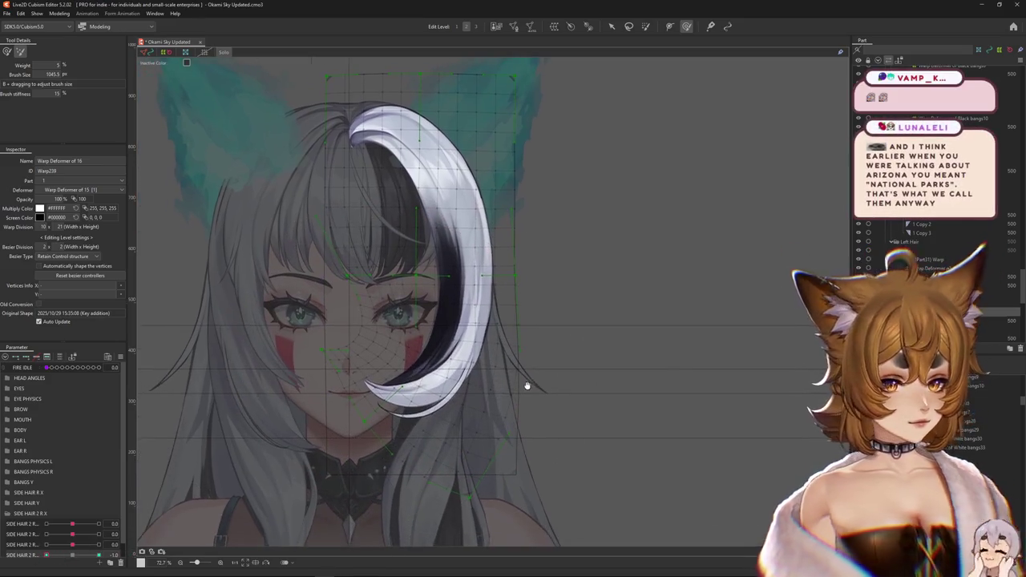
pyautogui.moveTo(527, 385); pyautogui.dragTo(543, 386)
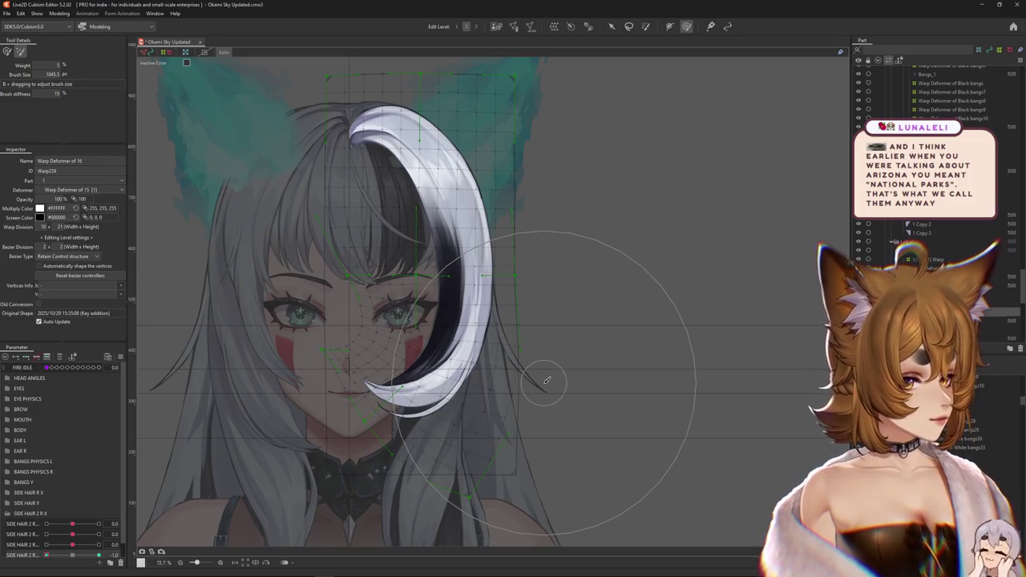
pyautogui.hotkey('ctrl', 'h')
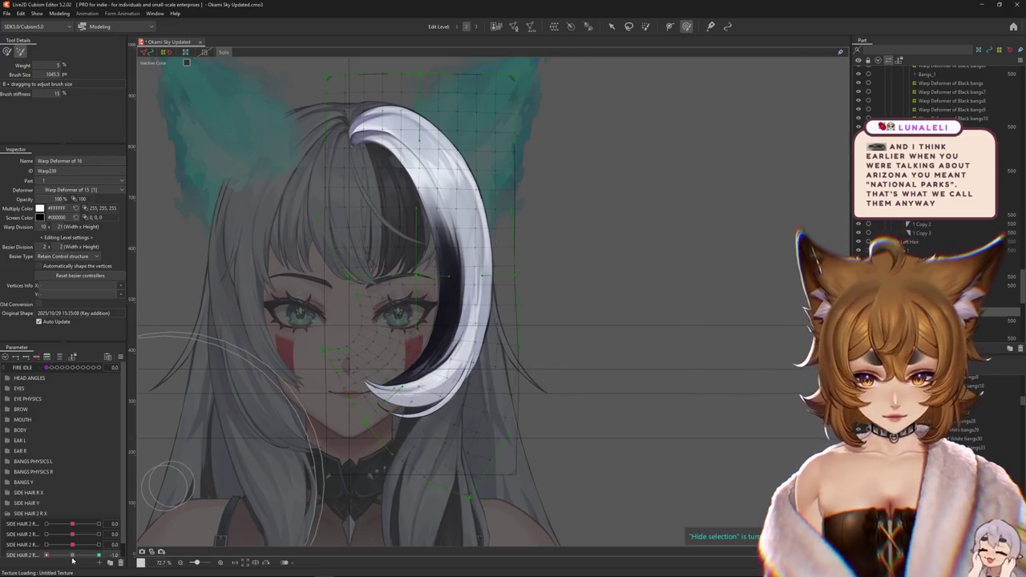
# Sweep SIDE HAIR 2 R from -1.0 to 1.0 to test the curl.
pyautogui.moveTo(70, 555); pyautogui.dragTo(45, 554)
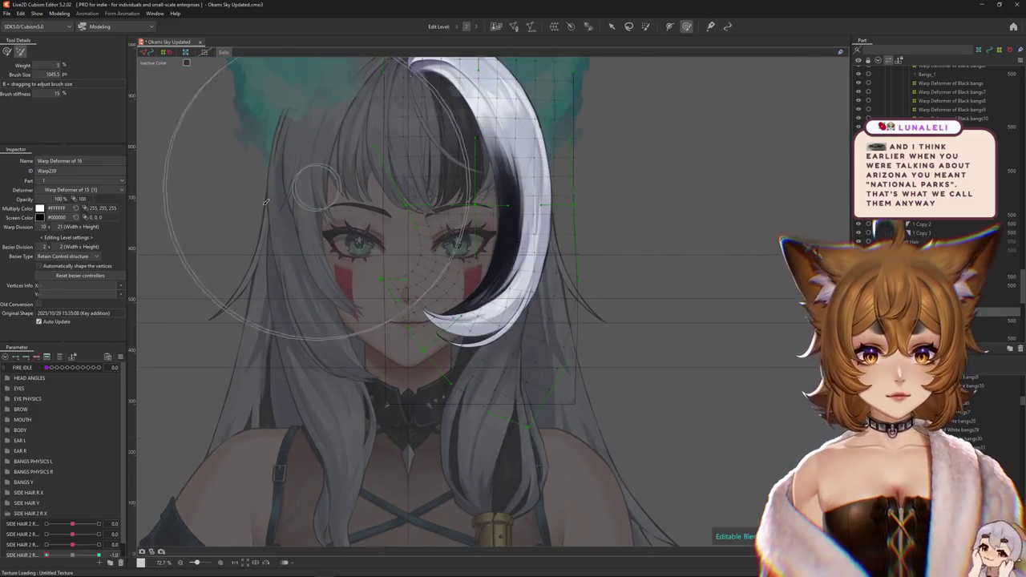
pyautogui.click(7, 51)
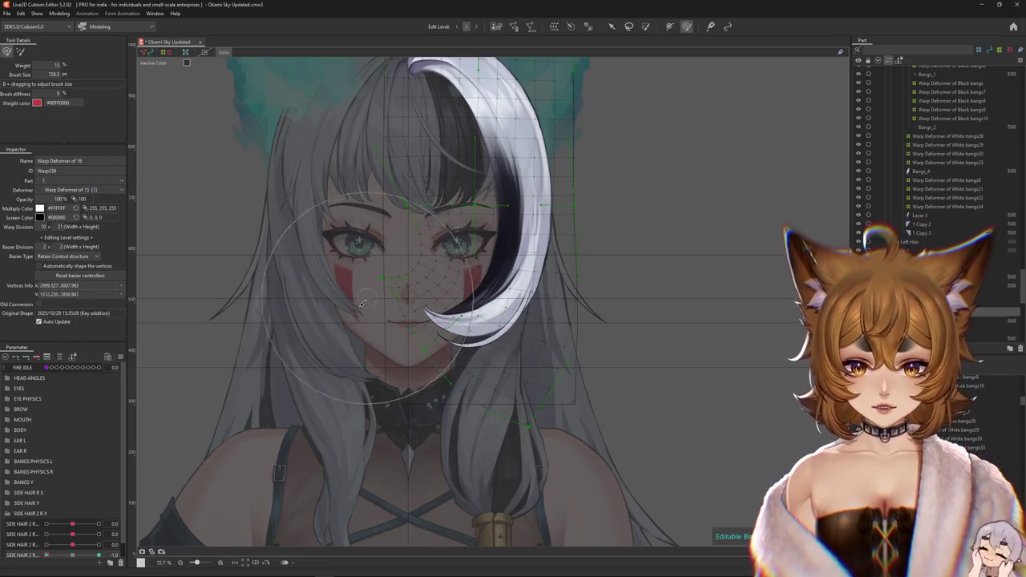
pyautogui.moveTo(360, 342); pyautogui.dragTo(367, 353)
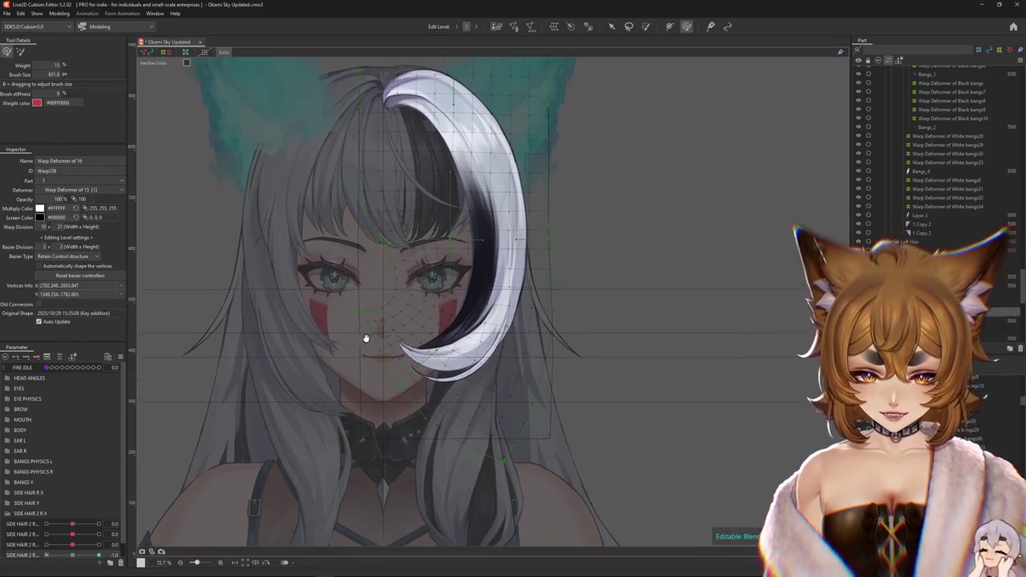
pyautogui.scroll(-3, 366, 341)
pyautogui.moveTo(45, 555); pyautogui.dragTo(98, 554)
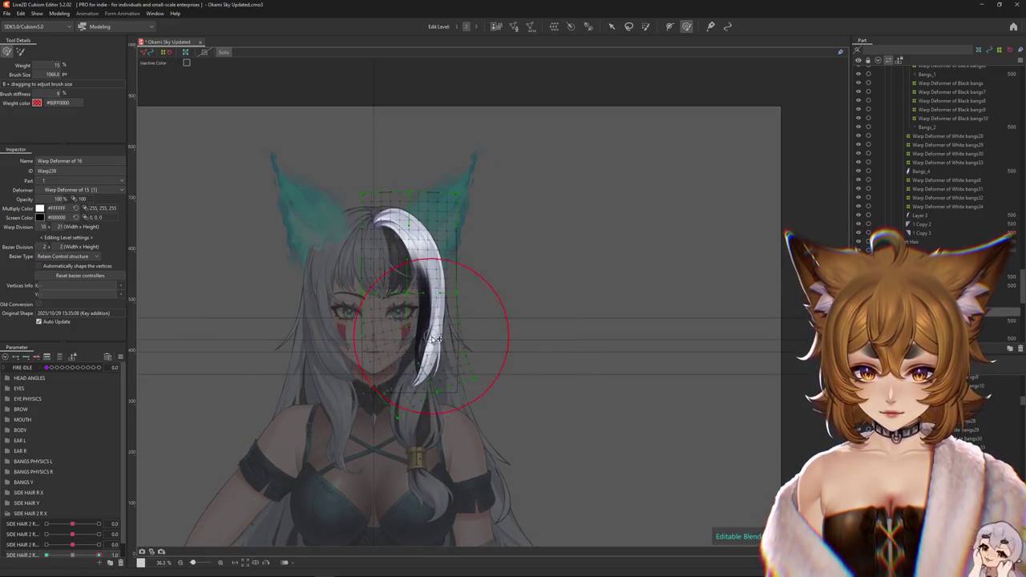
# Preview the curved bang without overlays, then reset SIDE HAIR 2 R to 0.0.
pyautogui.moveTo(413, 375); pyautogui.dragTo(372, 414)
pyautogui.hotkey('ctrl', 'h')
pyautogui.click(79, 554)
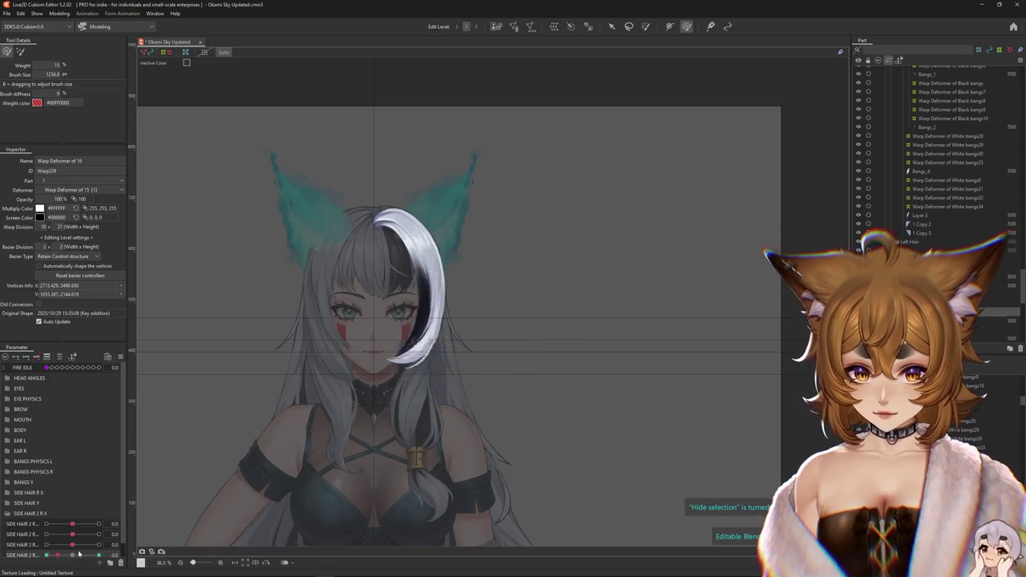
pyautogui.click(76, 554)
pyautogui.click(86, 544)
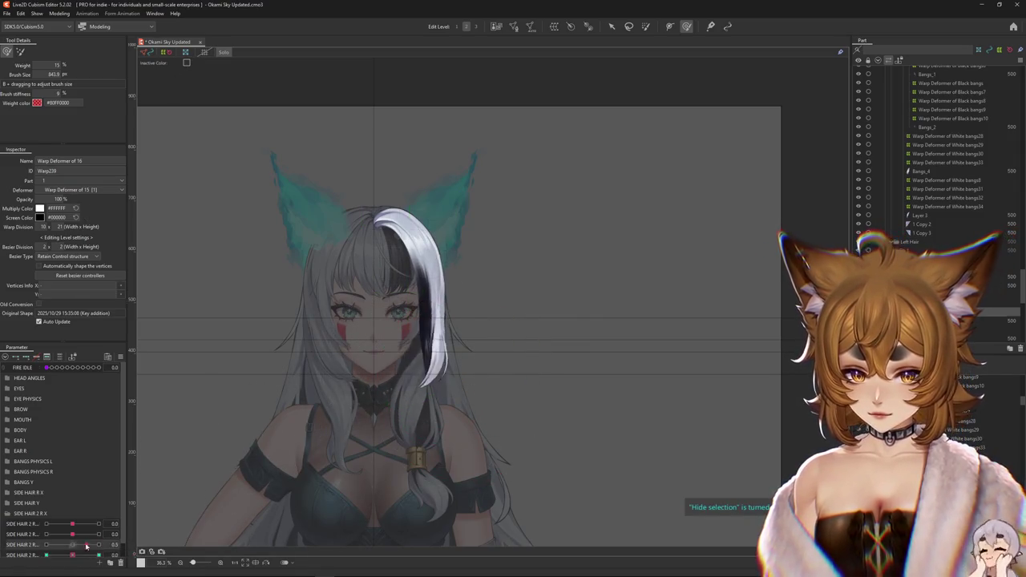
pyautogui.click(60, 13)
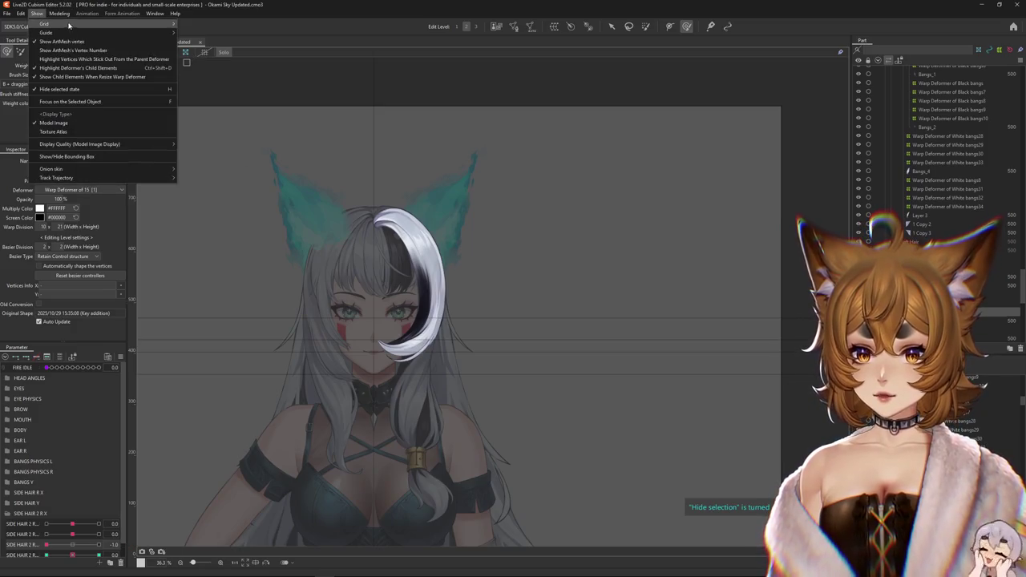
# Preview the model in Physics Settings, then select ArtMesh75 and check SIDE HAIR 2 R at -0.1.
pyautogui.click(77, 172)
pyautogui.scroll(5, 587, 166)
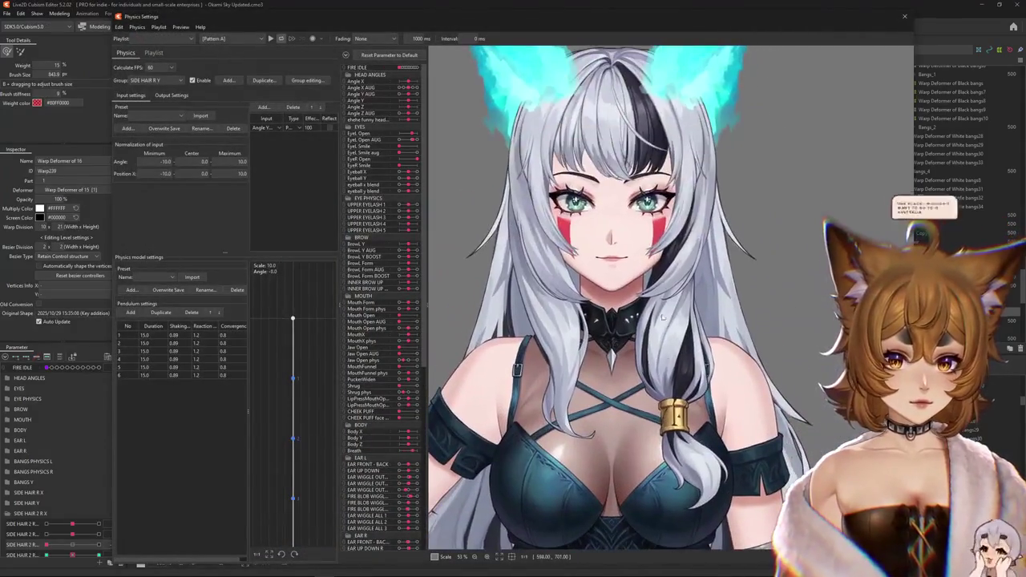
pyautogui.scroll(-5, 724, 309)
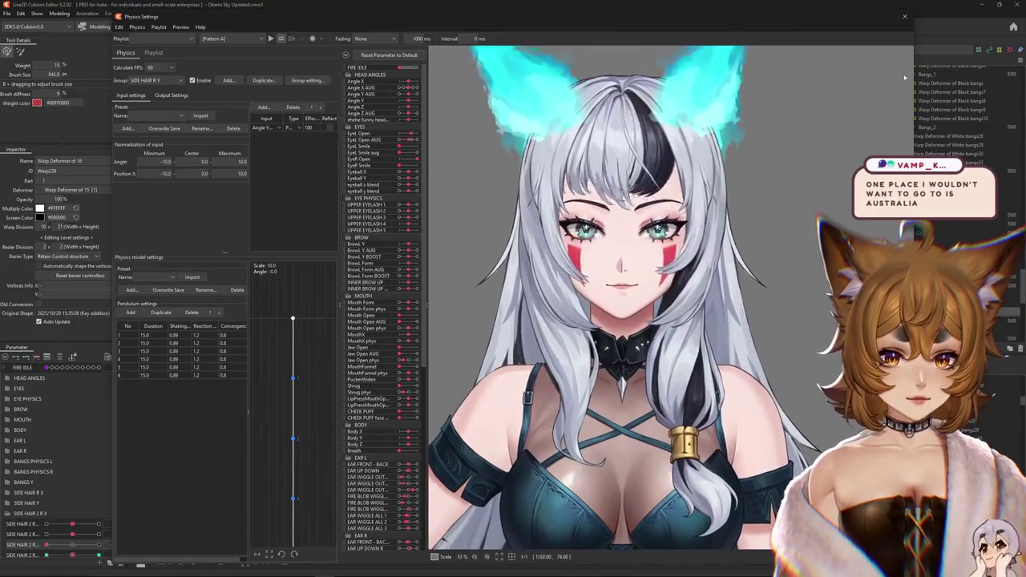
pyautogui.press('Escape')
pyautogui.scroll(-1, 70, 539)
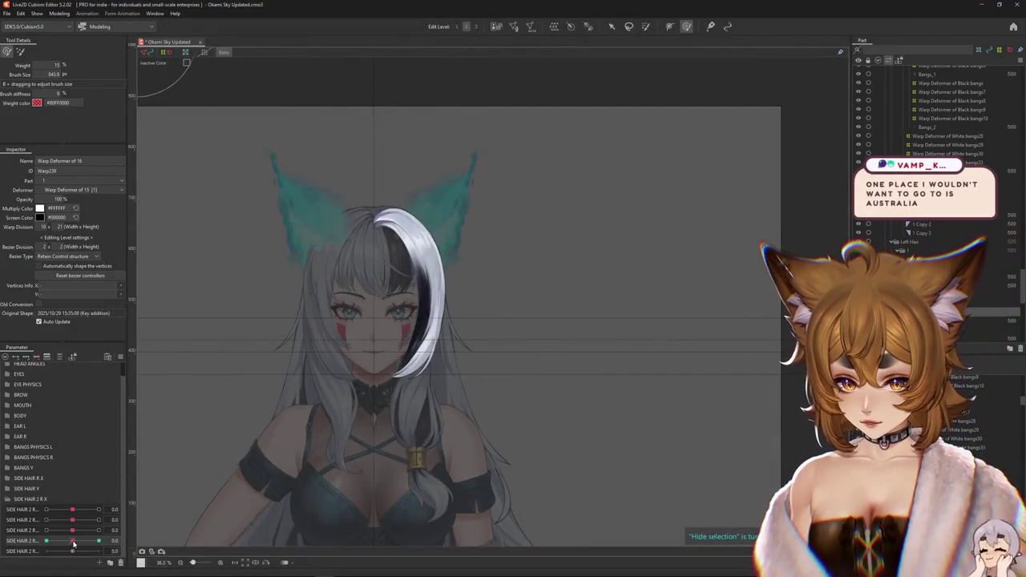
pyautogui.moveTo(70, 541); pyautogui.dragTo(70, 548)
pyautogui.scroll(3, 392, 362)
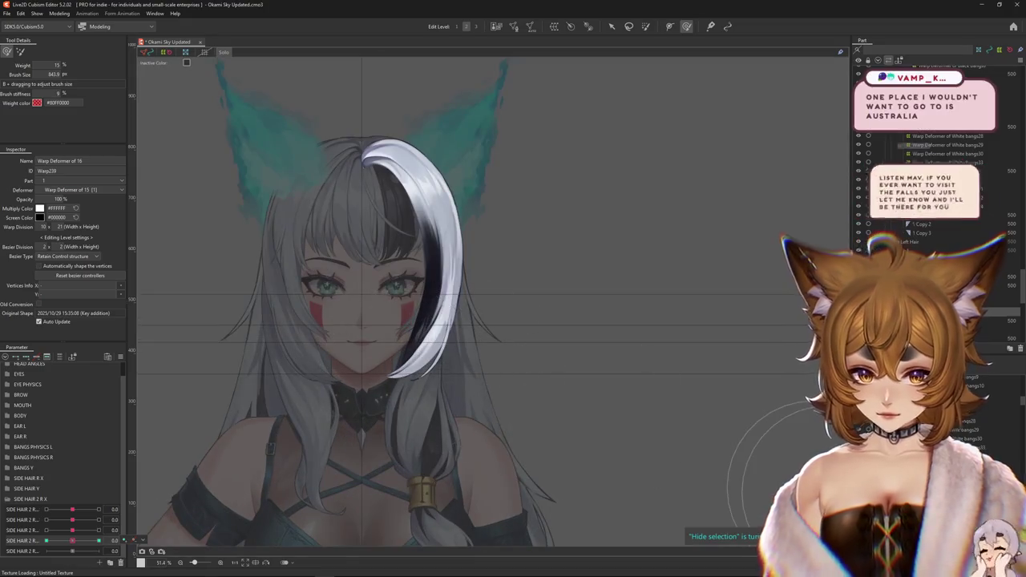
pyautogui.click(392, 300)
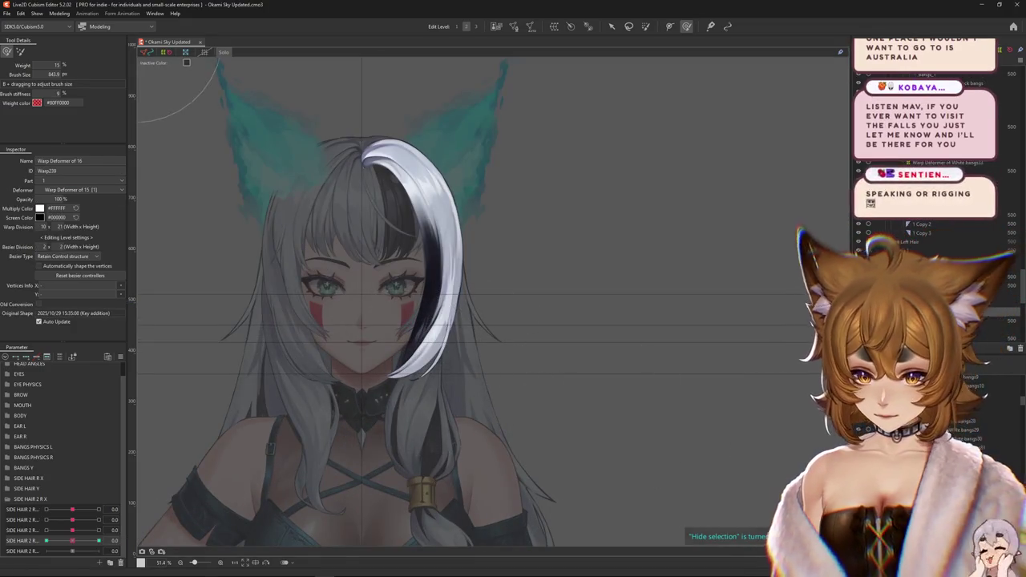
pyautogui.moveTo(72, 541)
pyautogui.mouseDown()
pyautogui.moveTo(61, 545)
pyautogui.moveTo(72, 541)
pyautogui.mouseUp()
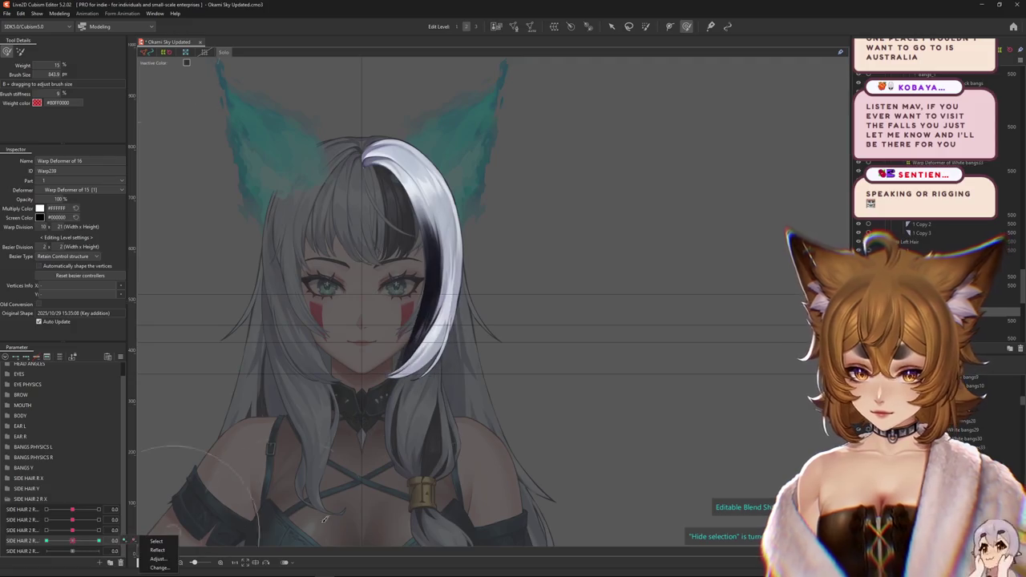
pyautogui.click(392, 299)
pyautogui.press('Escape')
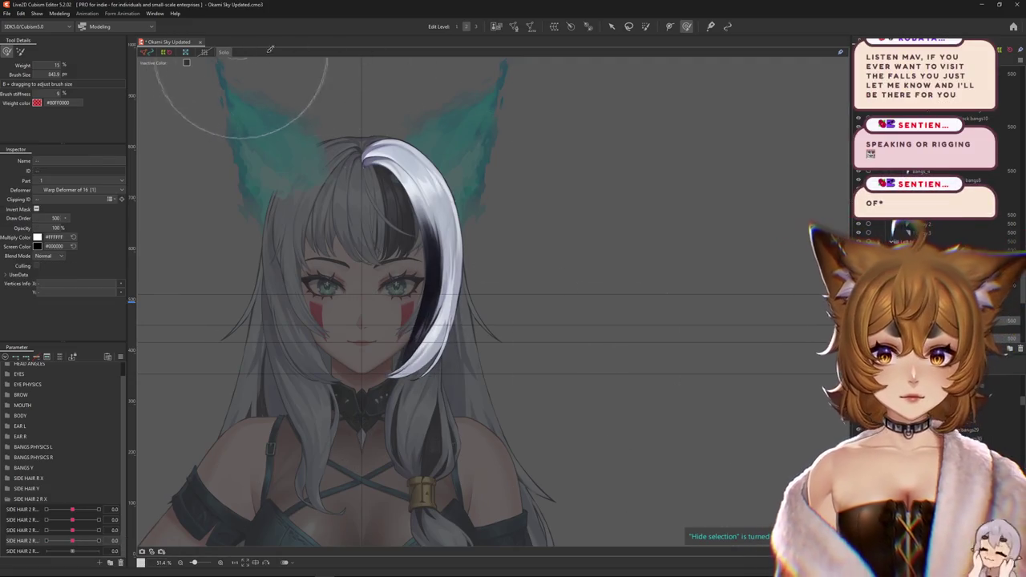
# Create Warp Deformer of 17 as parent of the selected object and reselect it.
pyautogui.click(553, 26)
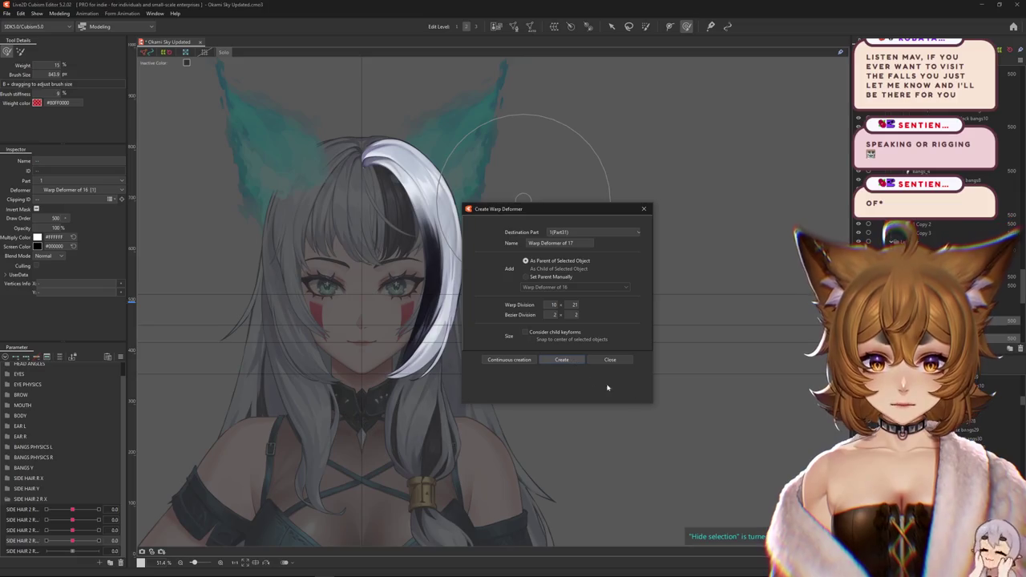
pyautogui.press('Return')
pyautogui.press('Escape')
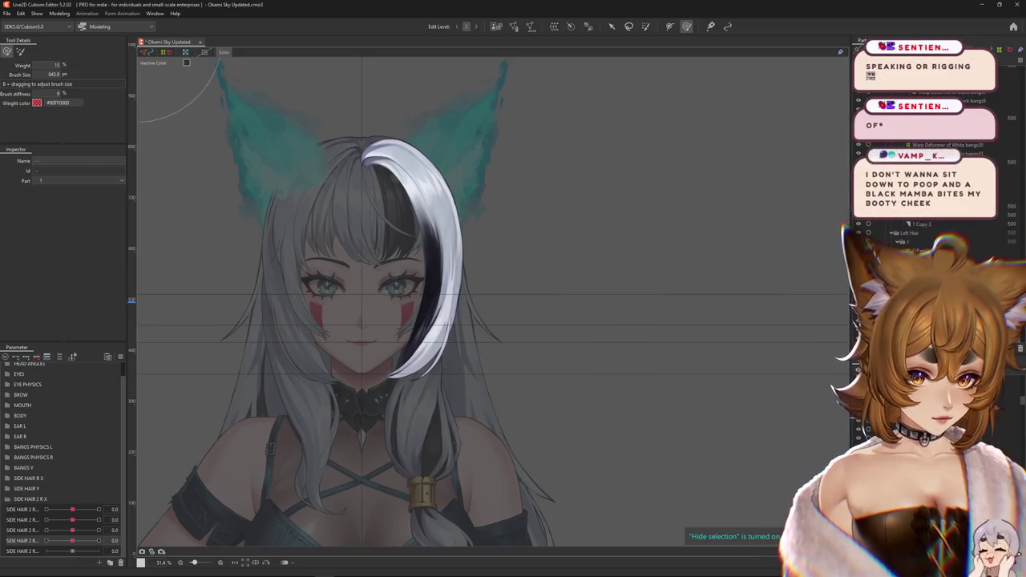
pyautogui.click(221, 53)
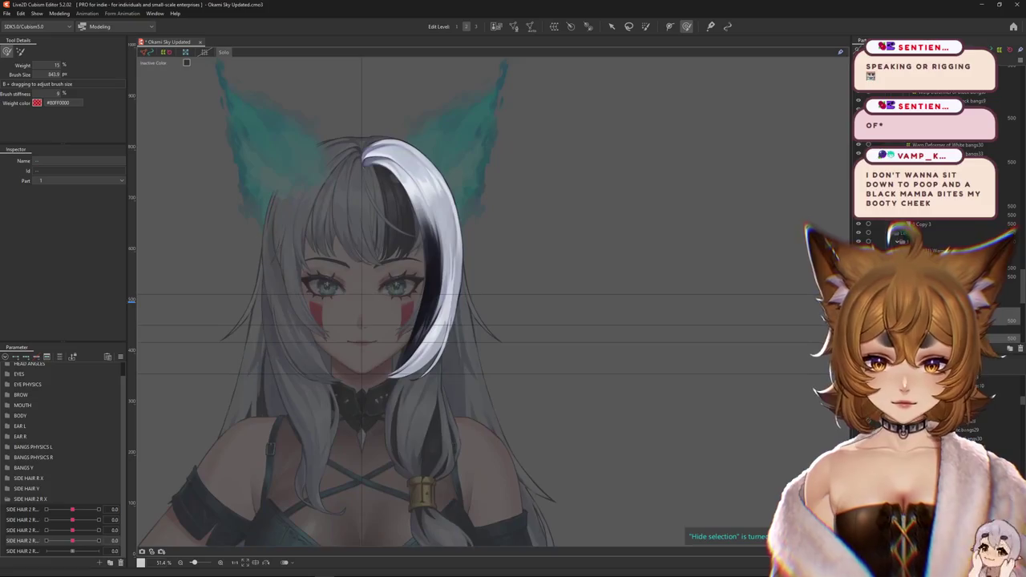